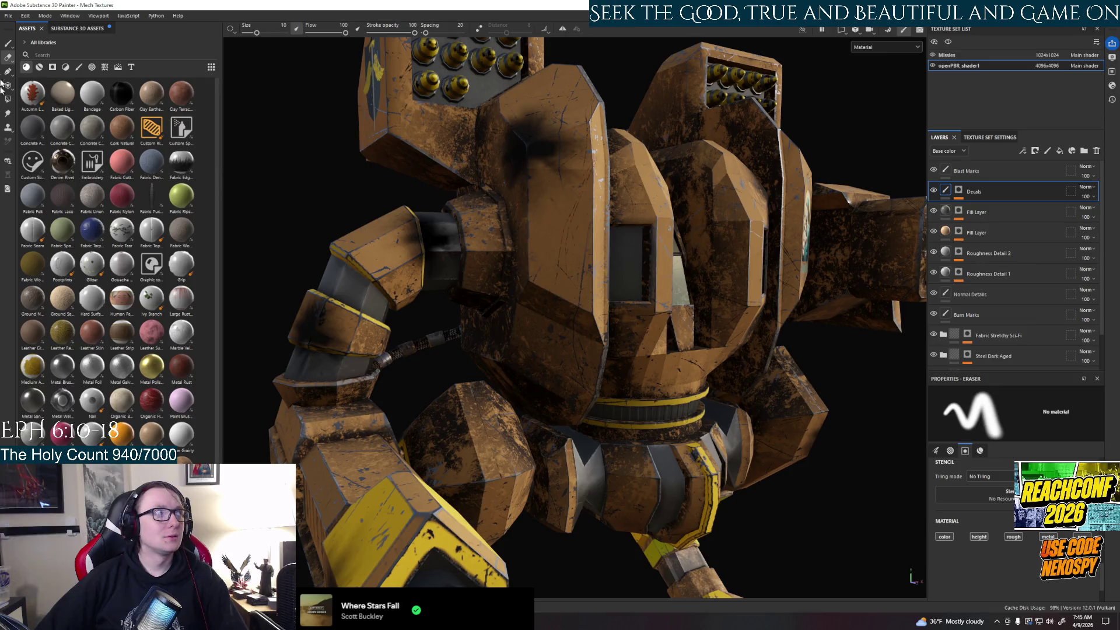
Step: Paint the saint image as base color at brush size 20.28, stamping the TERROR OF DEMONS decal on the chest
click(9, 43)
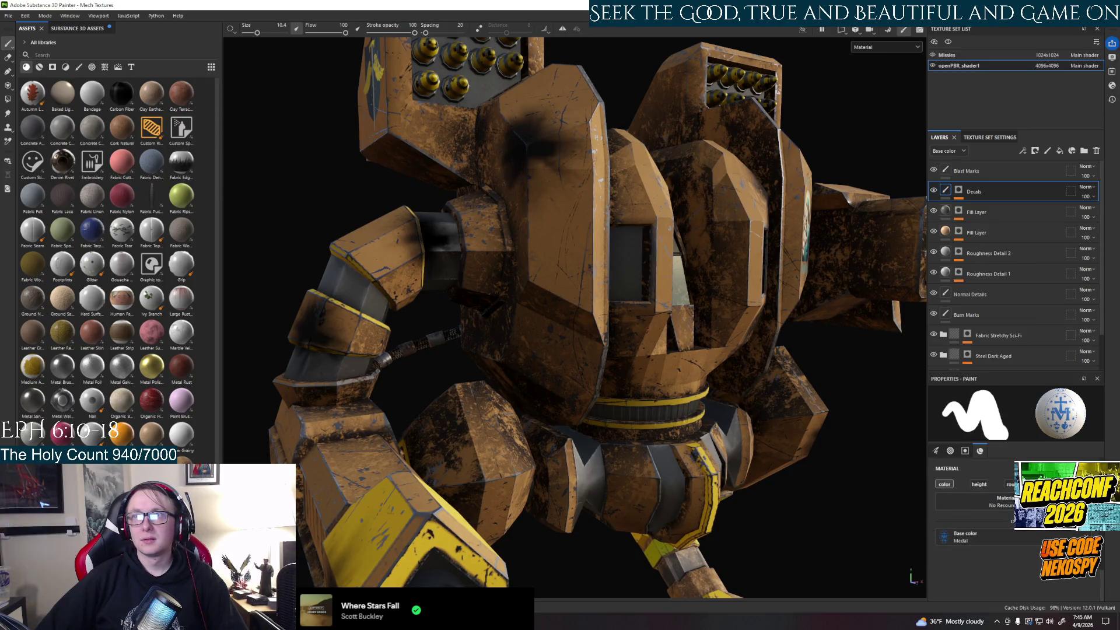
drag(765, 584, 946, 537)
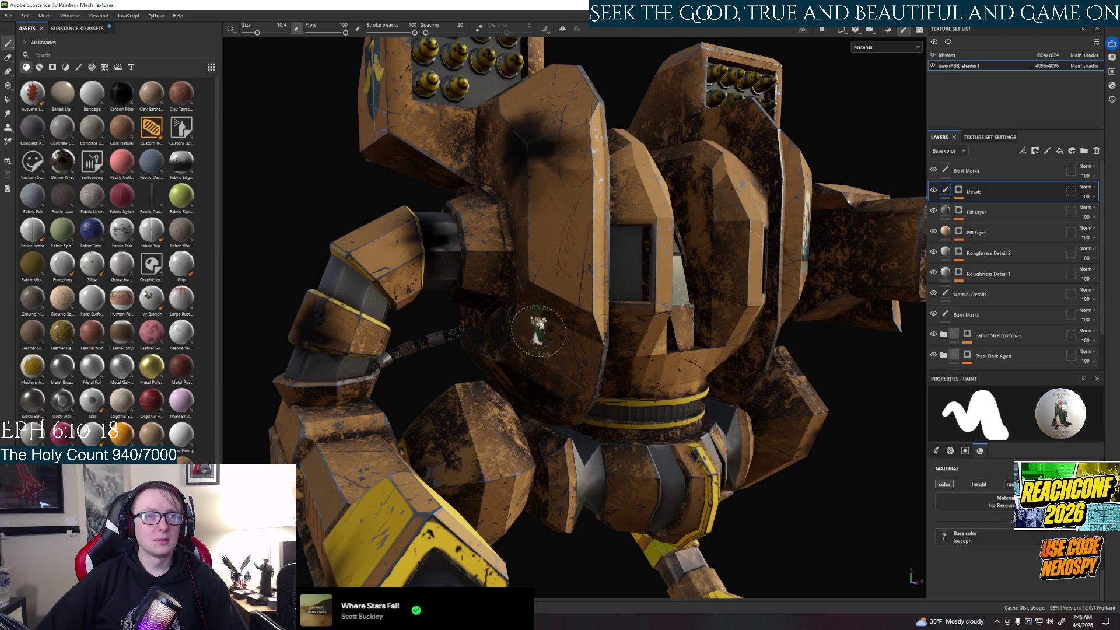
ctrl+right_drag(559, 229, 559, 229)
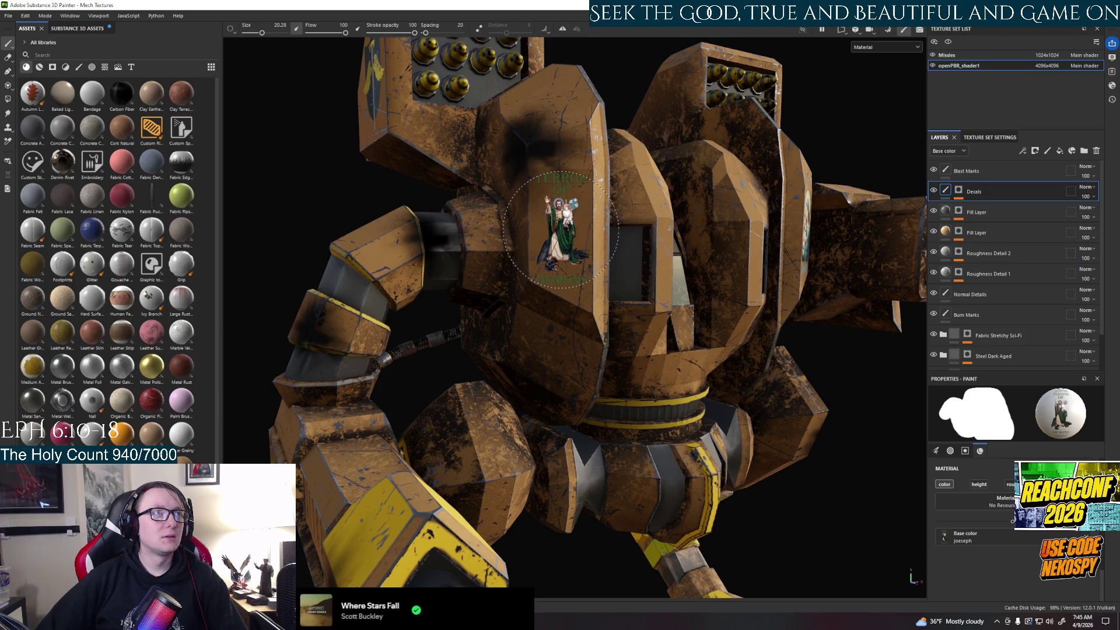
click(560, 230)
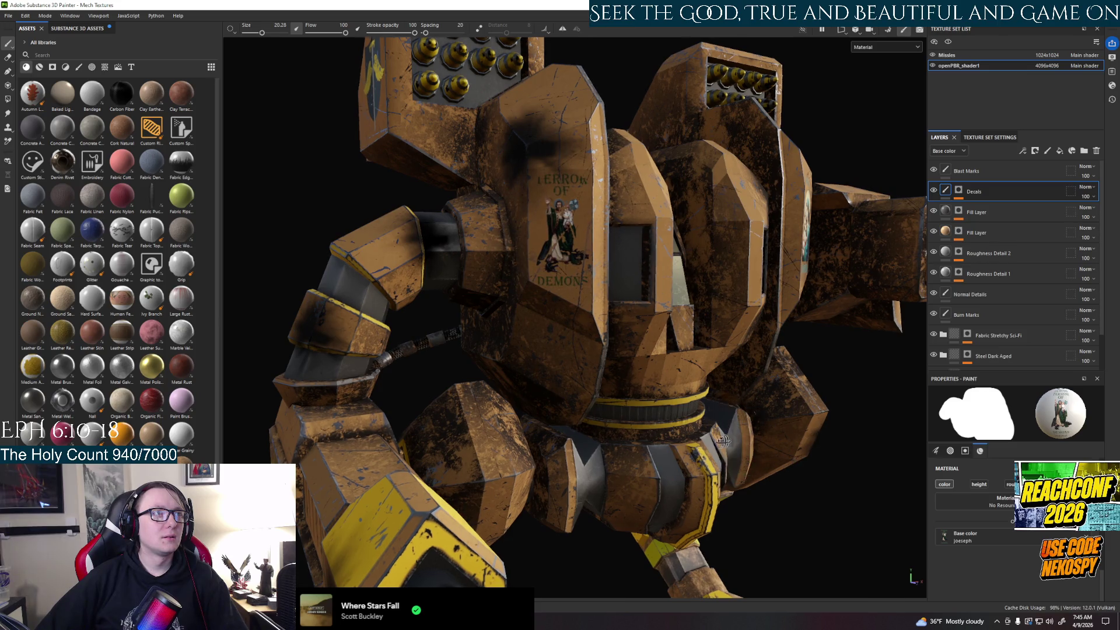
mouse_move(782, 443)
alt+mouse_down()
mouse_move(707, 379)
mouse_move(634, 438)
mouse_move(583, 437)
alt+mouse_up()
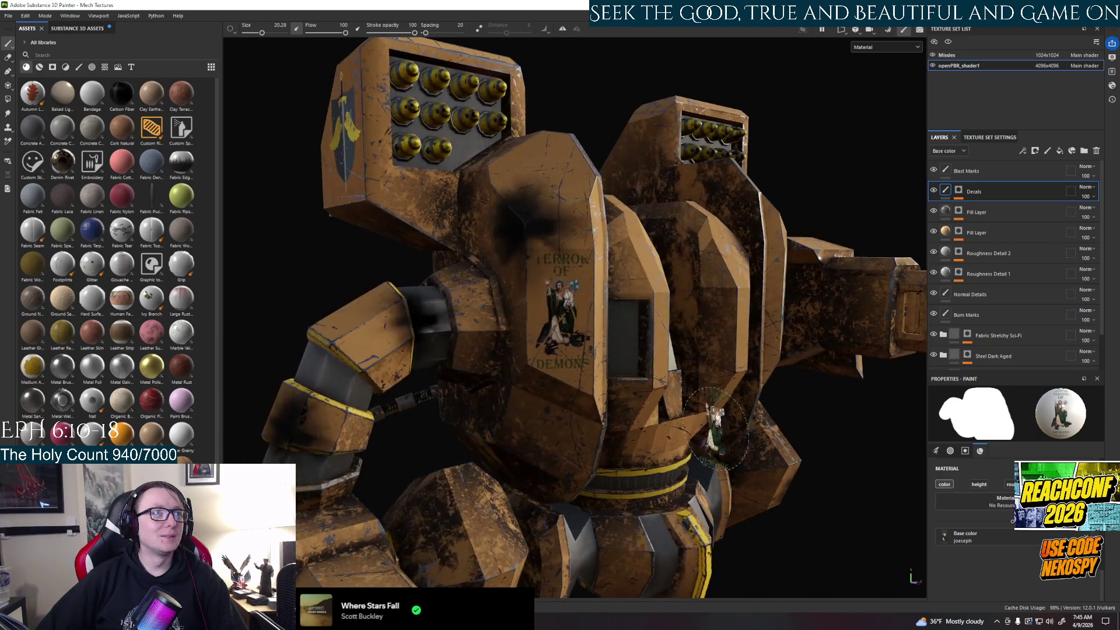
scroll(575, 438, up, 5)
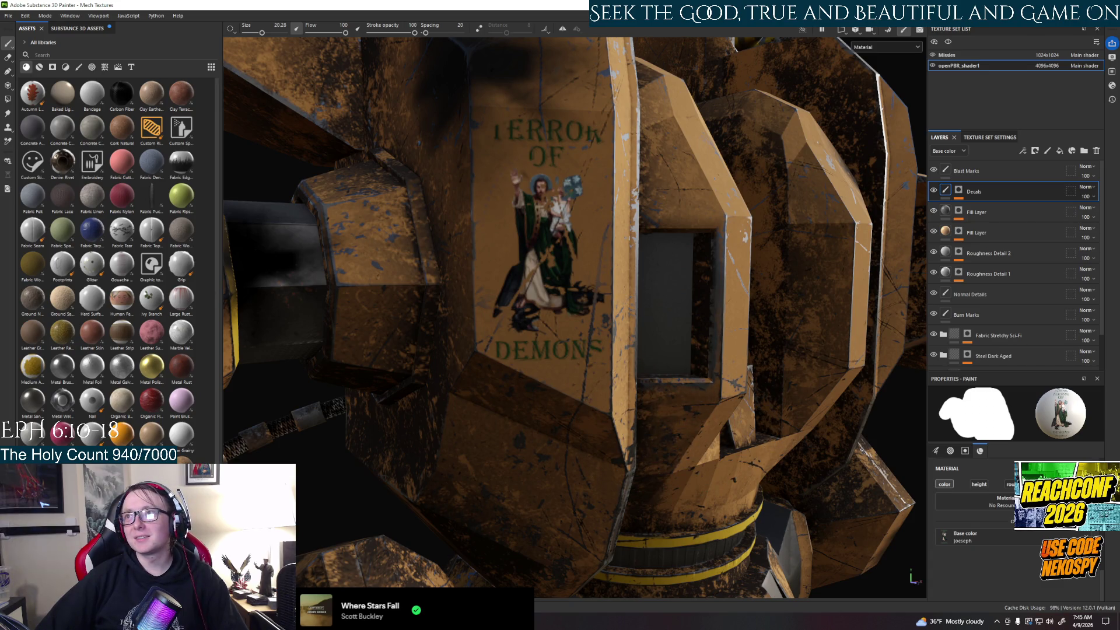
mouse_move(763, 325)
alt+mouse_down()
mouse_move(692, 344)
mouse_move(715, 318)
alt+mouse_up()
scroll(693, 344, down, 5)
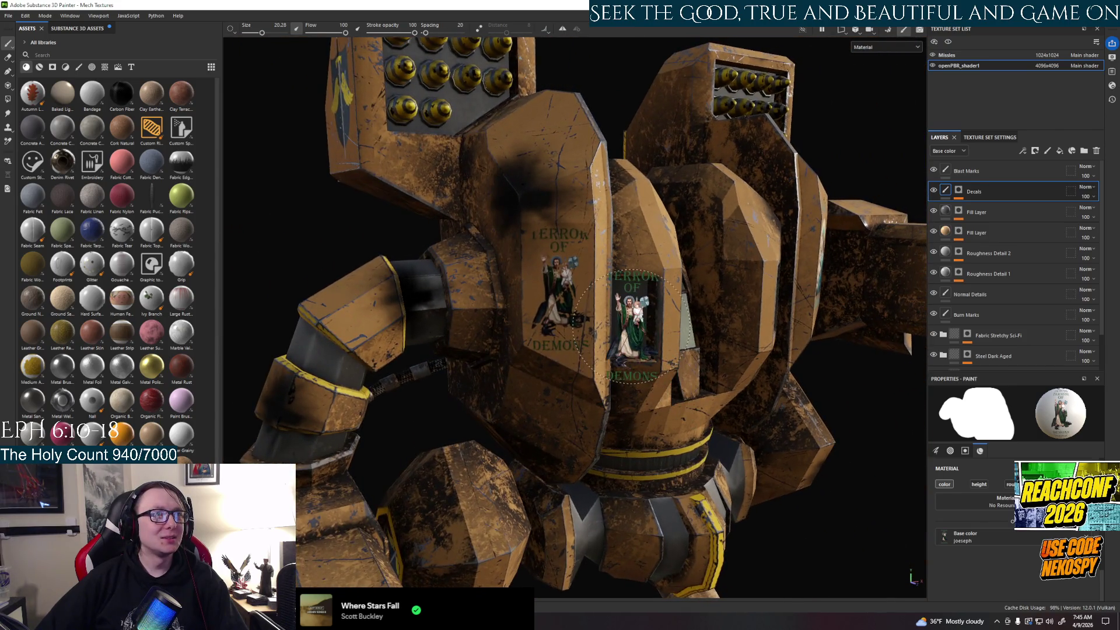
scroll(715, 318, up, 3)
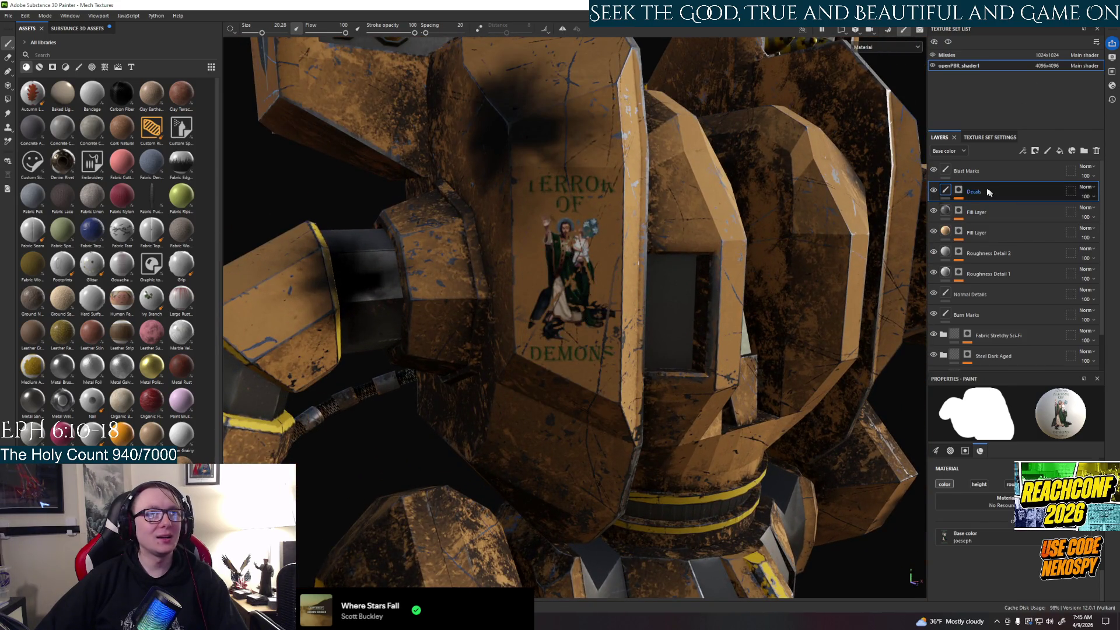
Step: Paint black on the Decals mask to hide the lettering above the saint image
click(959, 191)
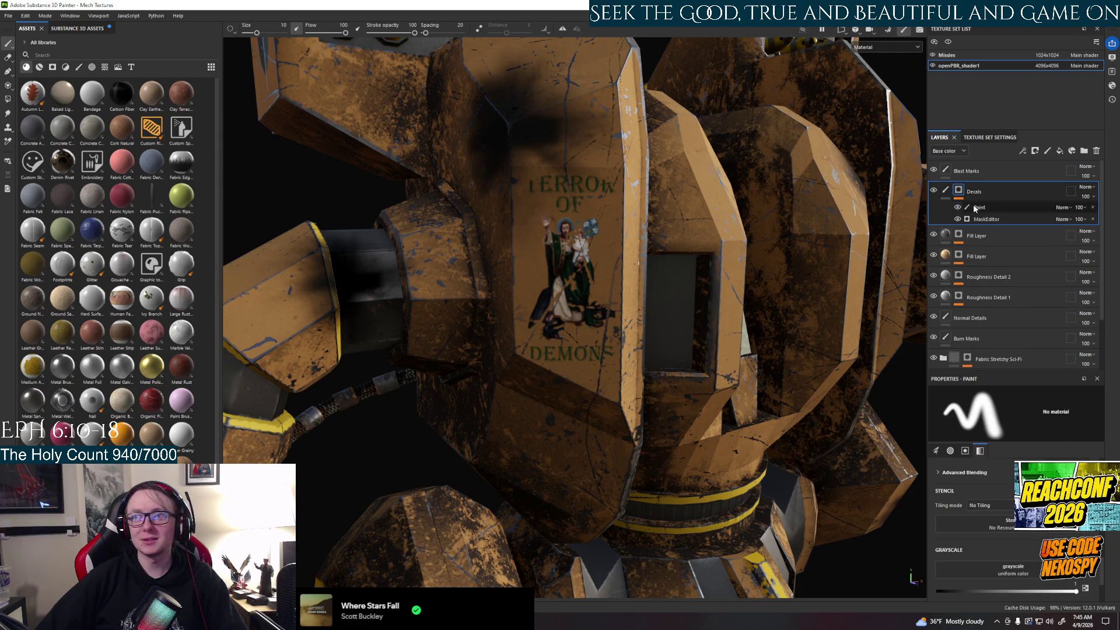
click(978, 208)
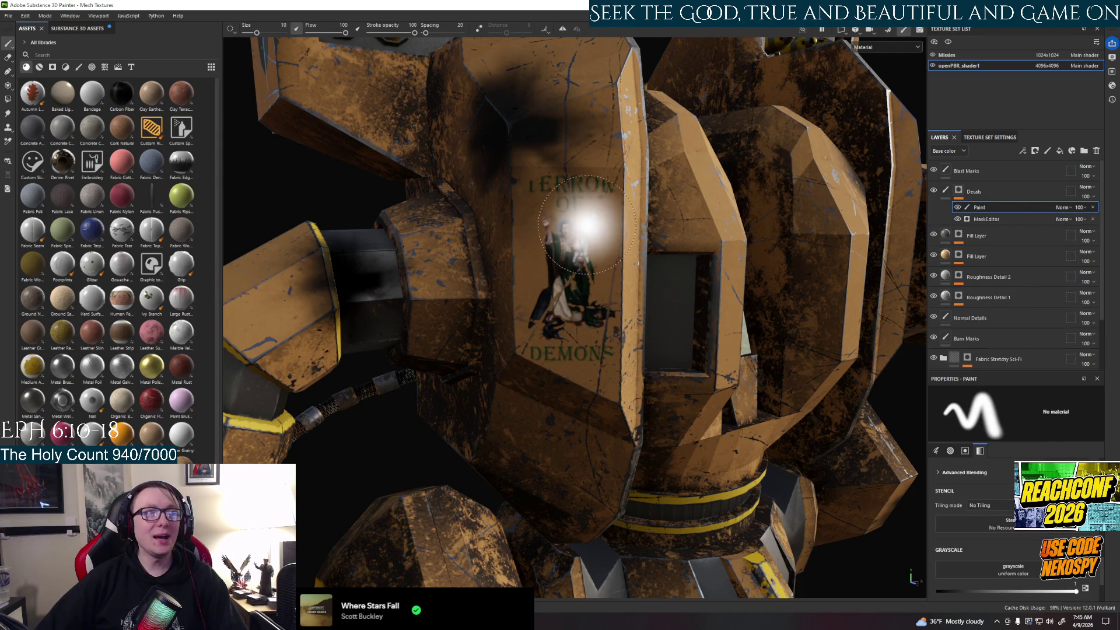
click(562, 187)
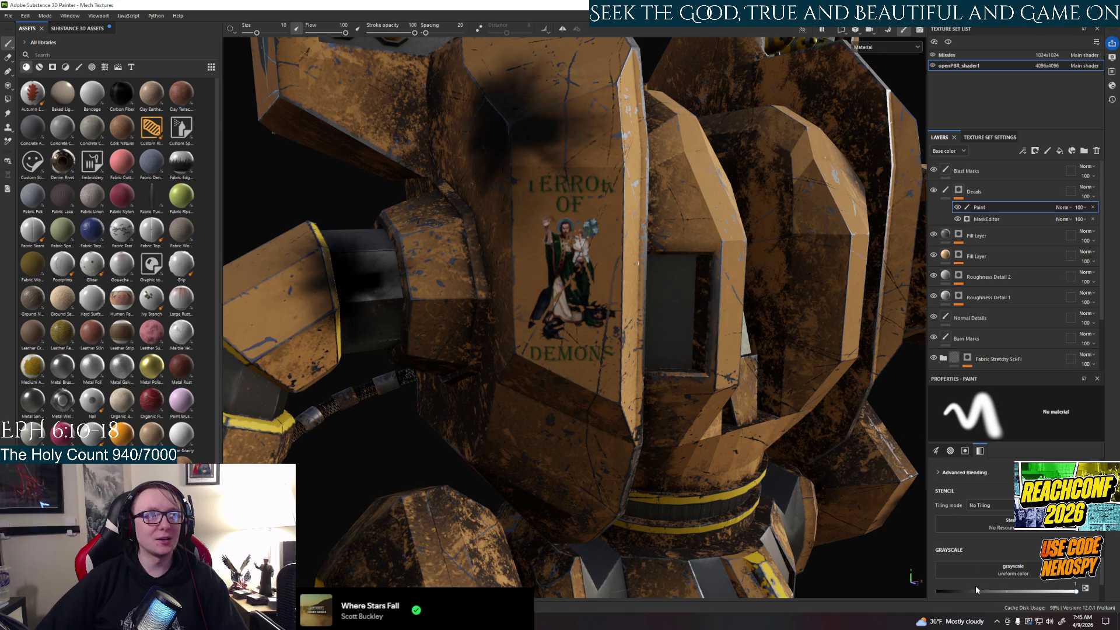
drag(973, 590, 937, 591)
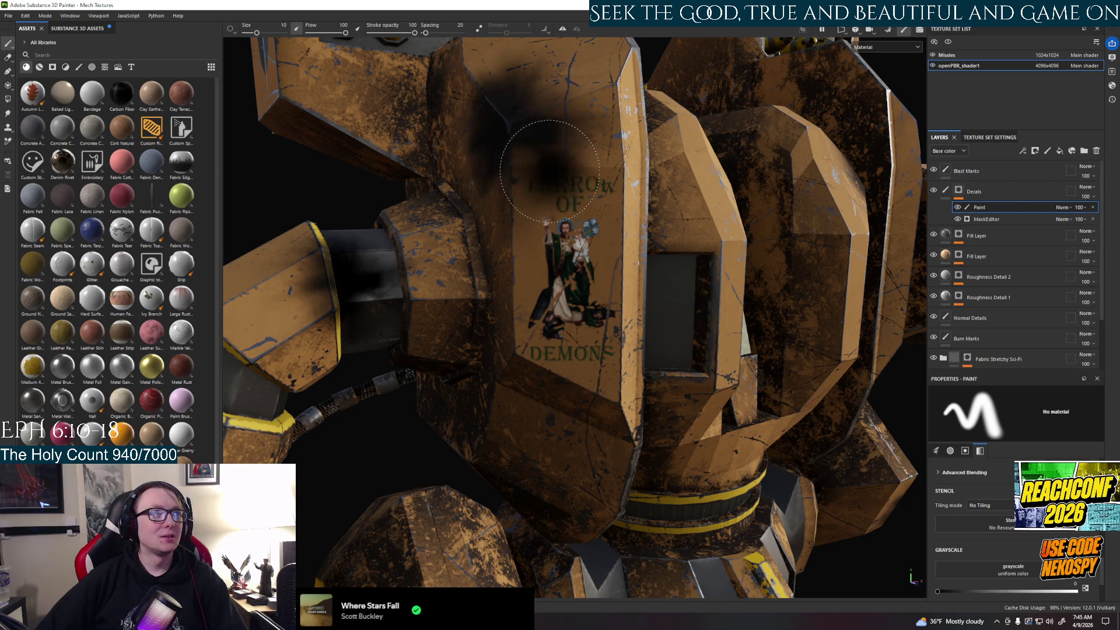
drag(549, 171, 578, 172)
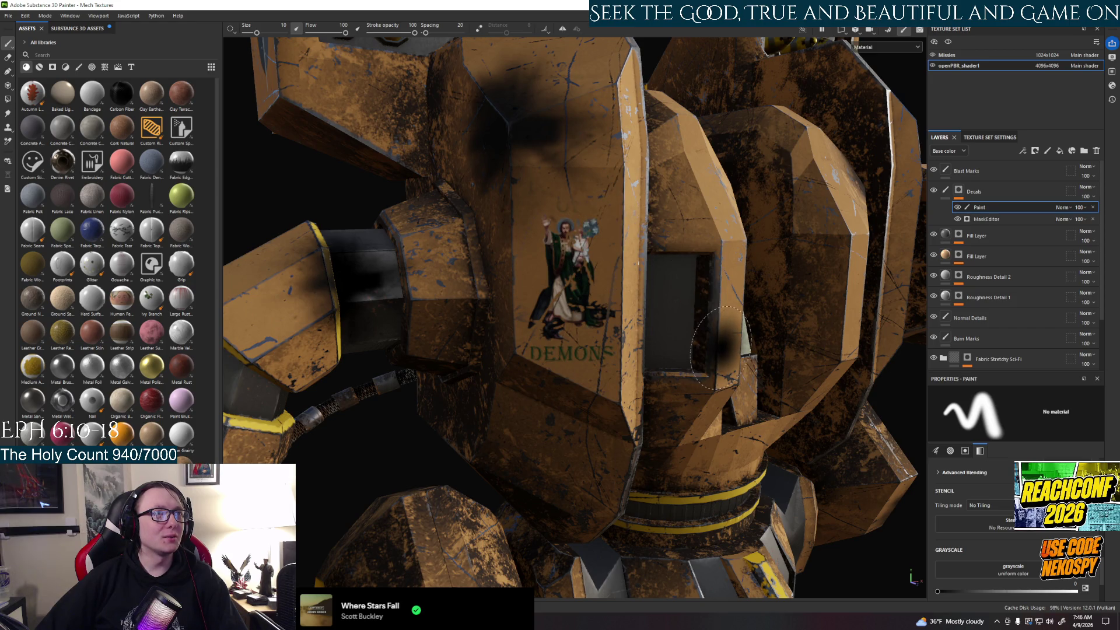
Step: Undo the mask stroke and the decal stamp, leaving the chest panel bare
key(ctrl+z)
scroll(595, 388, down, 5)
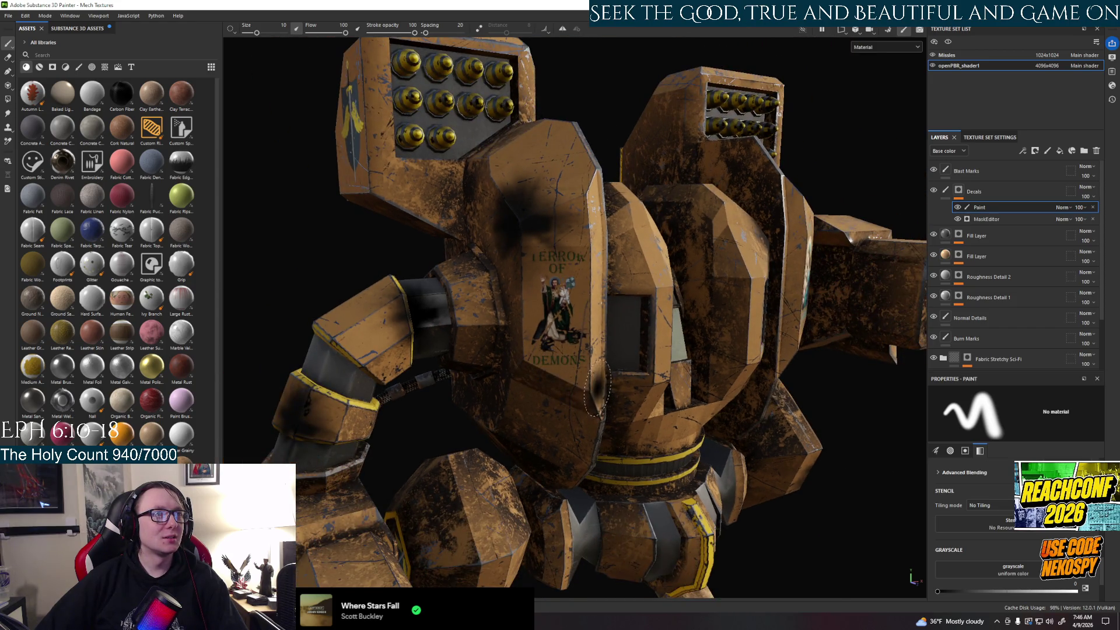
key(ctrl+z)
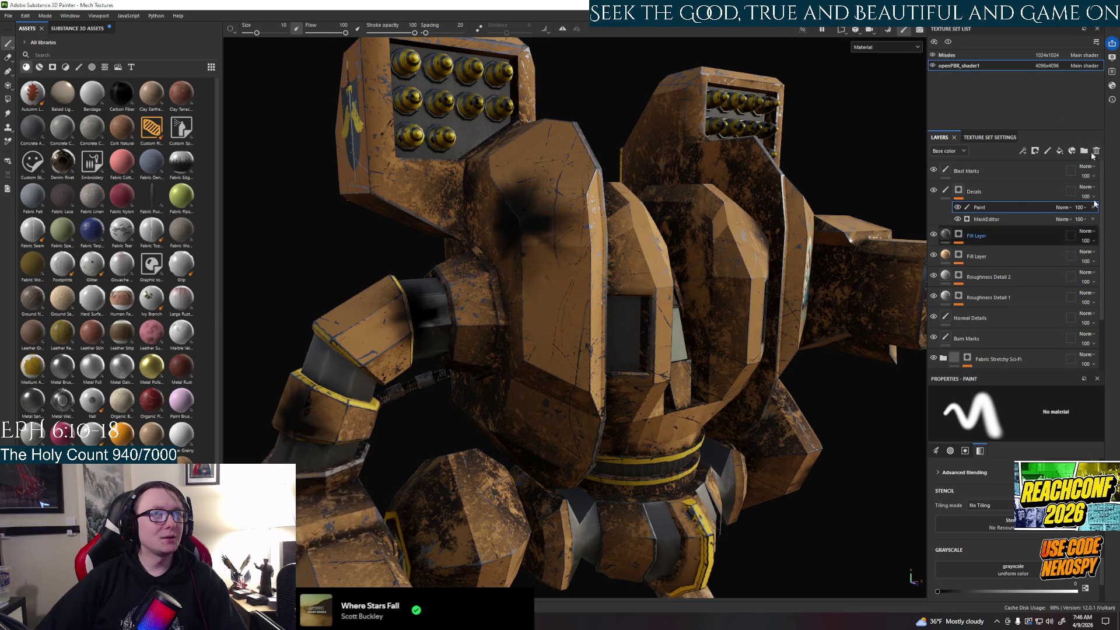
click(946, 191)
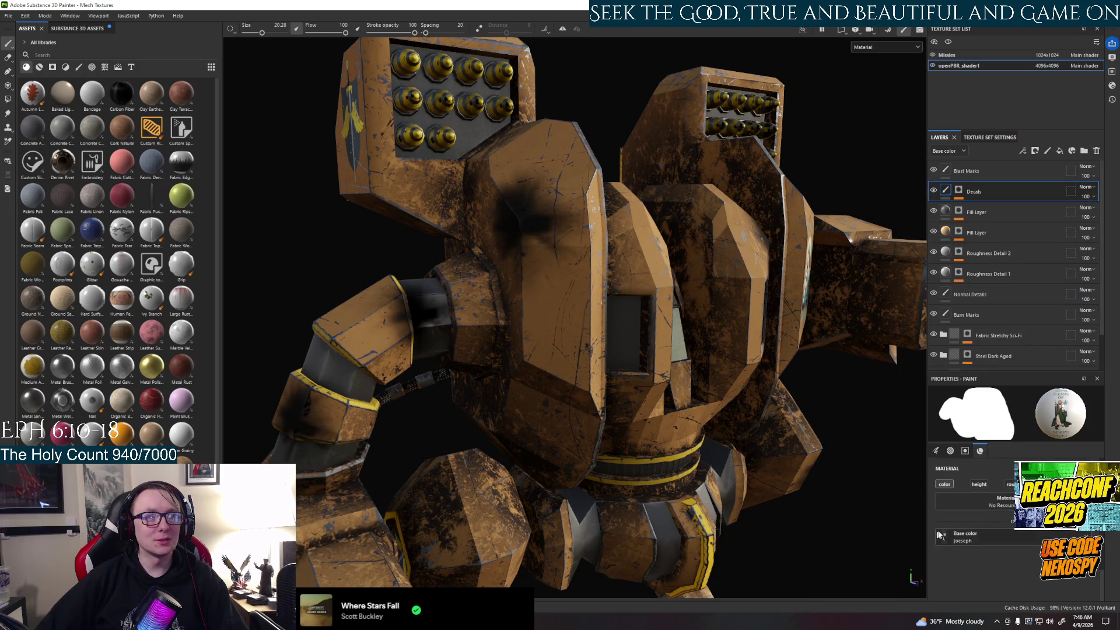
Step: Change the brush alpha to a hard, blocky square shape
scroll(995, 509, up, 3)
click(945, 544)
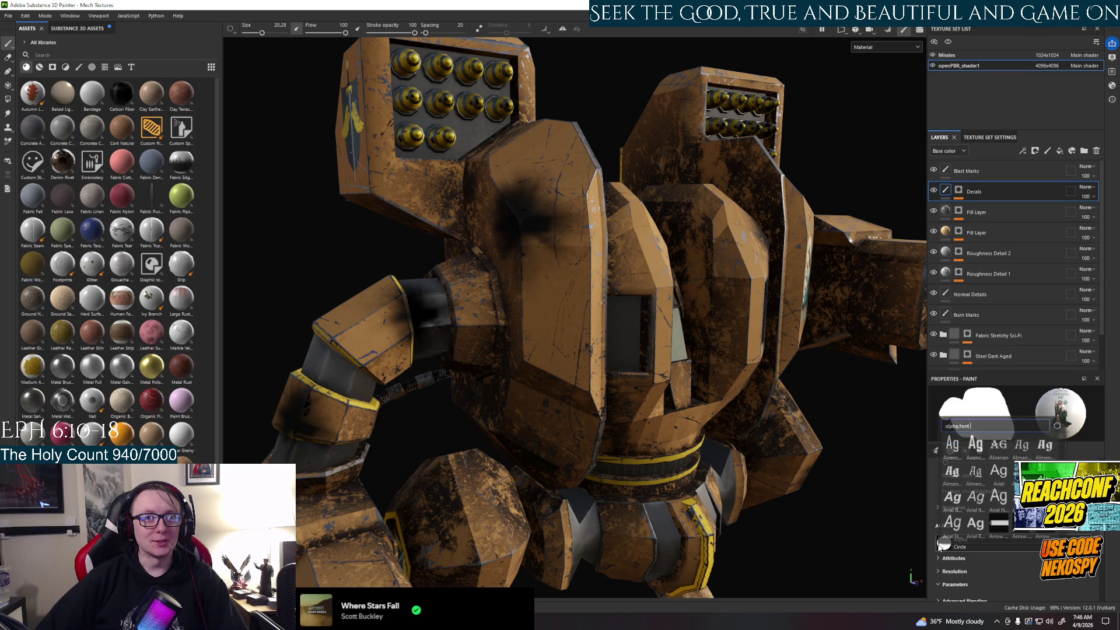
scroll(995, 490, down, 3)
scroll(995, 490, down, 3)
scroll(995, 490, down, 3)
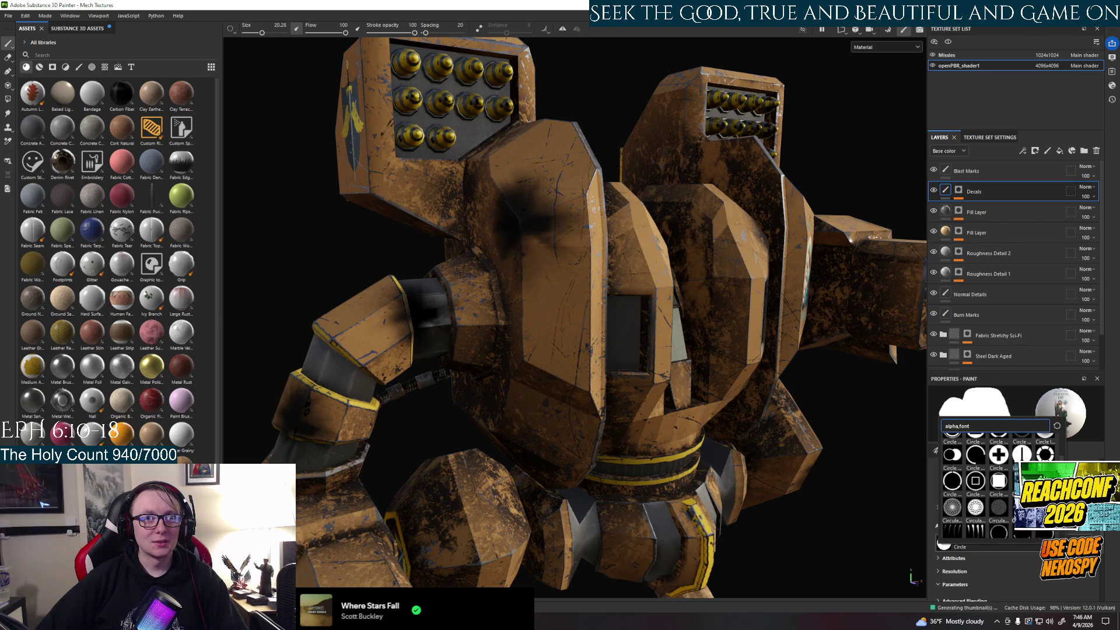
click(999, 481)
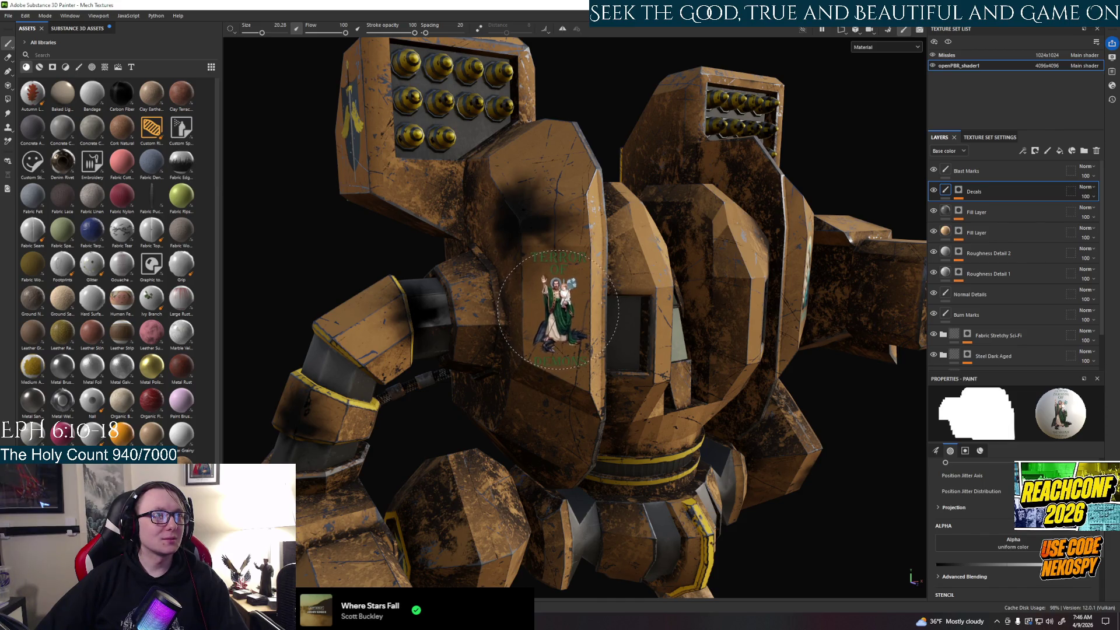
Step: Stamp the saint decal onto the armour panel again with the square alpha
click(558, 310)
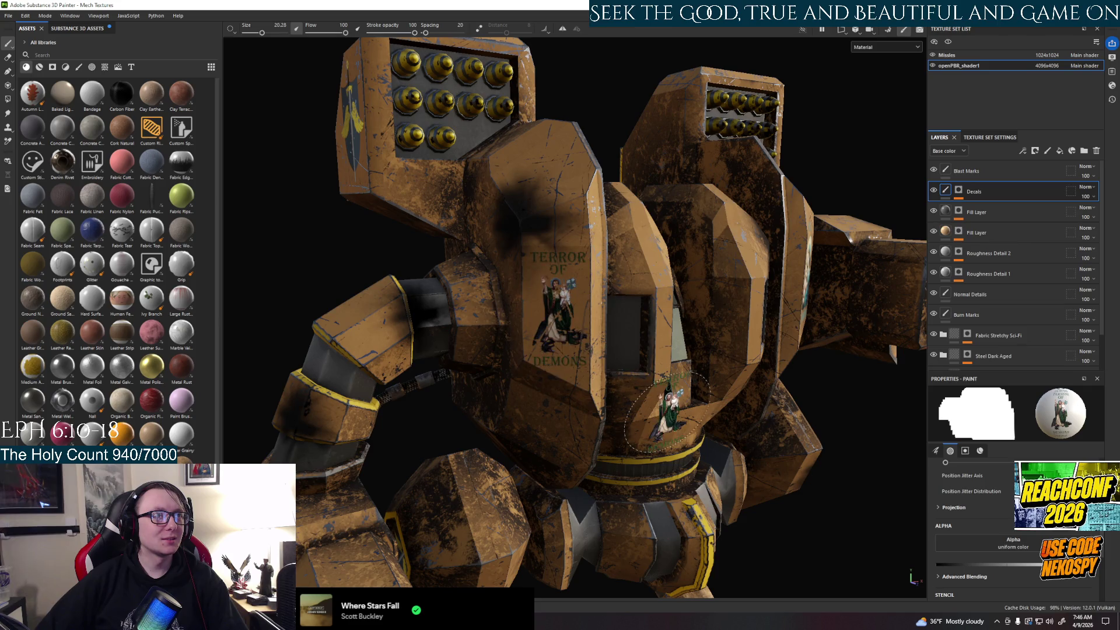
scroll(601, 327, up, 3)
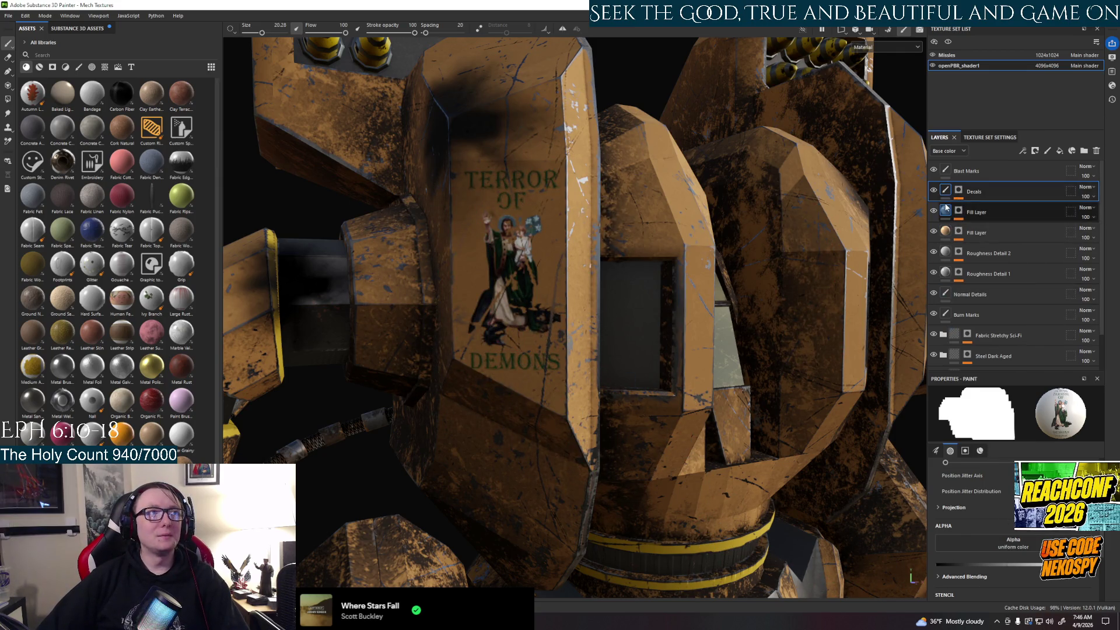
click(960, 190)
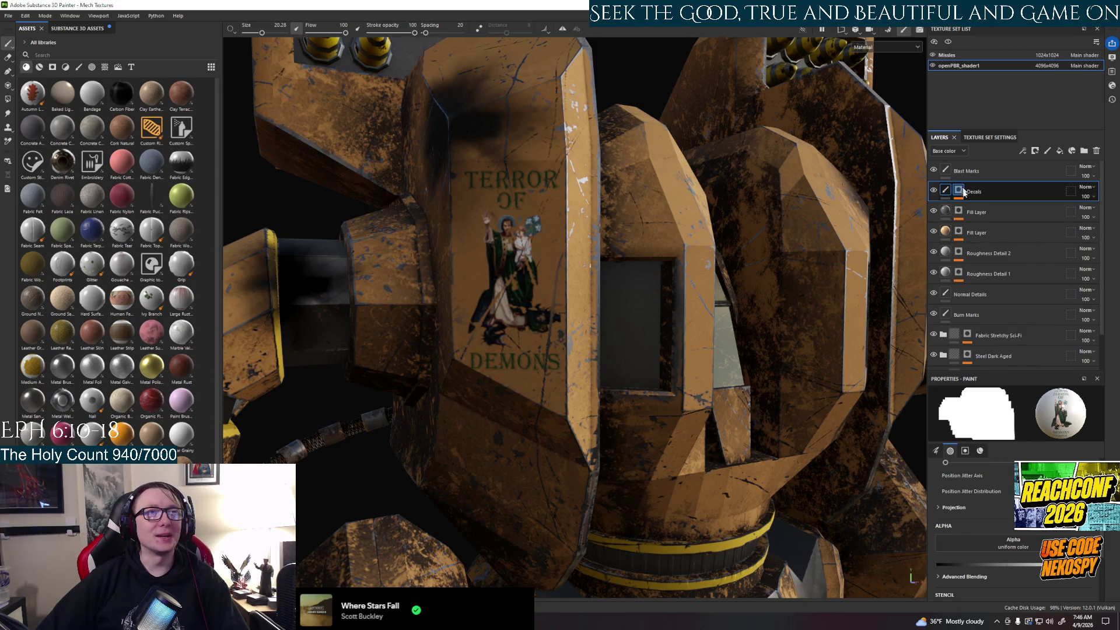
Step: Select the Decals mask's Paint effect, show its Grayscale value, and view the mech frontally
click(955, 195)
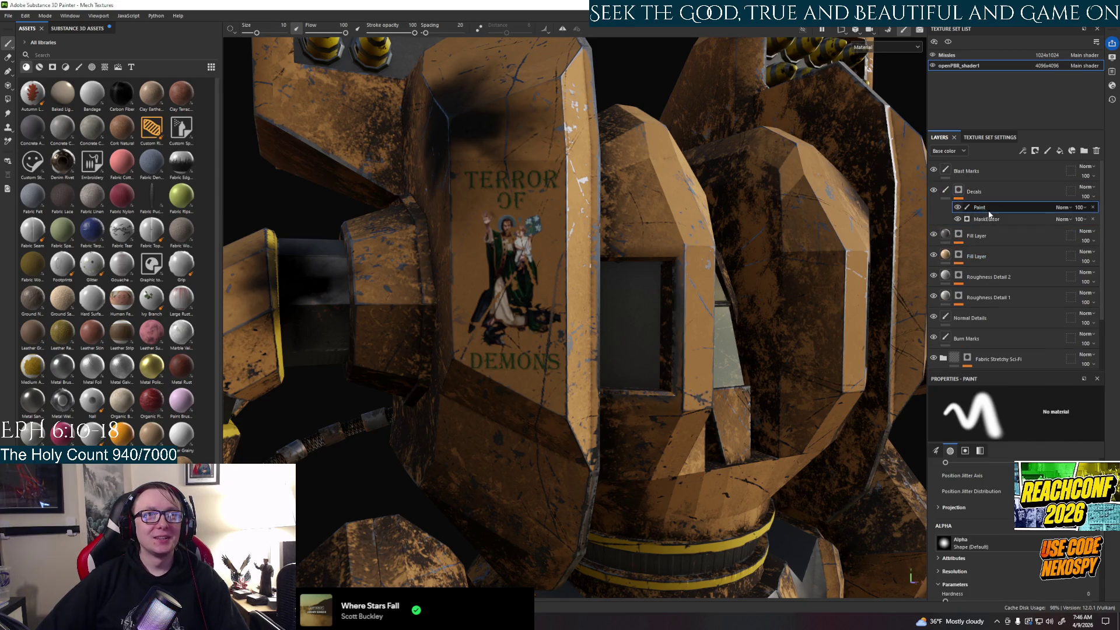
click(981, 451)
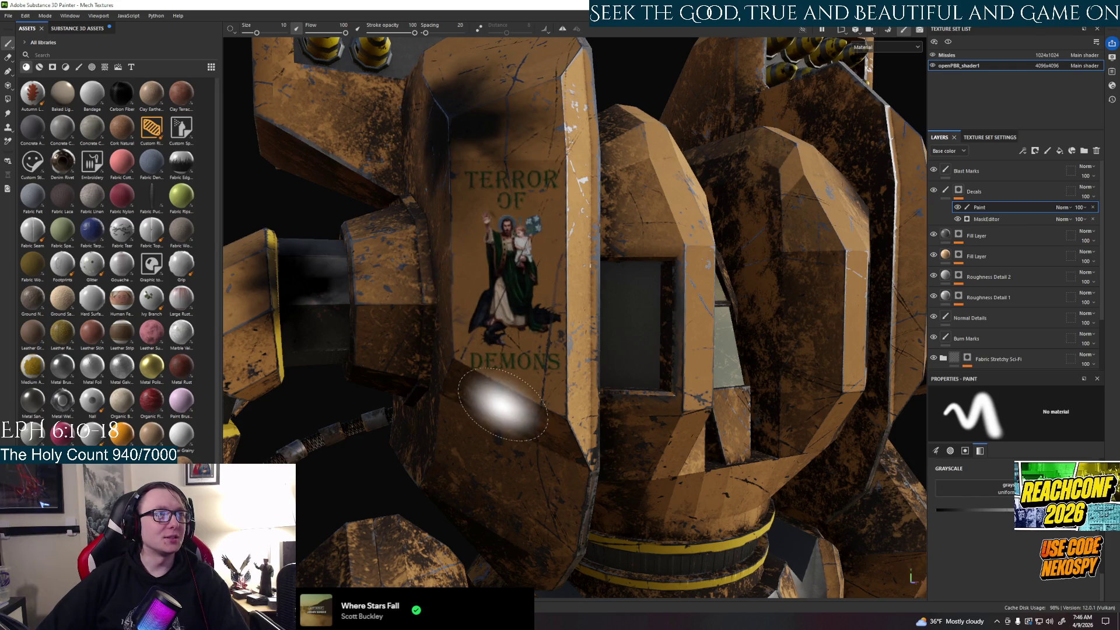
scroll(630, 432, down, 5)
scroll(630, 430, down, 3)
mouse_move(630, 432)
alt+mouse_down()
mouse_move(537, 465)
mouse_move(661, 404)
mouse_move(579, 415)
mouse_move(639, 383)
mouse_move(717, 478)
mouse_move(498, 484)
mouse_move(586, 422)
alt+mouse_up()
scroll(537, 465, up, 3)
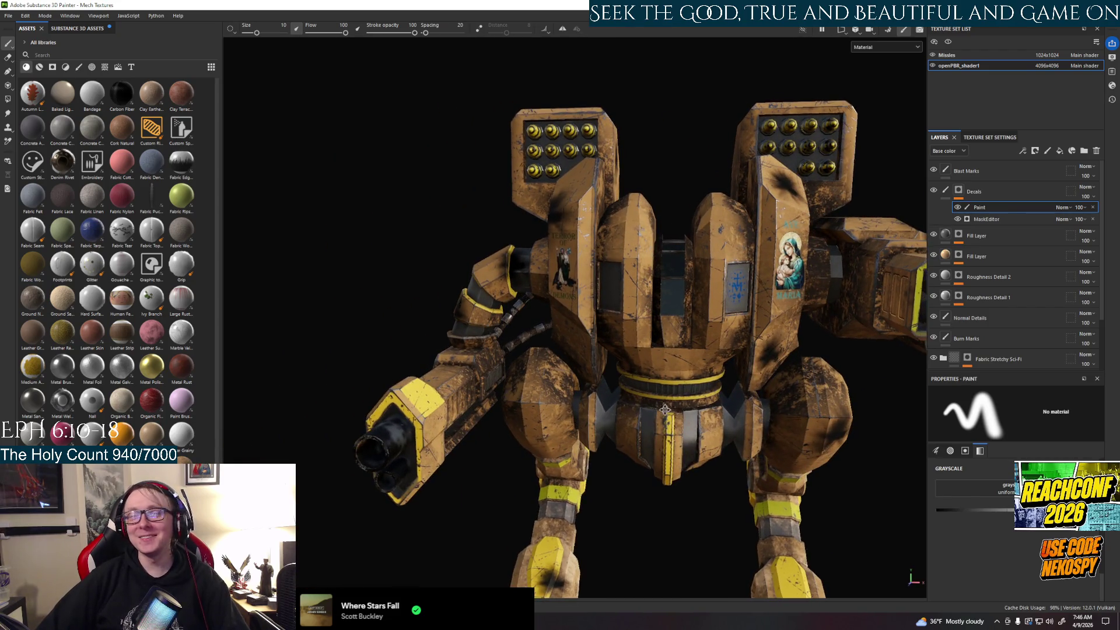
Step: Orbit around the mech to inspect the gun arm, blue medal panel and torso decals
mouse_move(638, 404)
alt+mouse_down()
mouse_move(658, 251)
mouse_move(608, 356)
alt+mouse_up()
scroll(658, 251, up, 5)
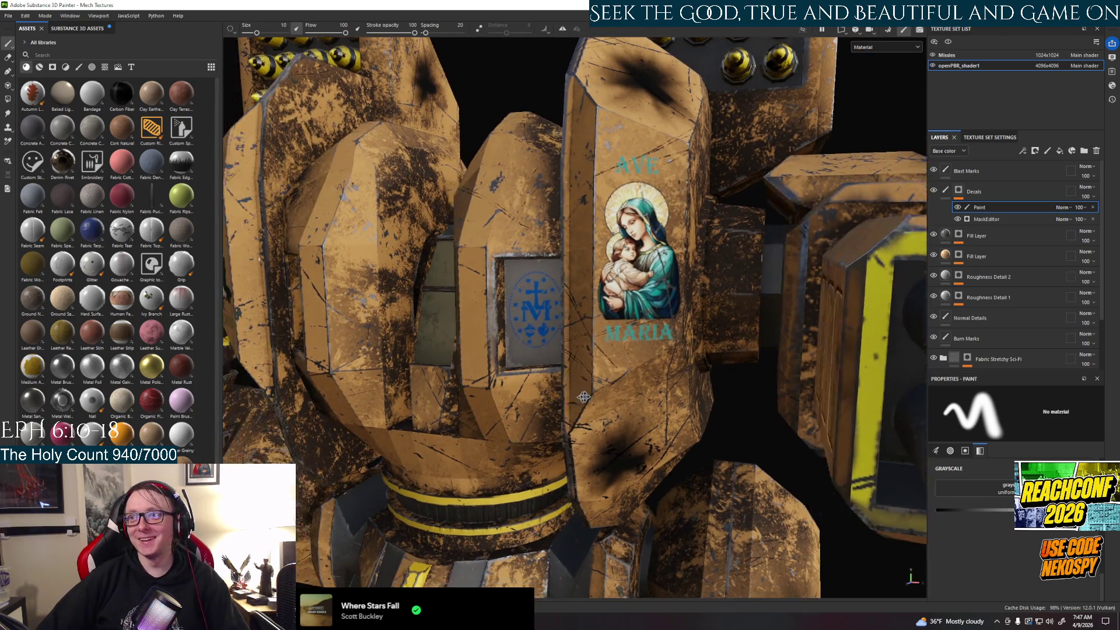
alt+drag(621, 318, 707, 358)
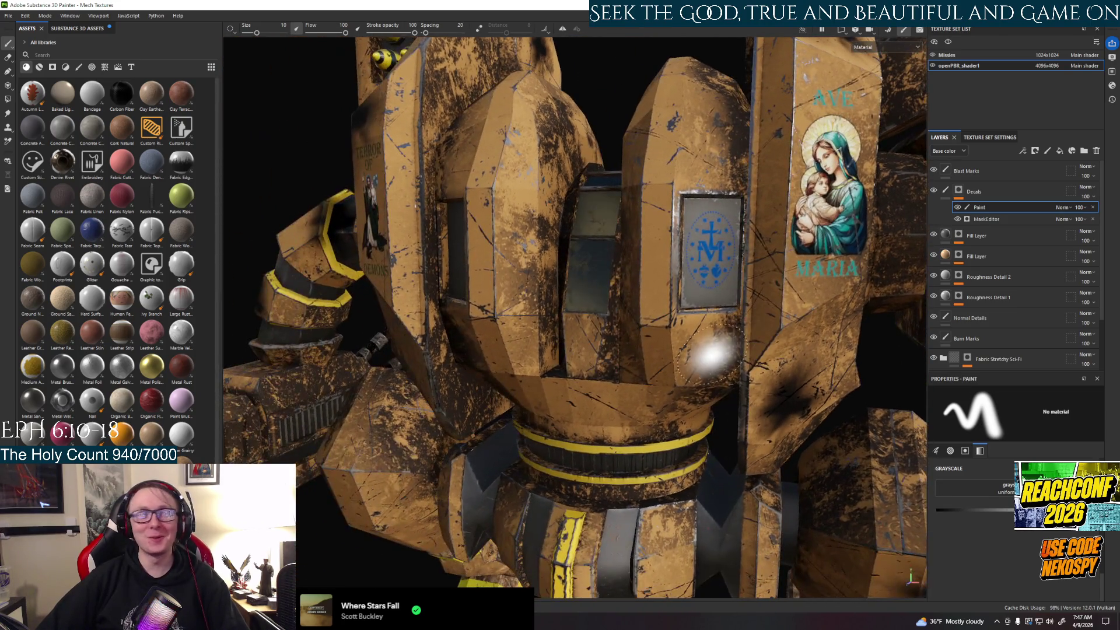
scroll(708, 357, up, 5)
scroll(580, 388, down, 5)
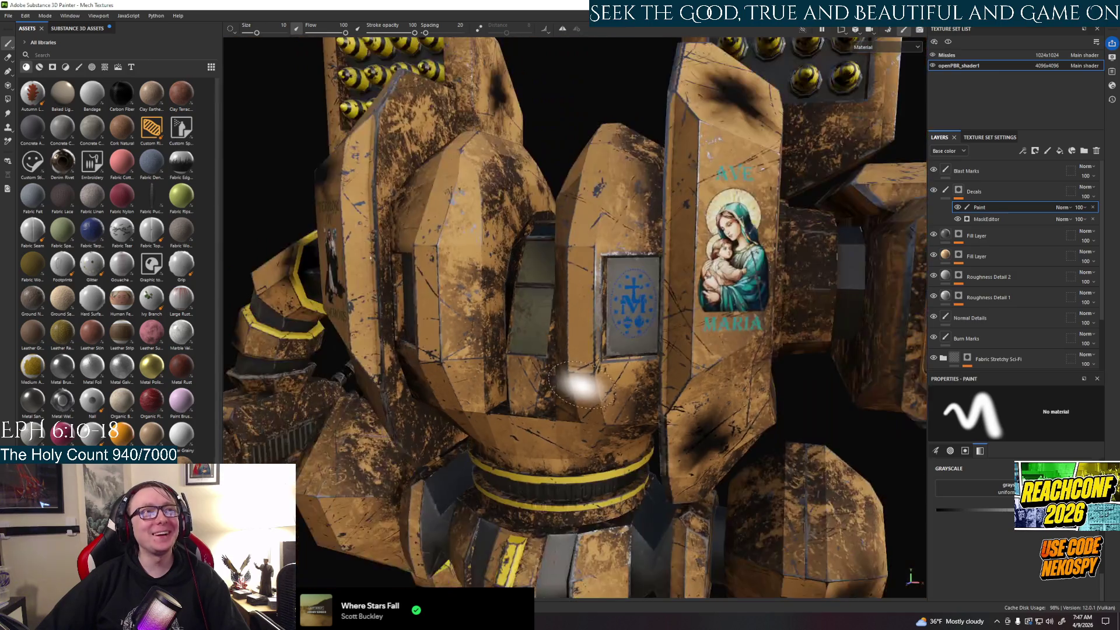
scroll(601, 391, down, 5)
scroll(622, 396, up, 2)
alt+drag(622, 396, 620, 415)
scroll(620, 415, up, 4)
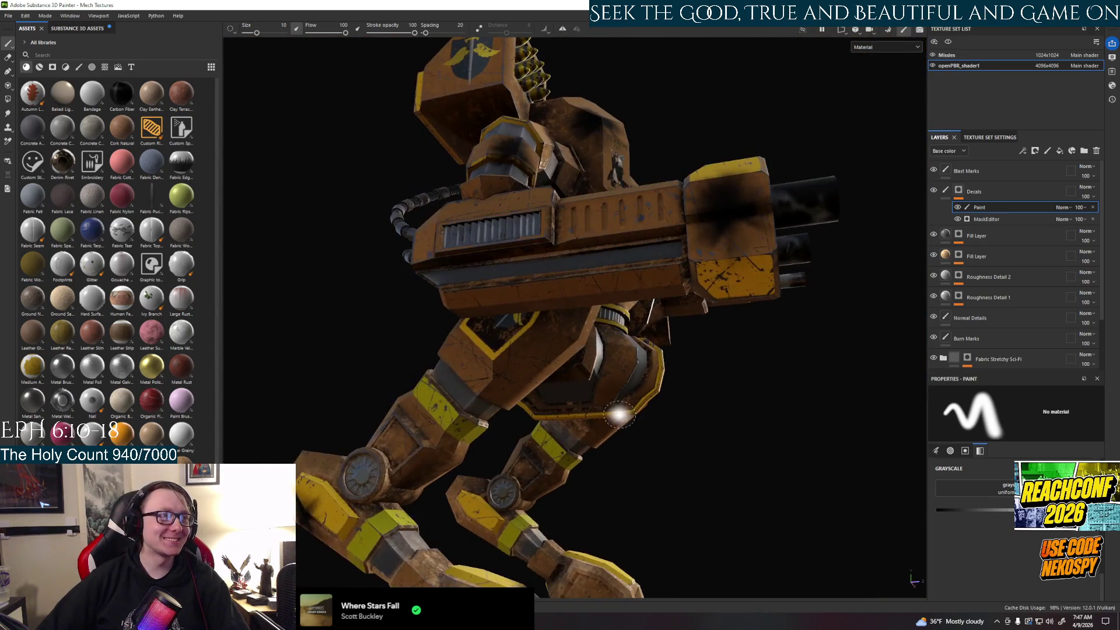
mouse_move(537, 417)
alt+mouse_down()
mouse_move(424, 531)
mouse_move(603, 427)
mouse_move(507, 415)
mouse_move(773, 429)
mouse_move(531, 430)
mouse_move(584, 432)
alt+mouse_up()
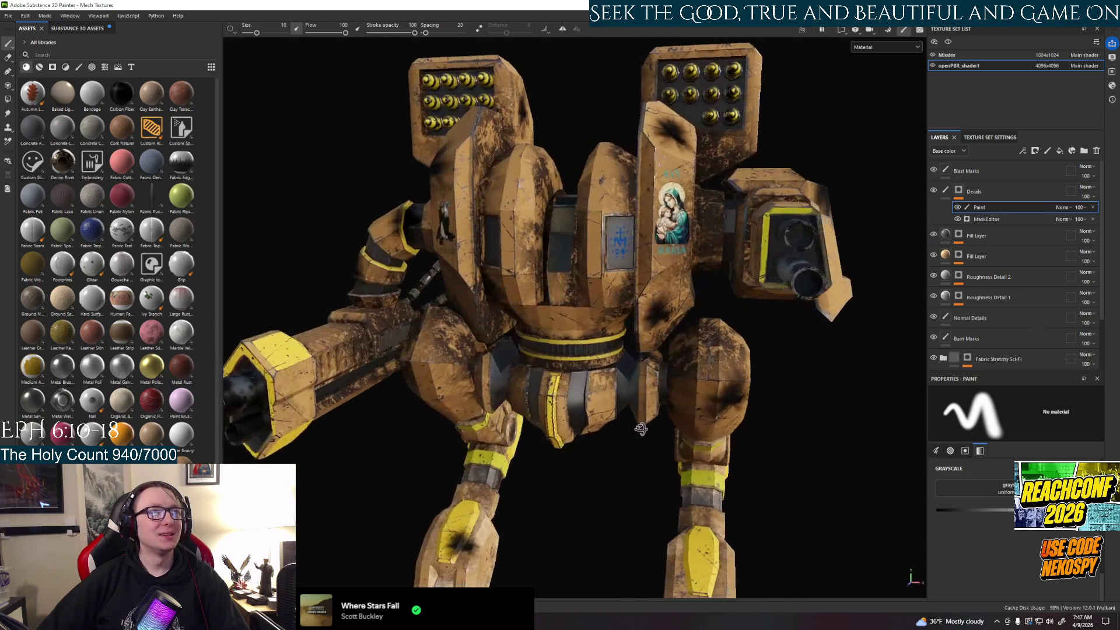
Step: Export both texture sets as PNG maps using the Unreal Engine (Packed) template
click(13, 21)
click(28, 146)
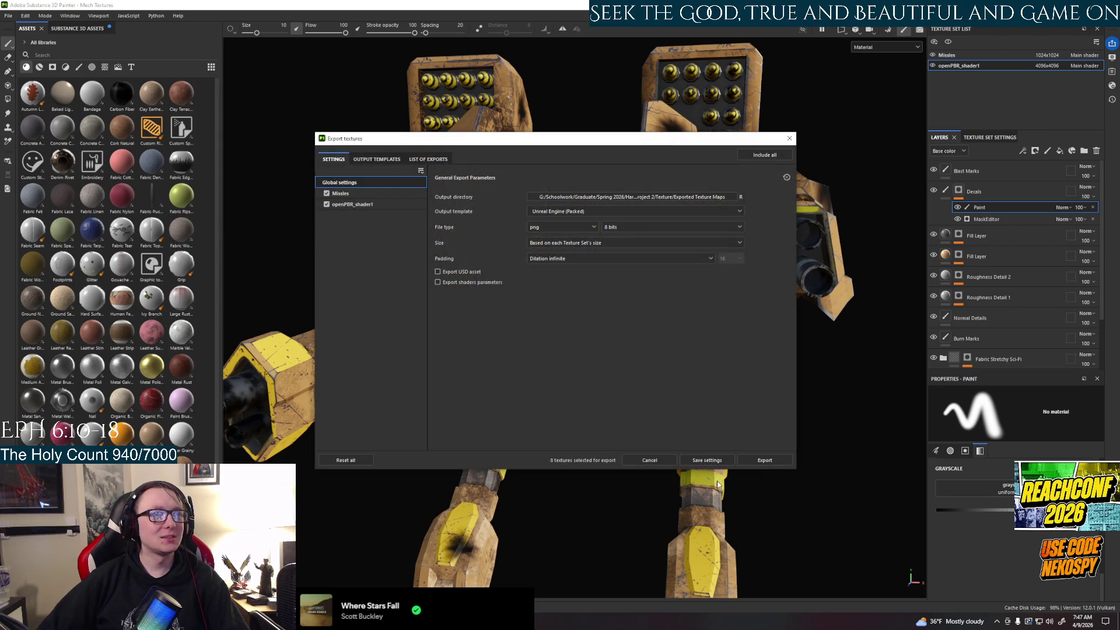
click(763, 461)
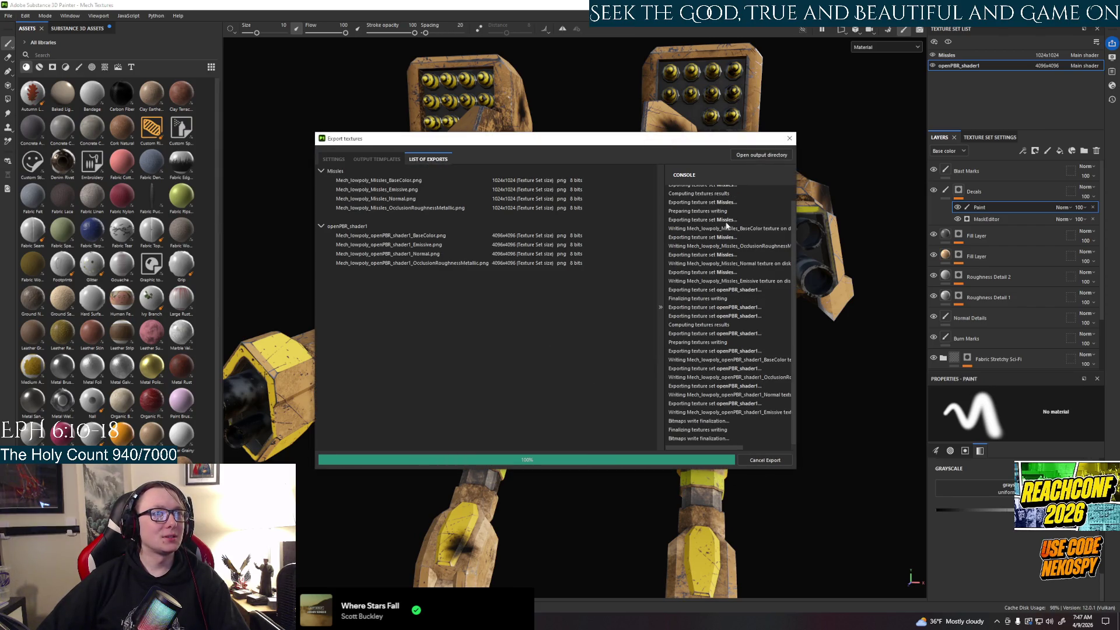
click(787, 139)
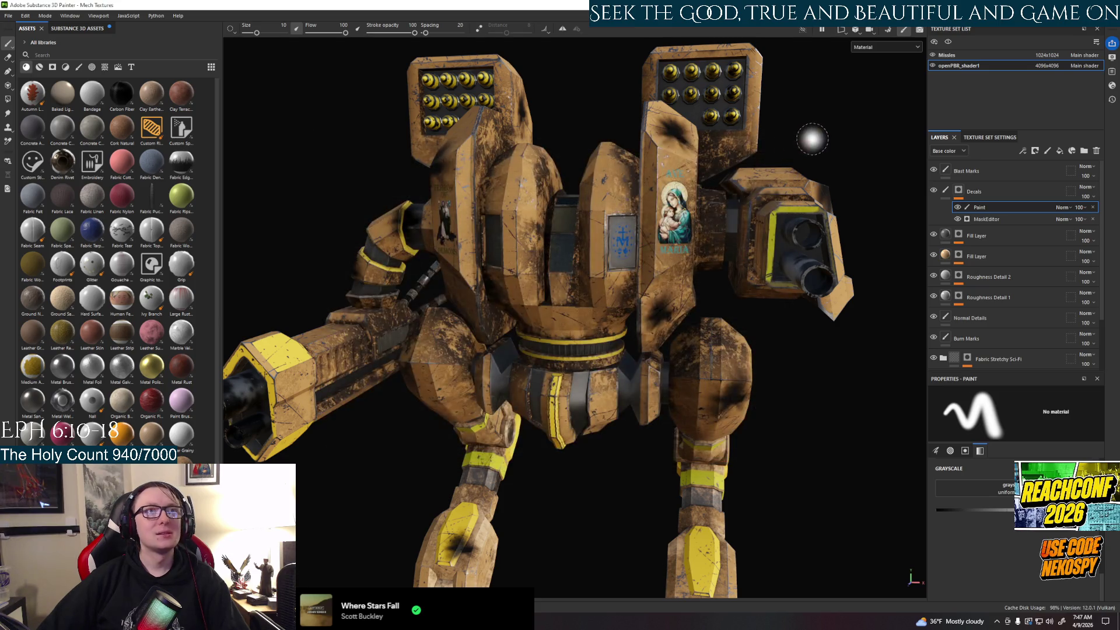
Step: Save the Mech Textures project and quit Substance Painter
click(8, 16)
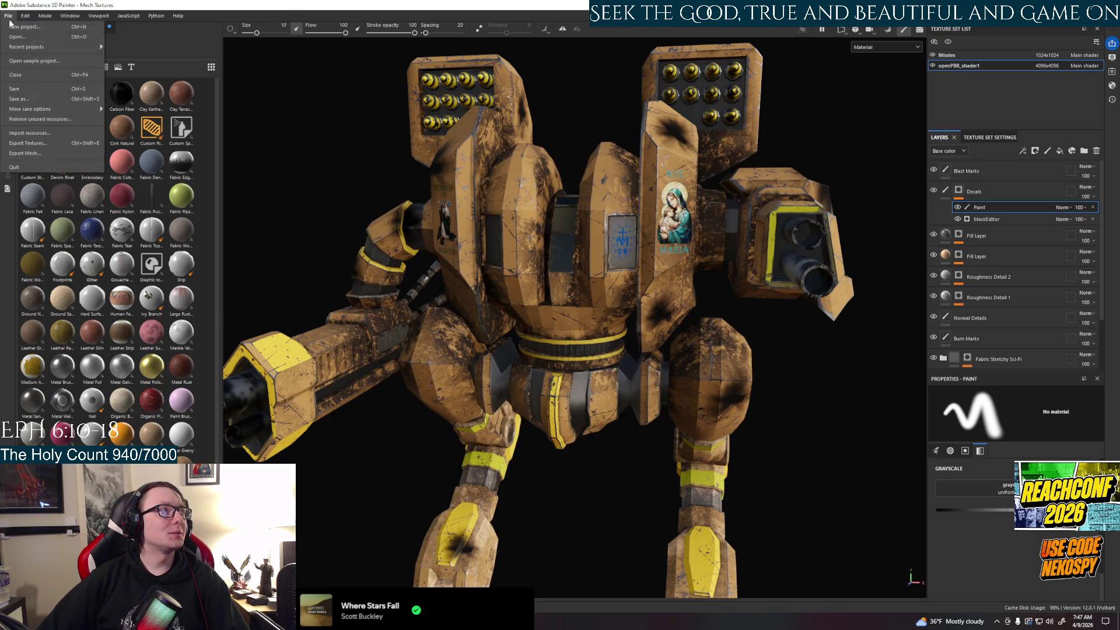
click(23, 89)
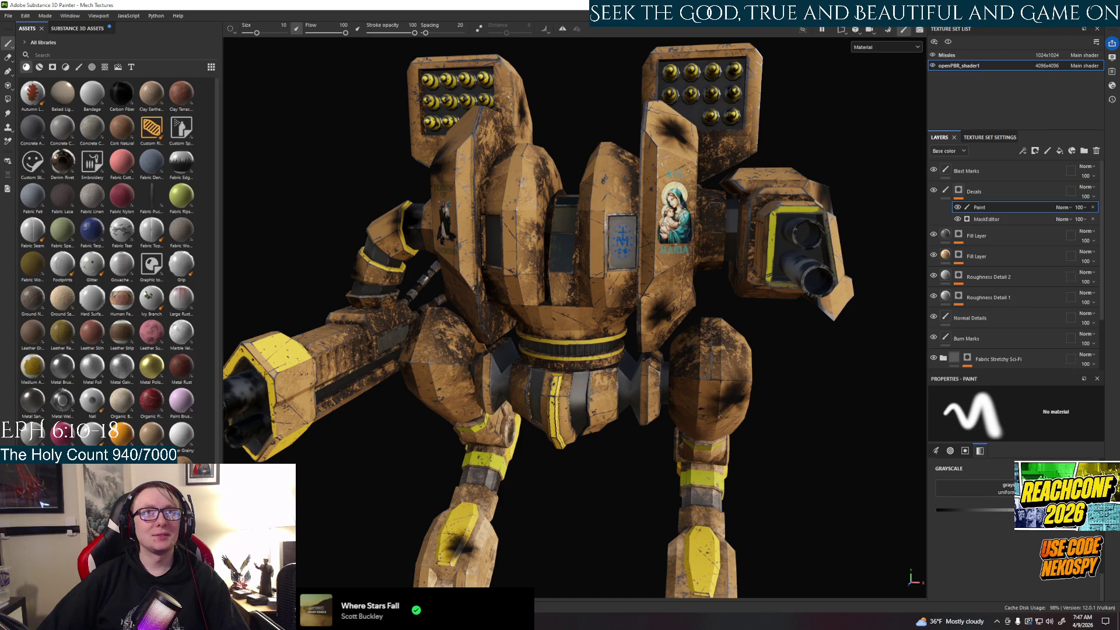
key(super+d)
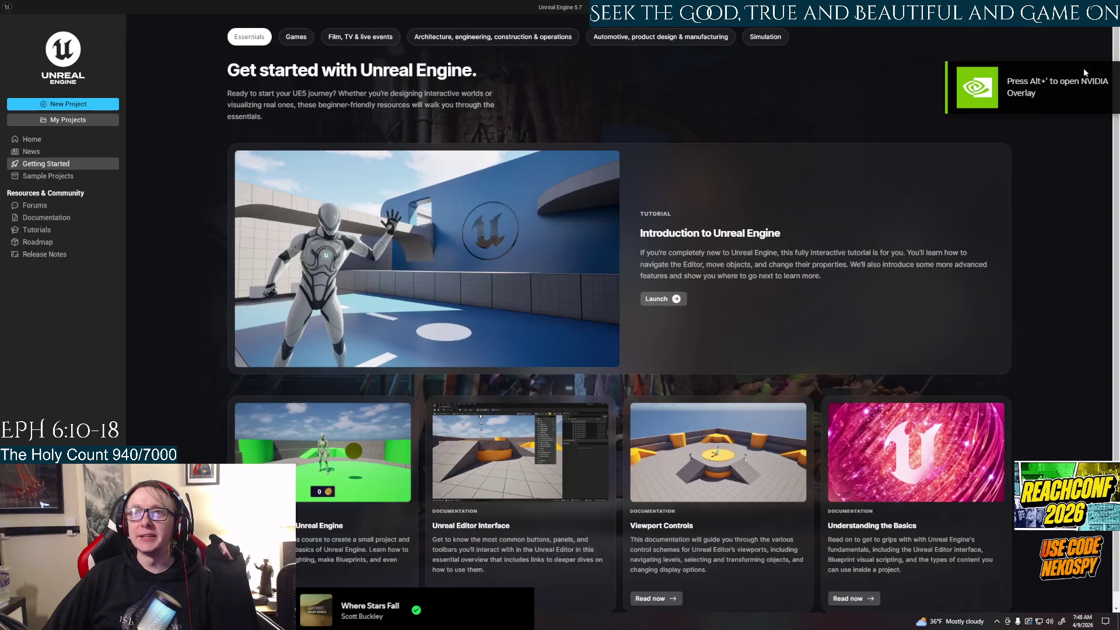
Step: Open an existing Unreal project by browsing to its project file on disk
click(57, 123)
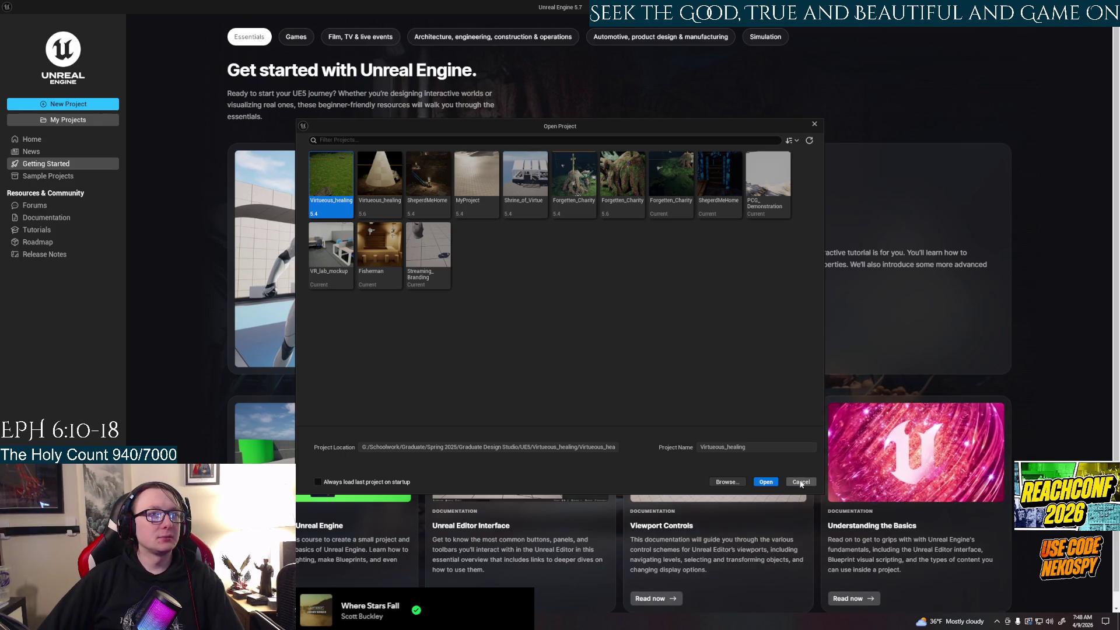
click(726, 483)
double_click(138, 109)
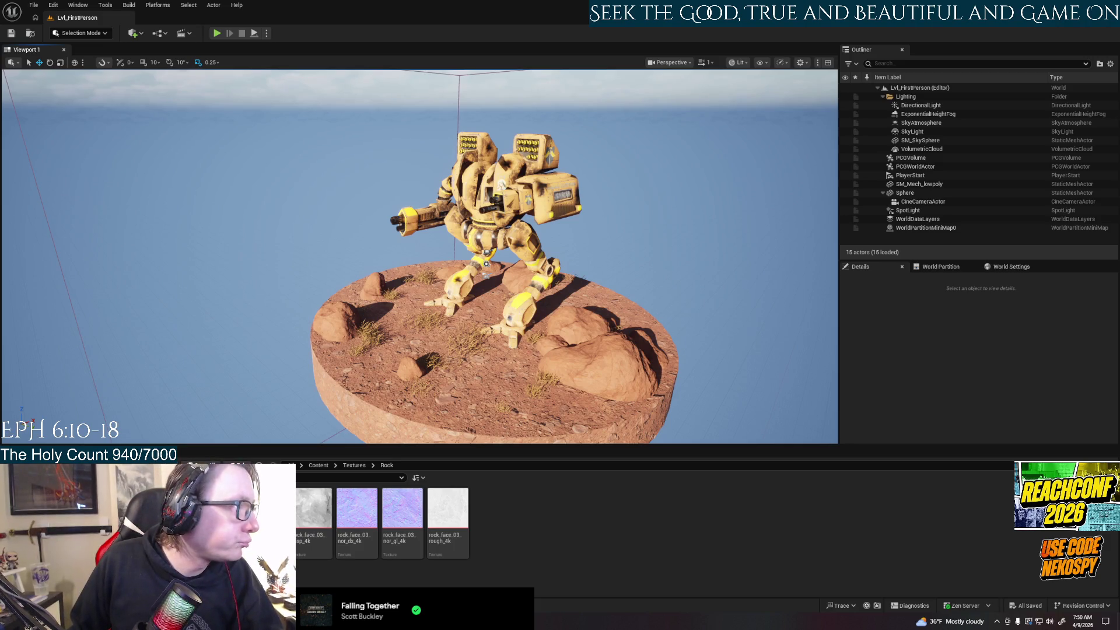
Step: Navigate back out of the Rock texture folder in the Content Browser
key(alt+Left)
key(alt+Left)
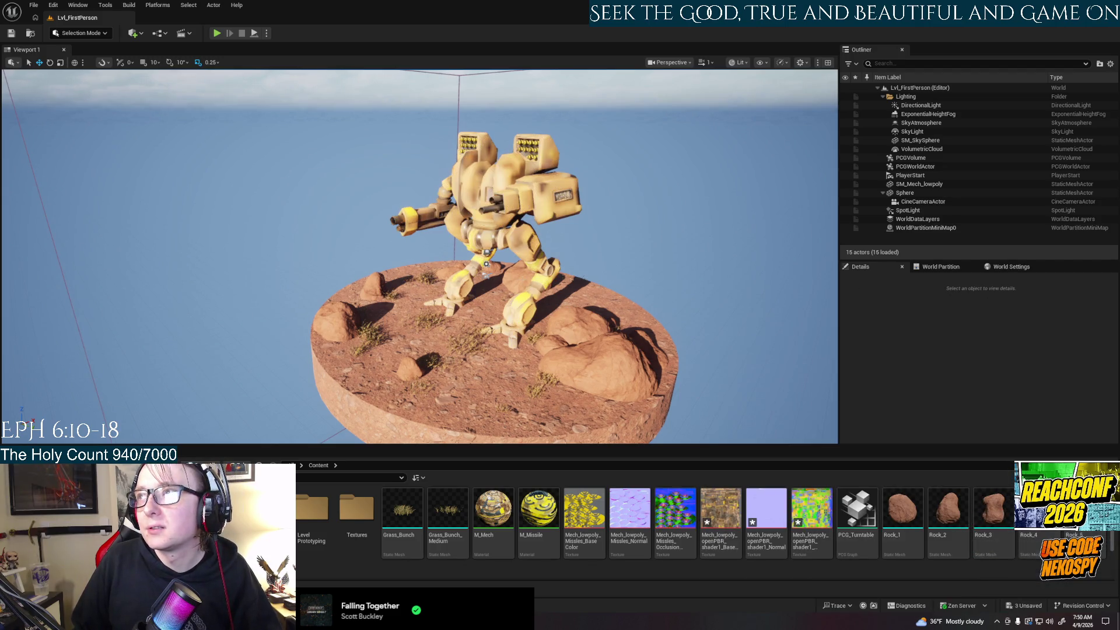
scroll(421, 256, up, 2)
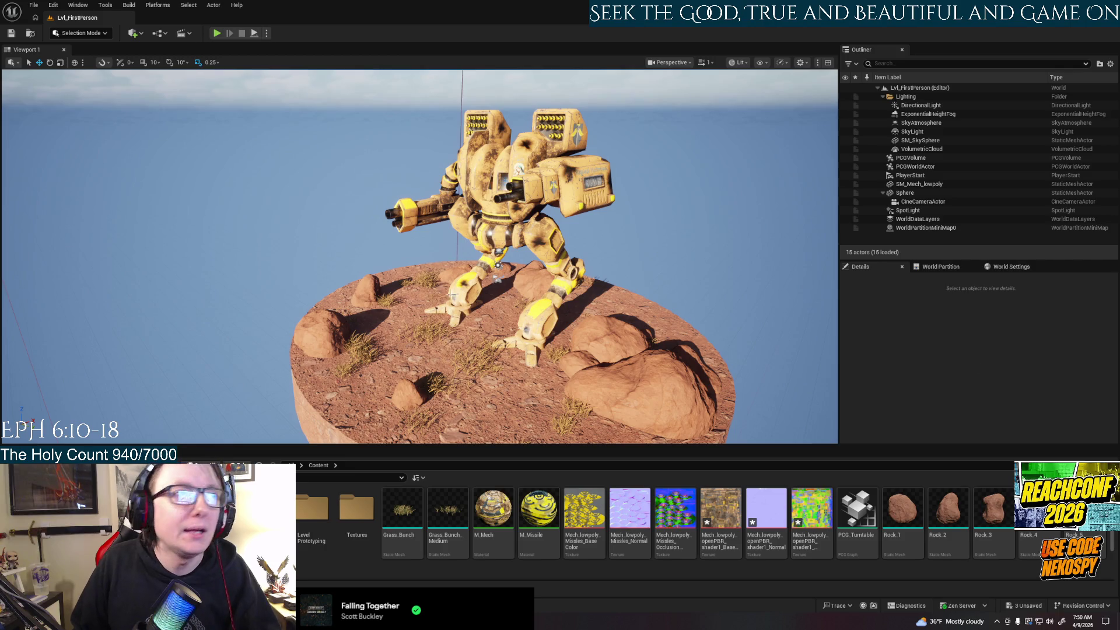
mouse_move(420, 257)
right_down()
mouse_move(326, 262)
mouse_move(362, 256)
right_up()
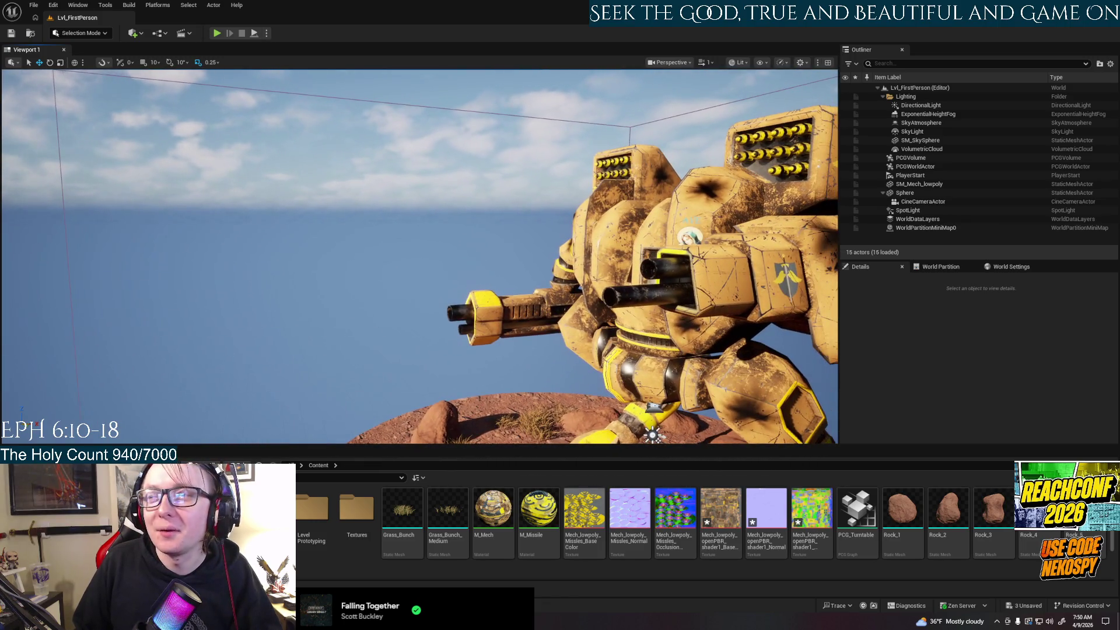
alt+drag(438, 293, 439, 293)
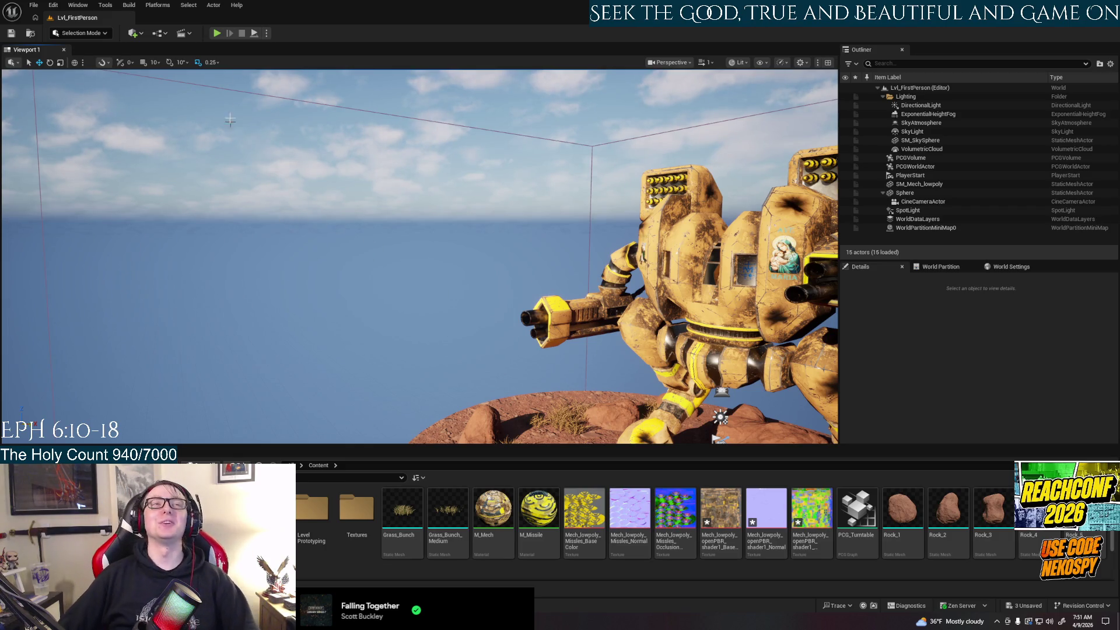
Step: Save all level and asset changes with Save All, then minimise the editor
mouse_move(683, 440)
alt+mouse_down()
mouse_move(525, 432)
mouse_move(409, 350)
mouse_move(304, 310)
alt+mouse_up()
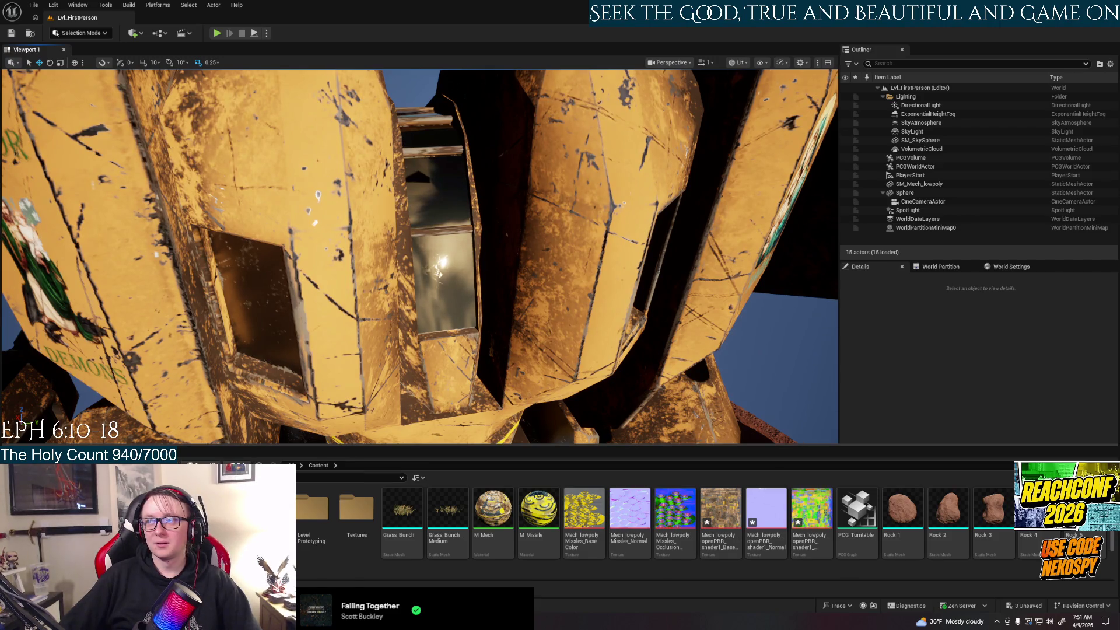
alt+drag(303, 310, 257, 298)
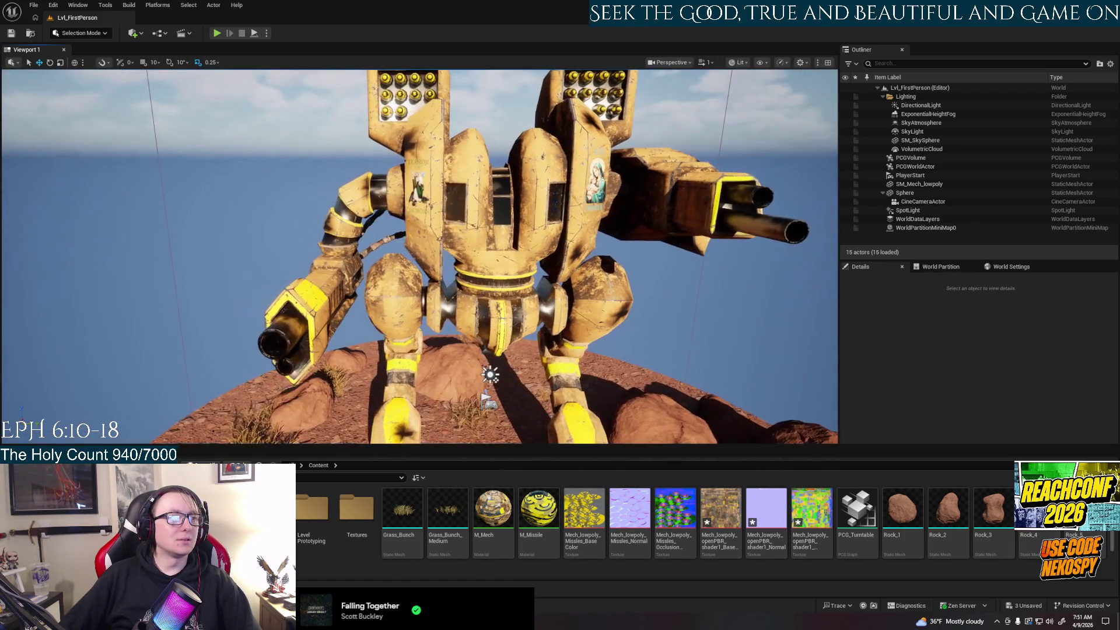
click(33, 8)
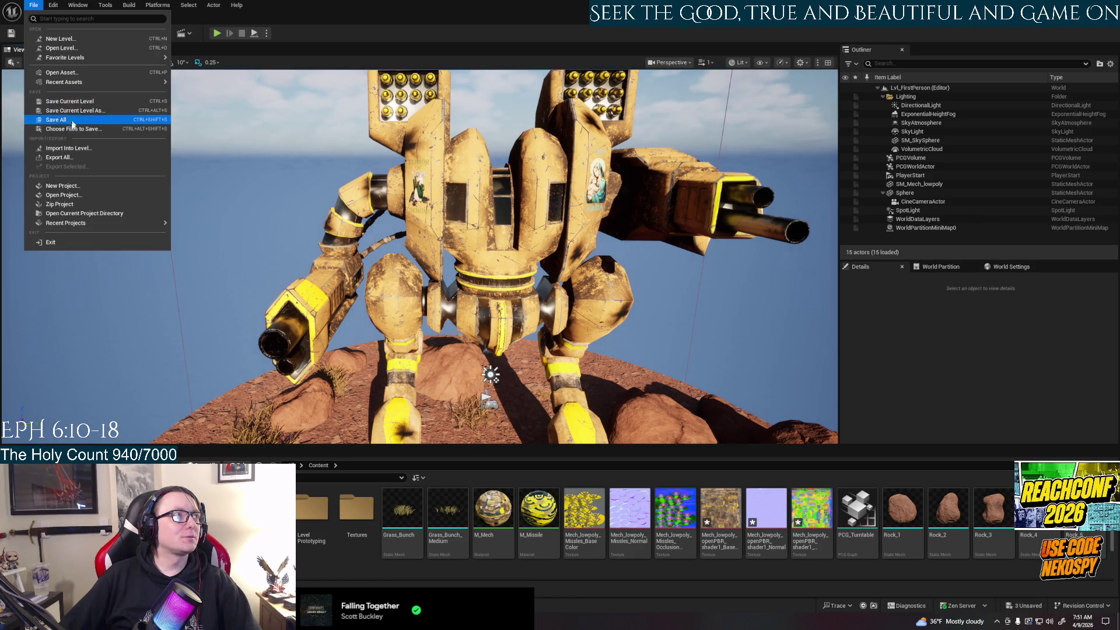
click(71, 122)
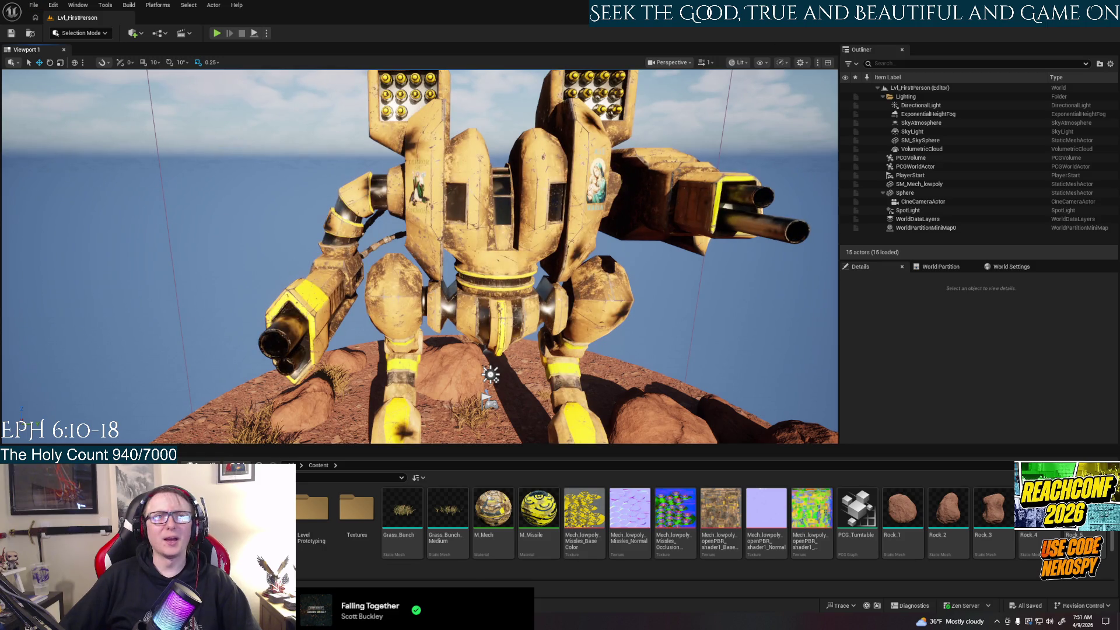
key(super+d)
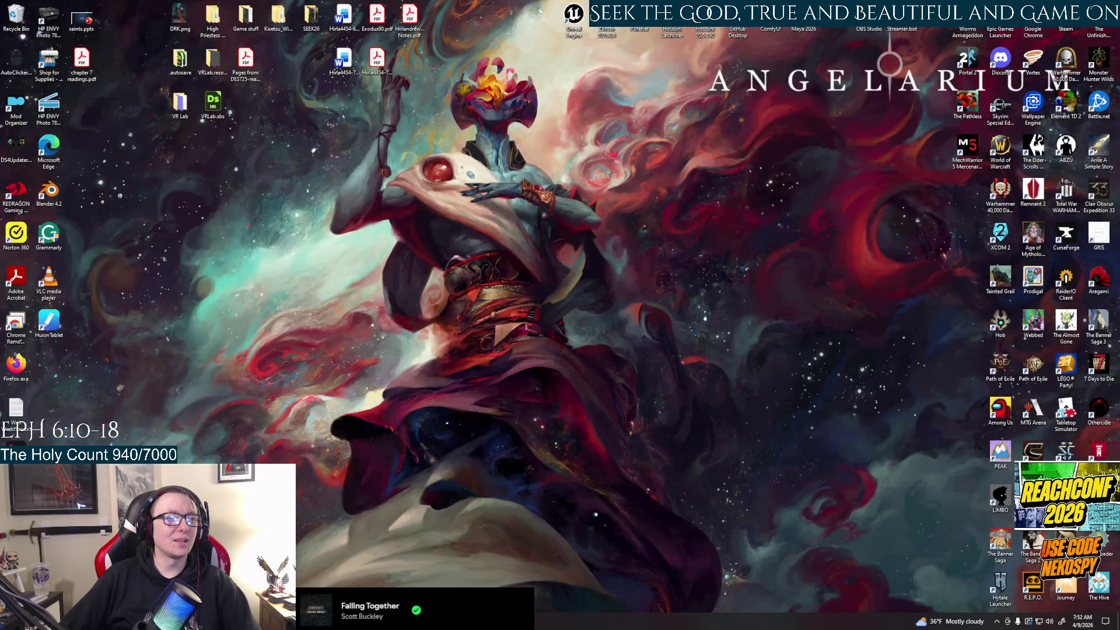
Step: Exit Photoshop without saving the Untitled-1 Terror of Demons artwork
key(super+d)
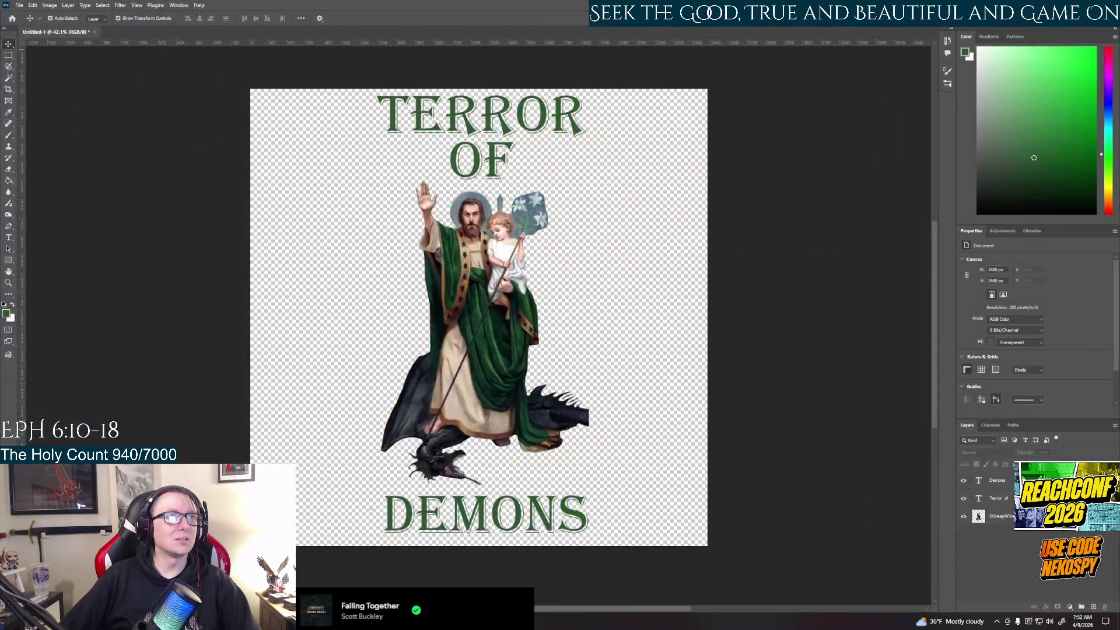
click(20, 4)
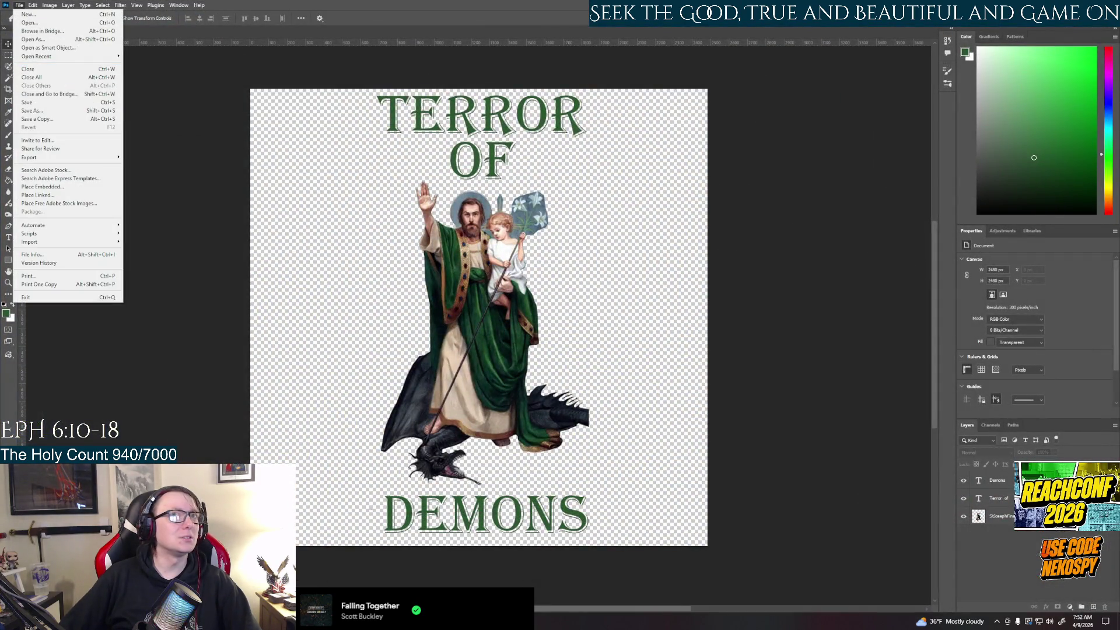
click(25, 297)
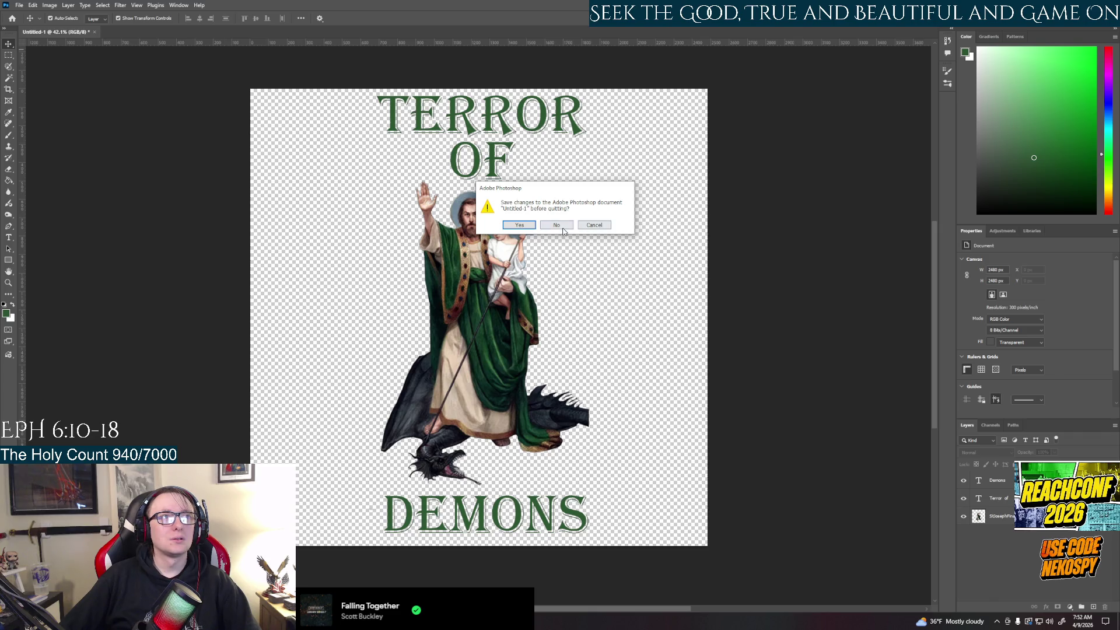
click(564, 227)
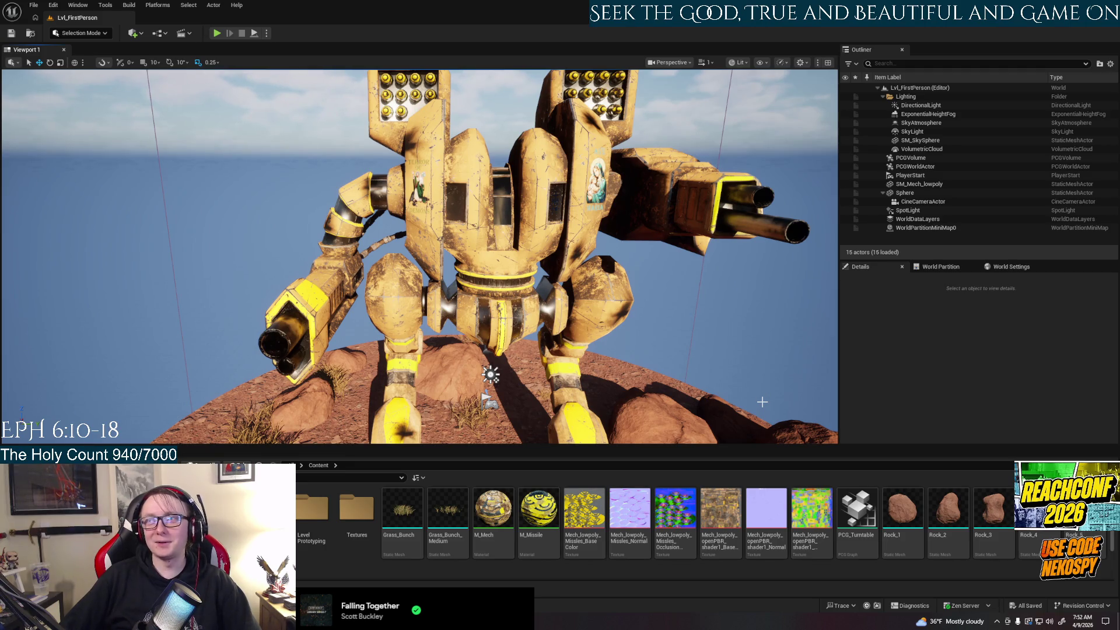
Step: Minimize the Unreal Engine editor with Win+D so the Windows desktop shows
key(super+d)
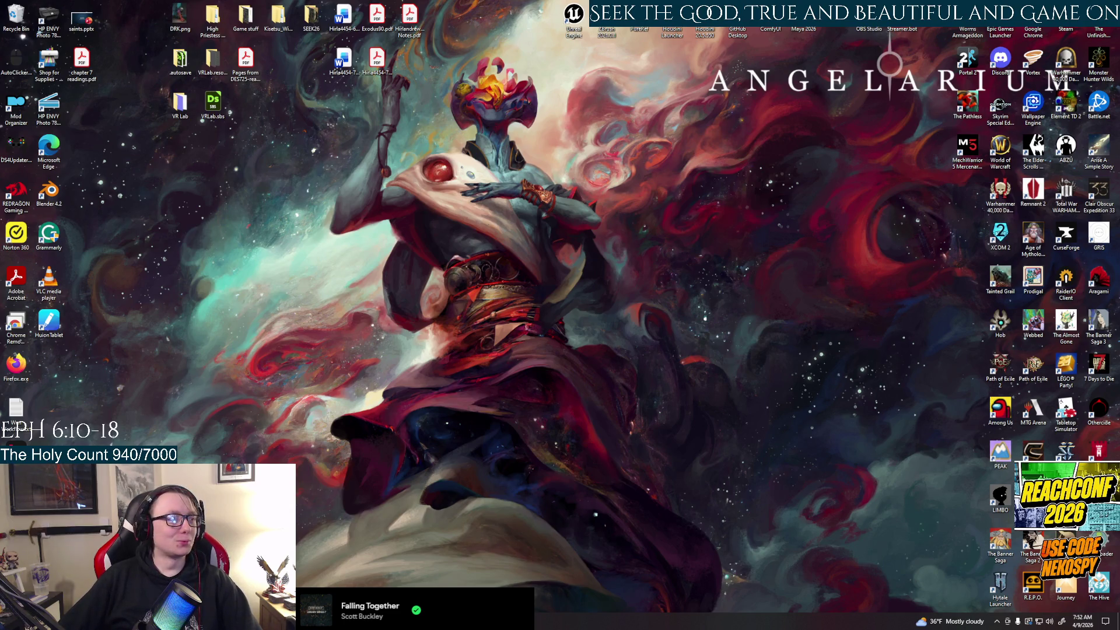
Step: Dismiss the Start search and return to Substance 3D Painter's Mech Textures project, orbiting the mech
click(181, 604)
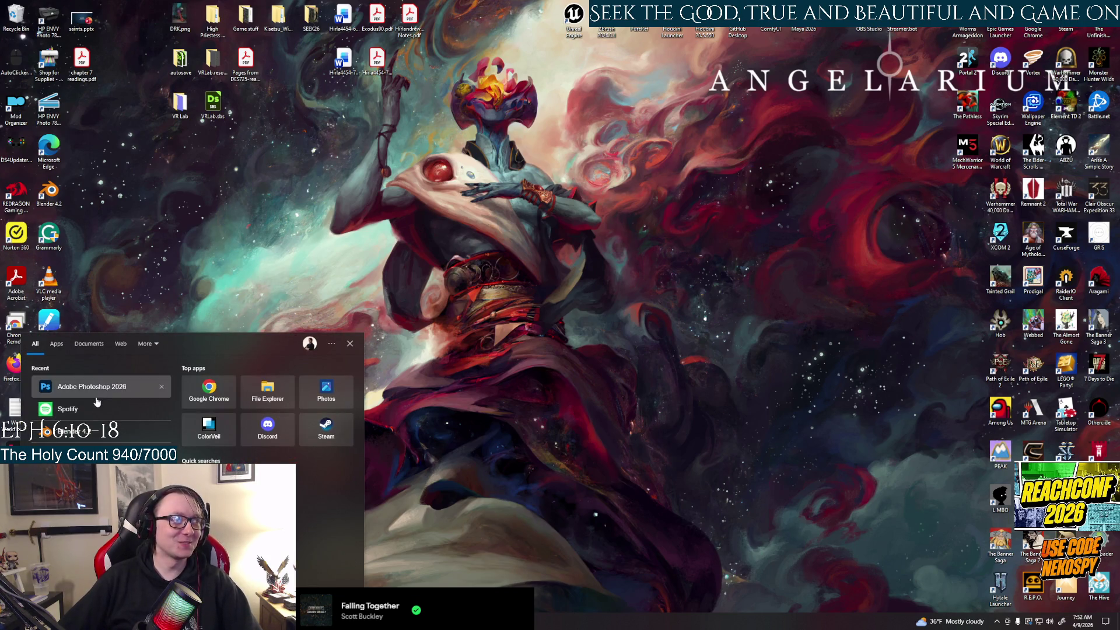
click(432, 544)
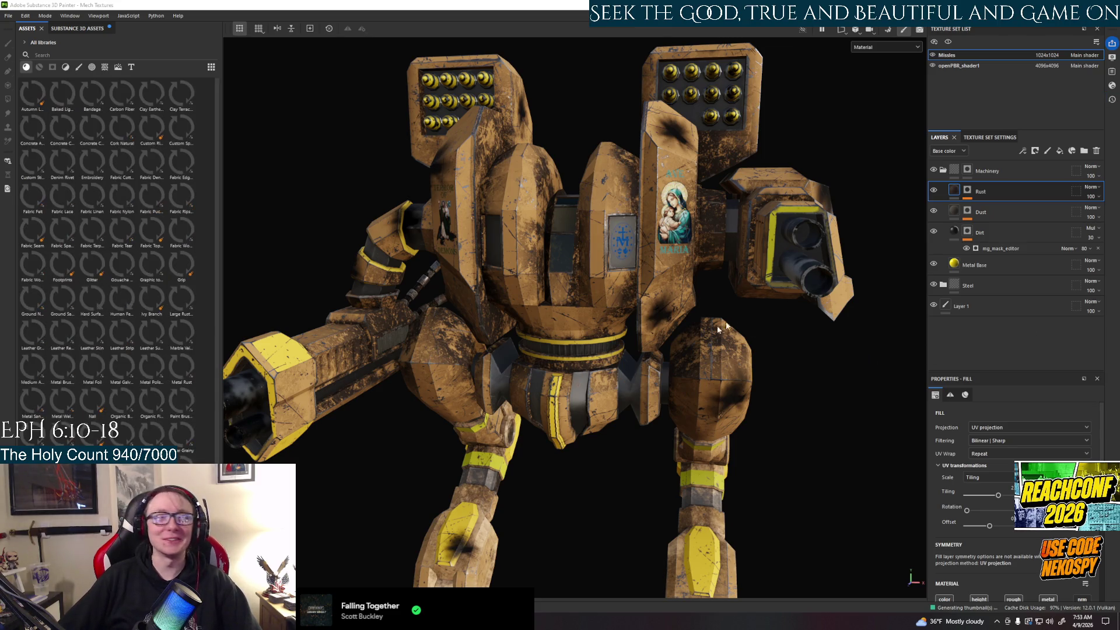
mouse_move(718, 330)
alt+mouse_down()
mouse_move(481, 467)
mouse_move(392, 463)
alt+mouse_up()
Step: Orbit to the mech's left side and switch to the openPBR_shader1 texture set
scroll(521, 463, up, 2)
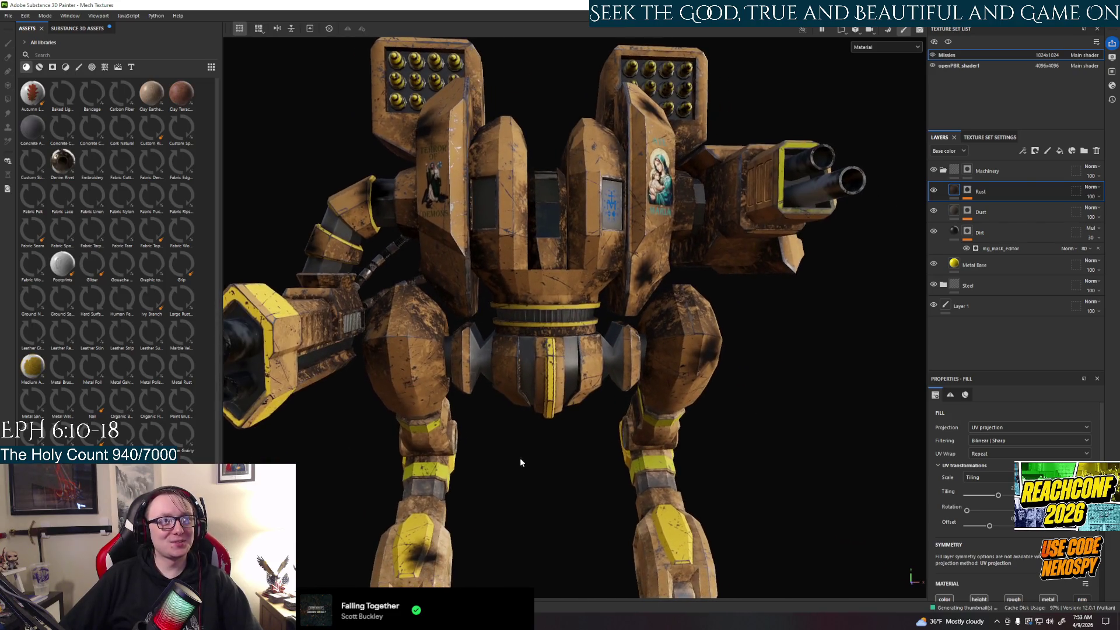
alt+drag(521, 463, 511, 452)
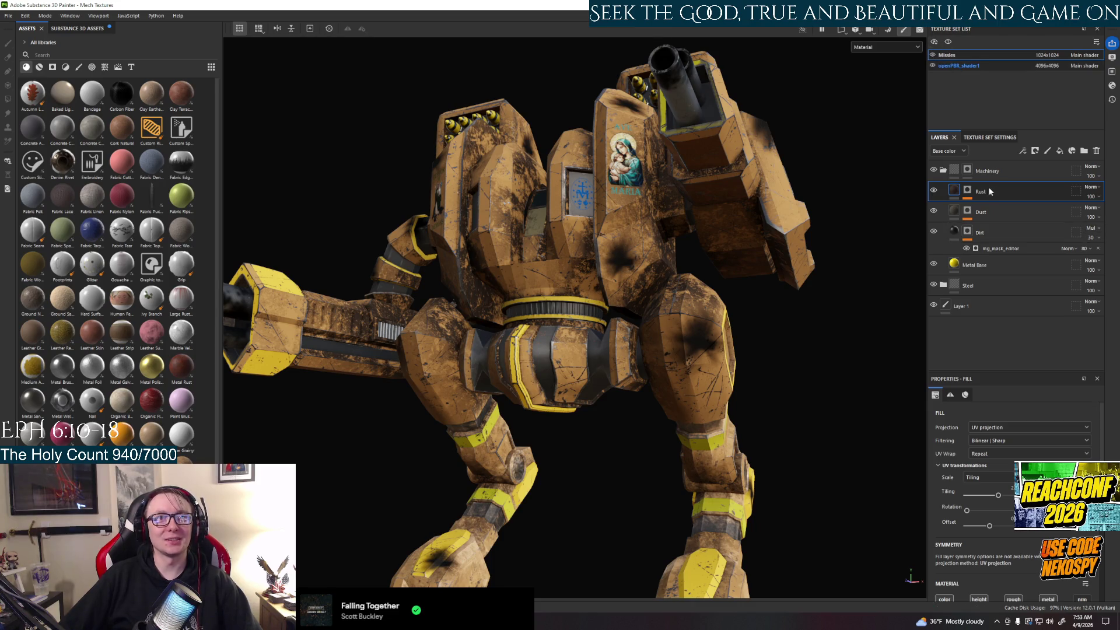
click(951, 66)
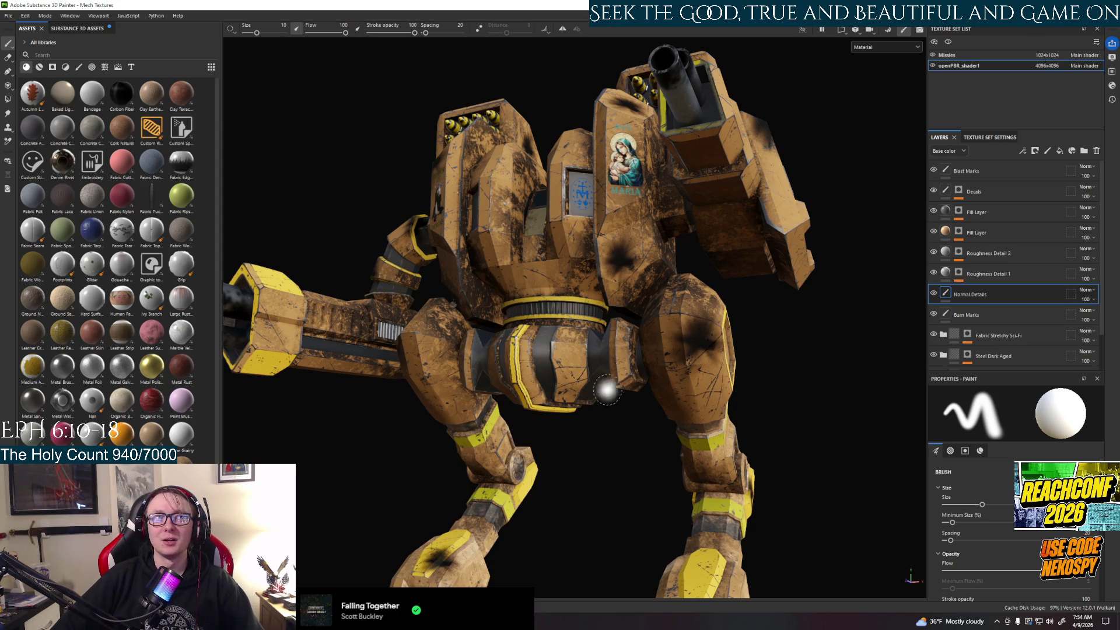
Step: Turn to a front view of the mech and select the Roughness Detail 2 layer
mouse_move(609, 389)
alt+mouse_down()
mouse_move(650, 480)
mouse_move(555, 493)
mouse_move(601, 500)
alt+mouse_up()
scroll(616, 465, up, 3)
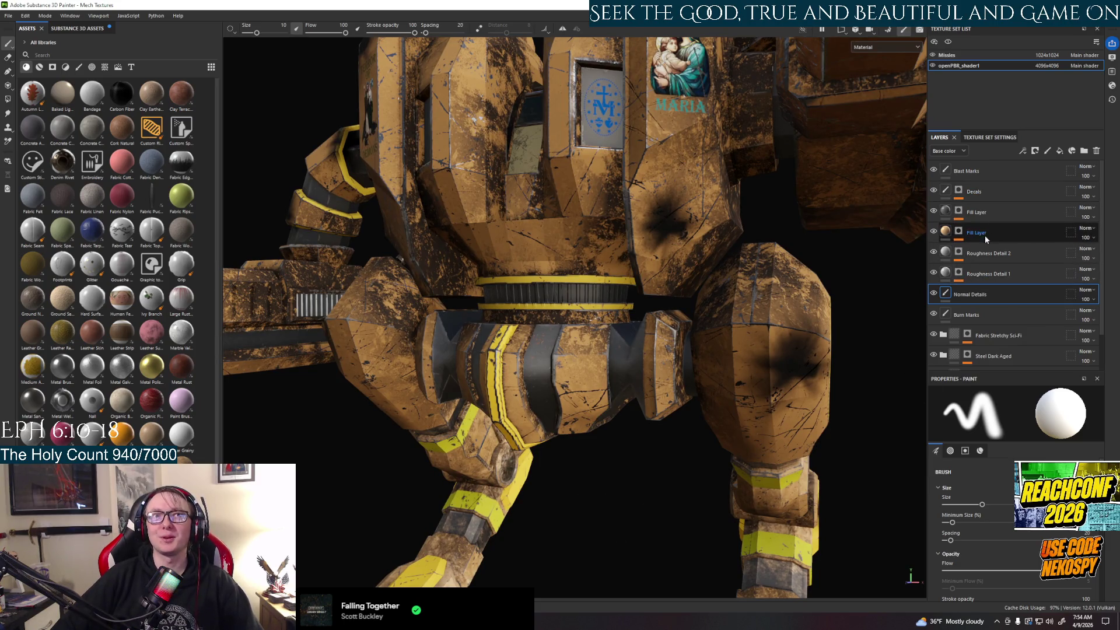
click(990, 255)
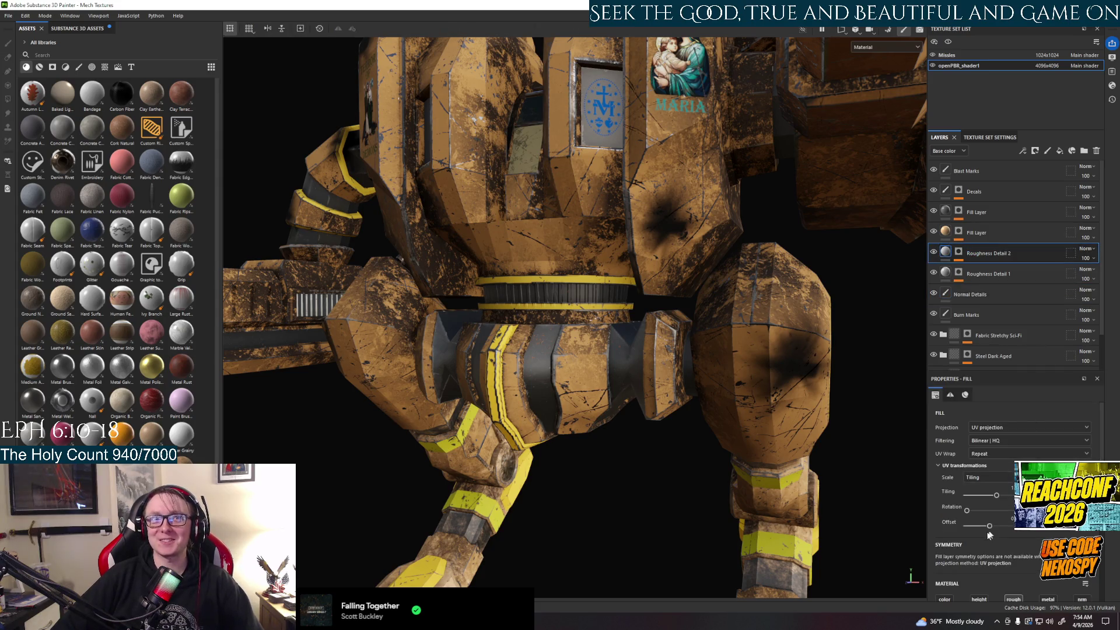
Step: Frame the mech, orbit down to inspect its legs, and add a colour selection mask to Roughness Detail 2
scroll(984, 537, down, 3)
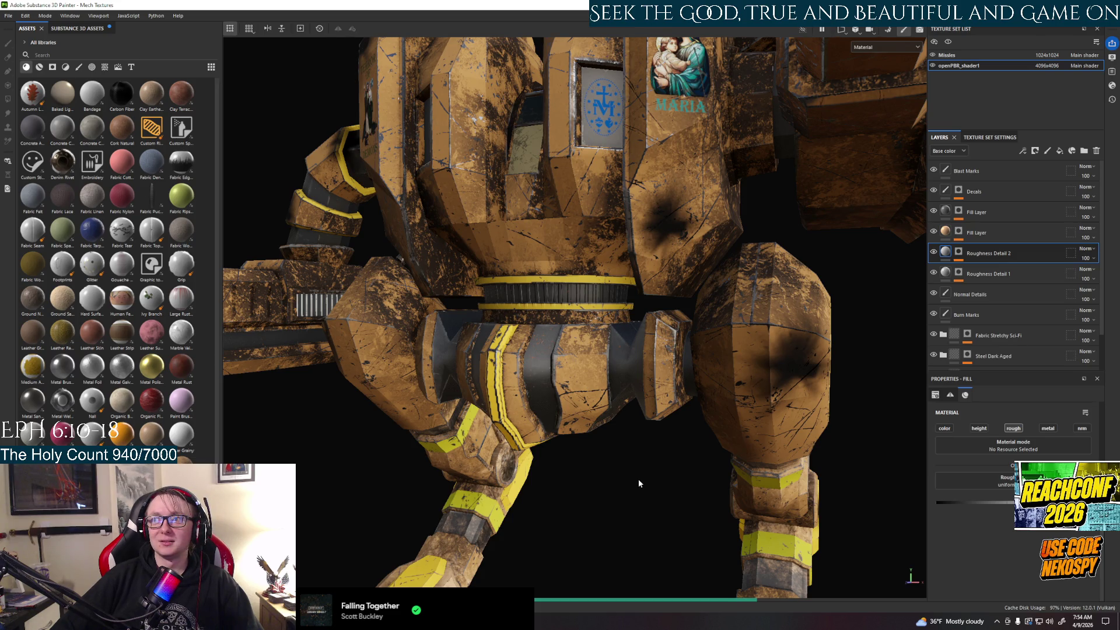
key(f)
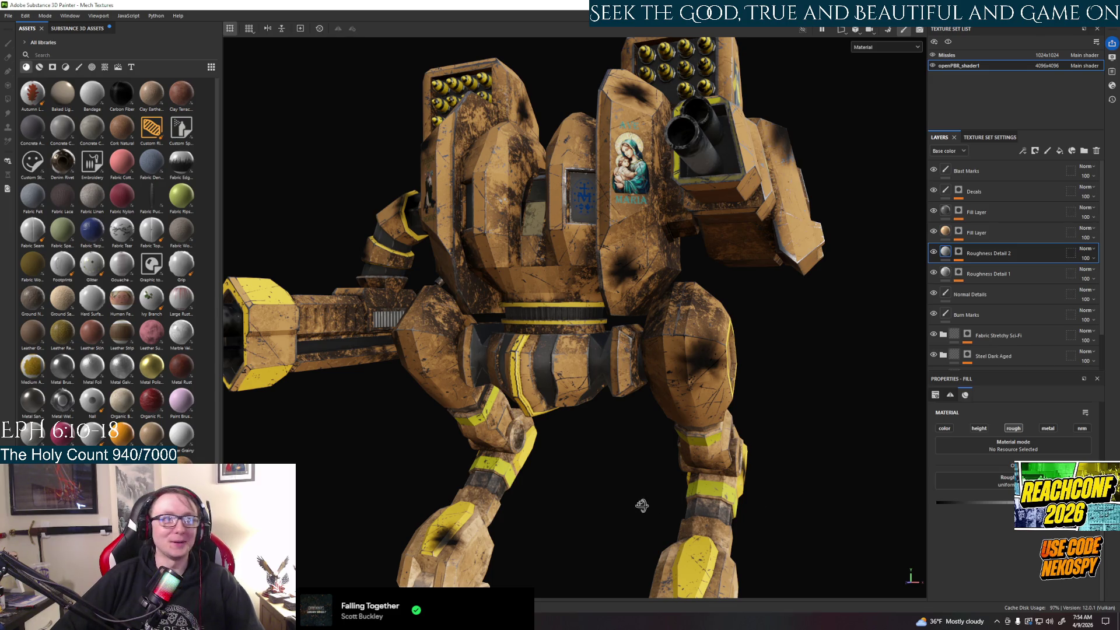
mouse_move(642, 506)
alt+mouse_down()
mouse_move(809, 494)
mouse_move(701, 503)
alt+mouse_up()
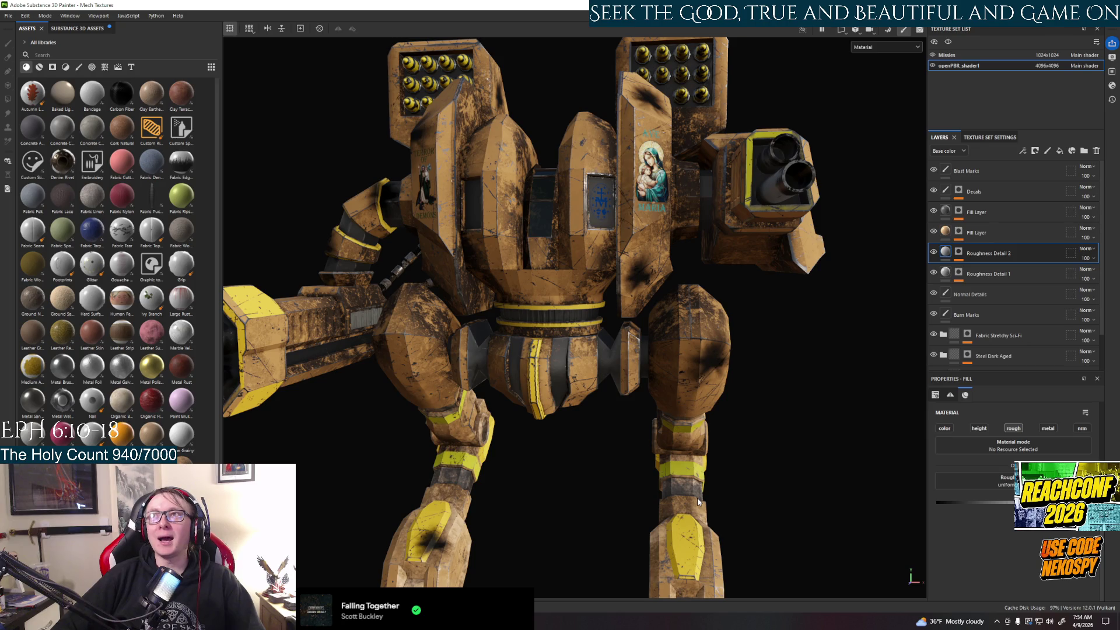
mouse_move(713, 486)
alt+mouse_down()
mouse_move(635, 503)
mouse_move(719, 419)
mouse_move(499, 390)
alt+mouse_up()
mouse_move(499, 389)
alt+middle_down()
mouse_move(518, 404)
mouse_move(583, 410)
alt+middle_up()
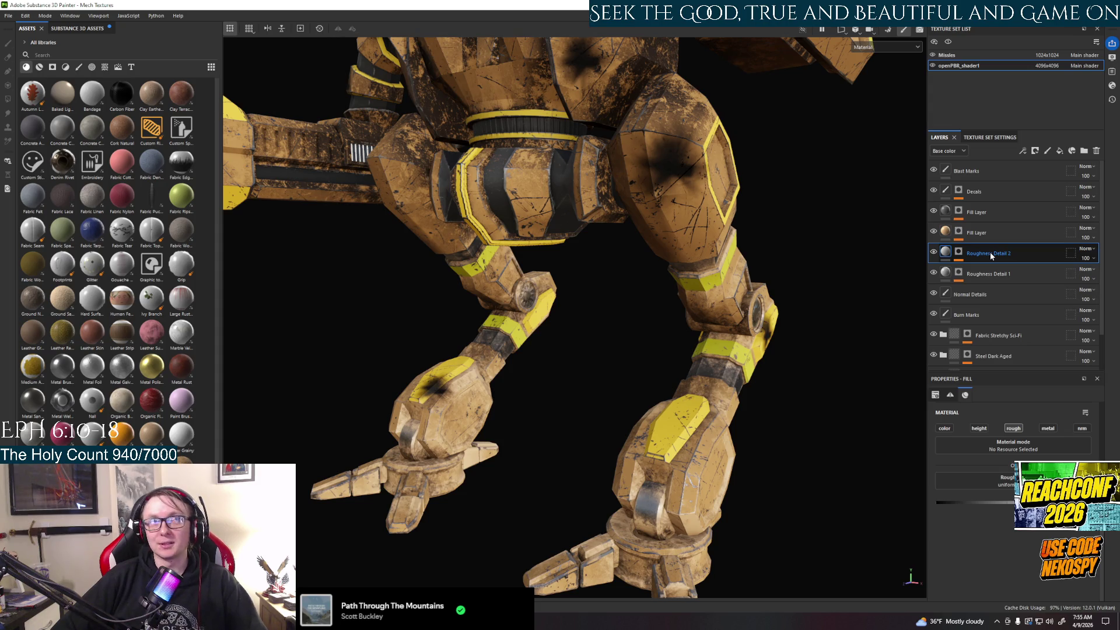
click(958, 252)
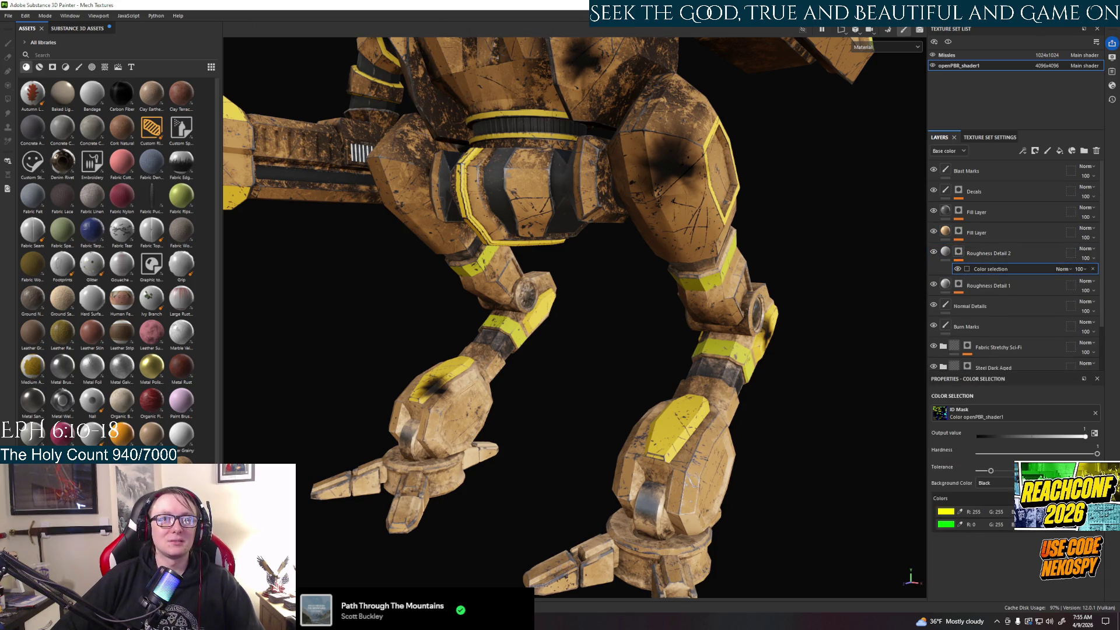
Step: Pick the cyan ID colour from the viewport to add it to the Roughness Detail 2 mask
click(957, 537)
click(677, 510)
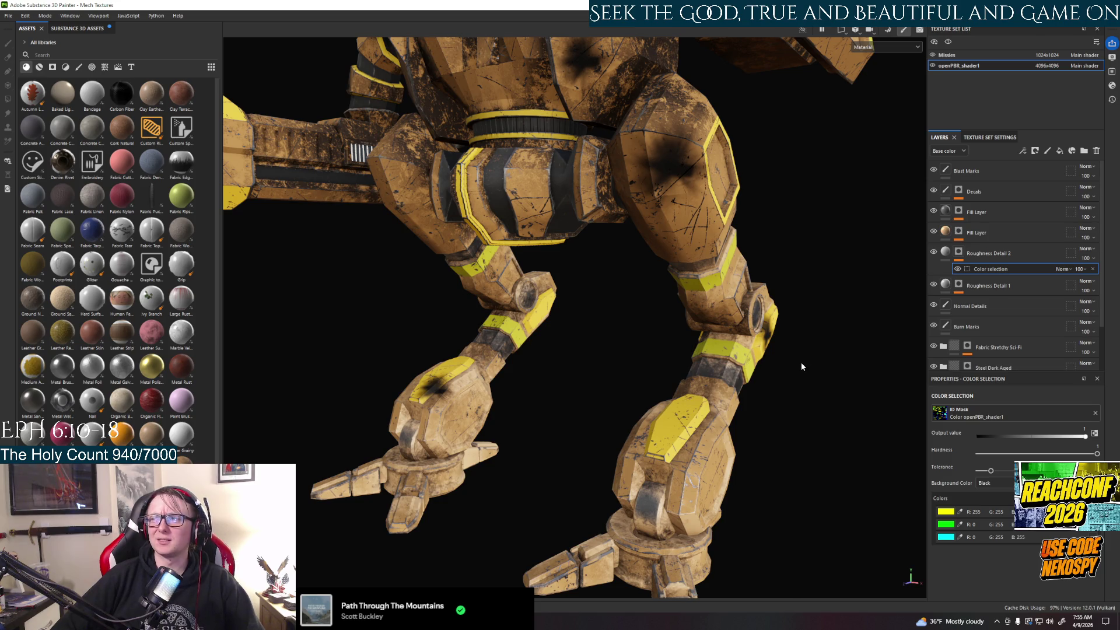
mouse_move(560, 400)
alt+mouse_down()
mouse_move(769, 359)
mouse_move(595, 395)
alt+mouse_up()
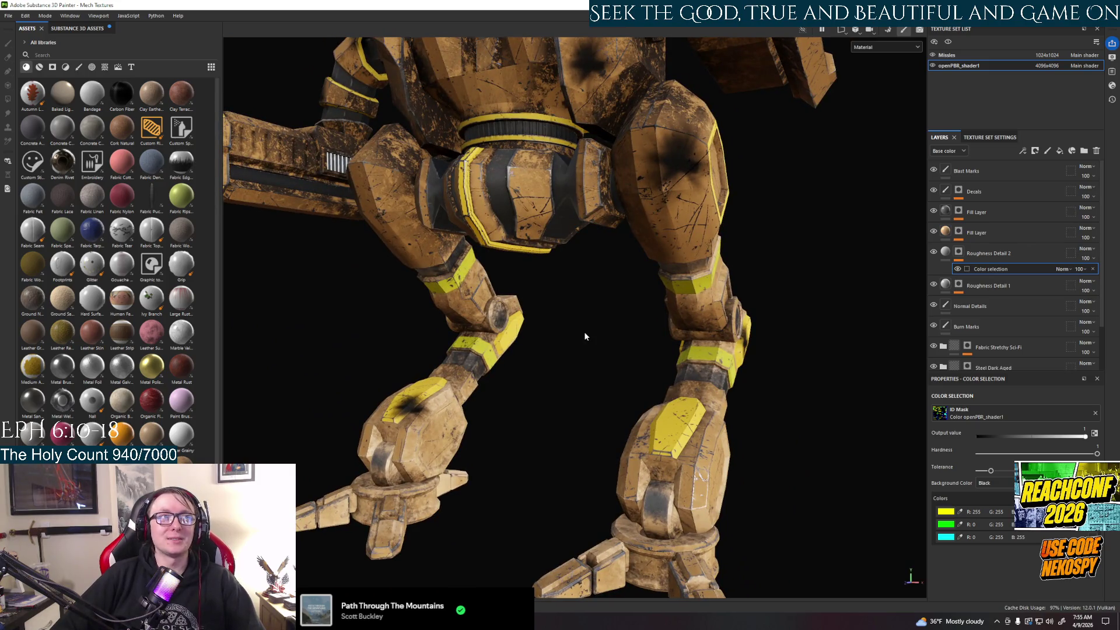
mouse_move(586, 332)
alt+mouse_down()
mouse_move(585, 430)
mouse_move(433, 443)
mouse_move(581, 405)
mouse_move(719, 387)
alt+mouse_up()
scroll(580, 405, up, 5)
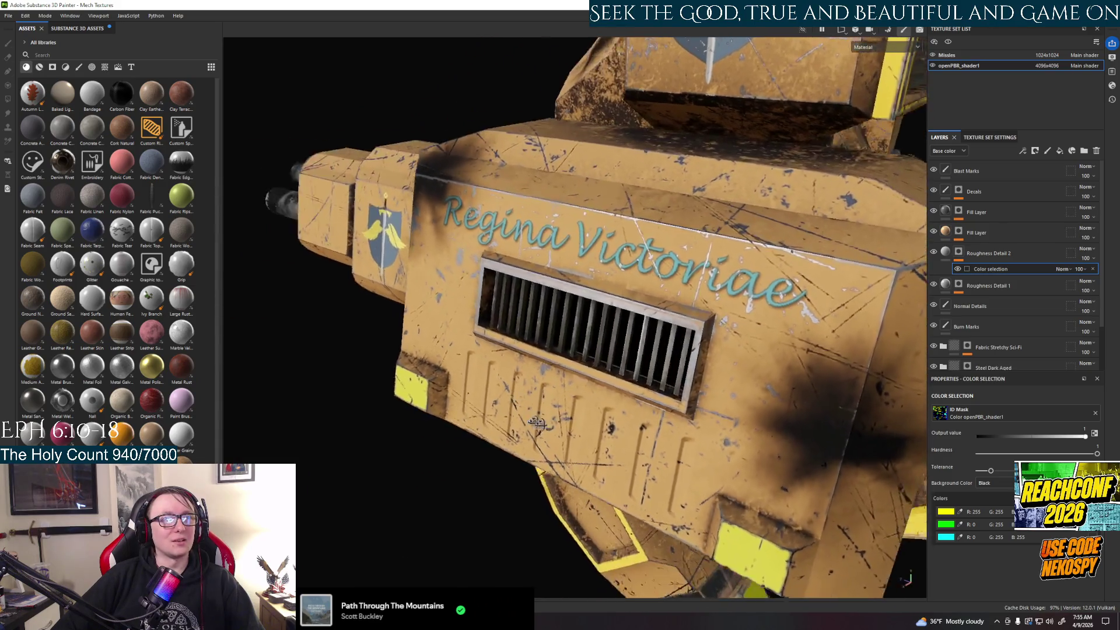
scroll(719, 387, down, 8)
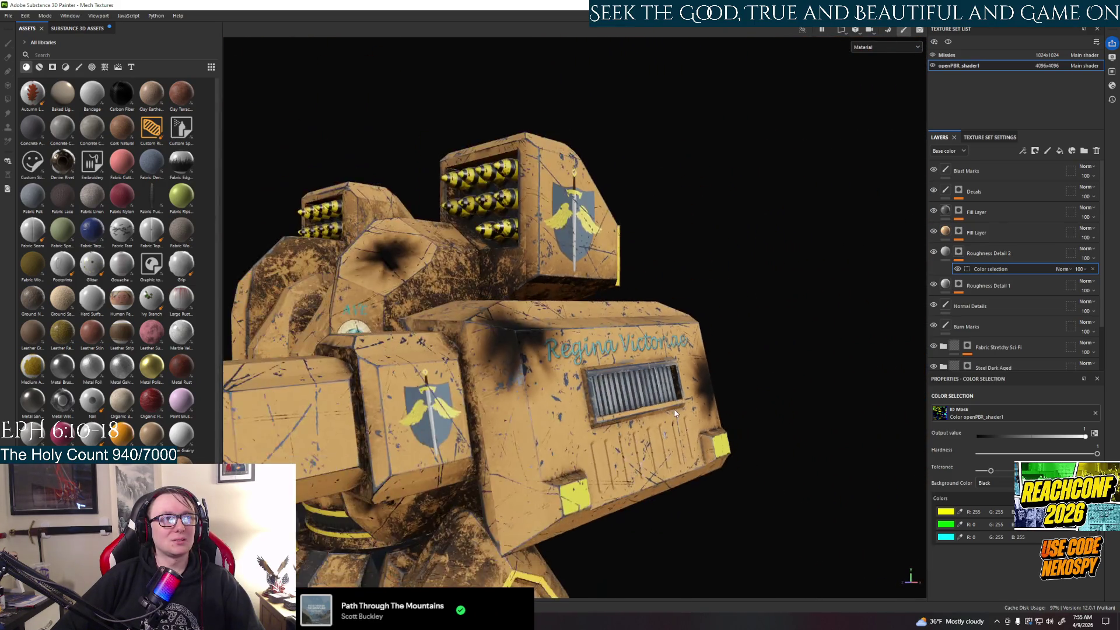
alt+drag(719, 387, 755, 437)
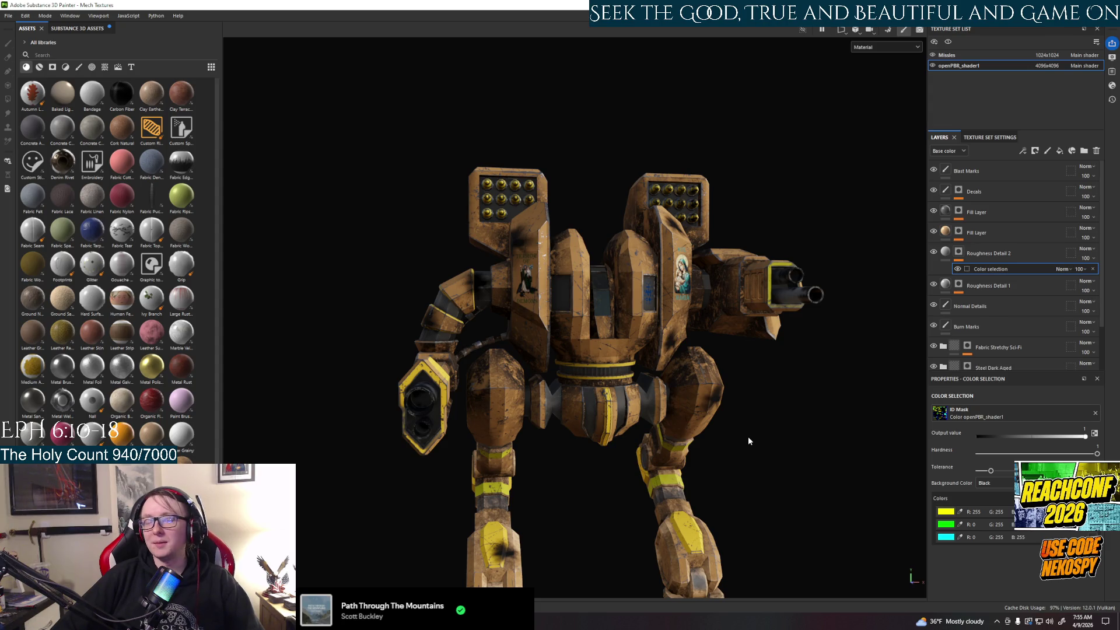
mouse_move(594, 424)
alt+mouse_down()
mouse_move(620, 438)
mouse_move(610, 417)
alt+mouse_up()
scroll(610, 416, up, 3)
scroll(610, 417, up, 3)
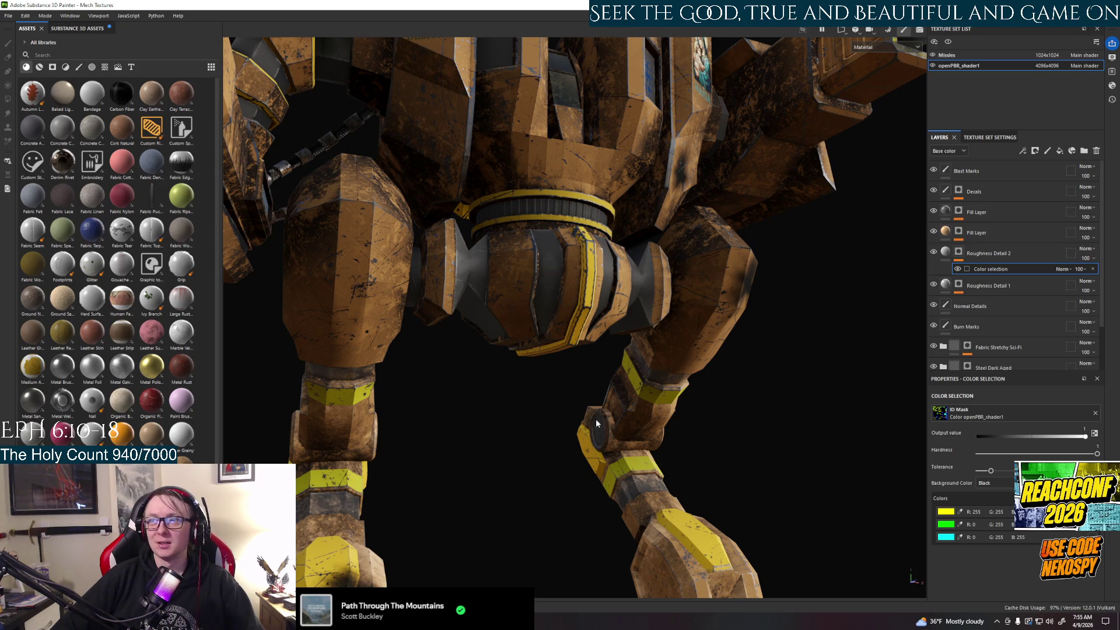
key(f)
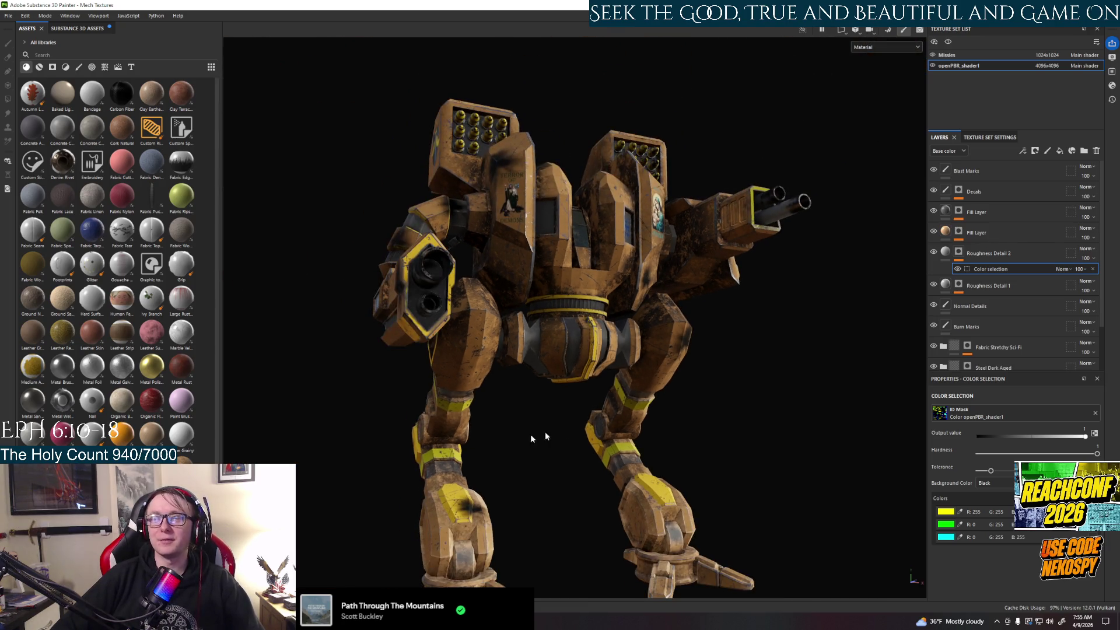
mouse_move(546, 436)
alt+mouse_down()
mouse_move(823, 444)
mouse_move(485, 461)
mouse_move(575, 257)
alt+mouse_up()
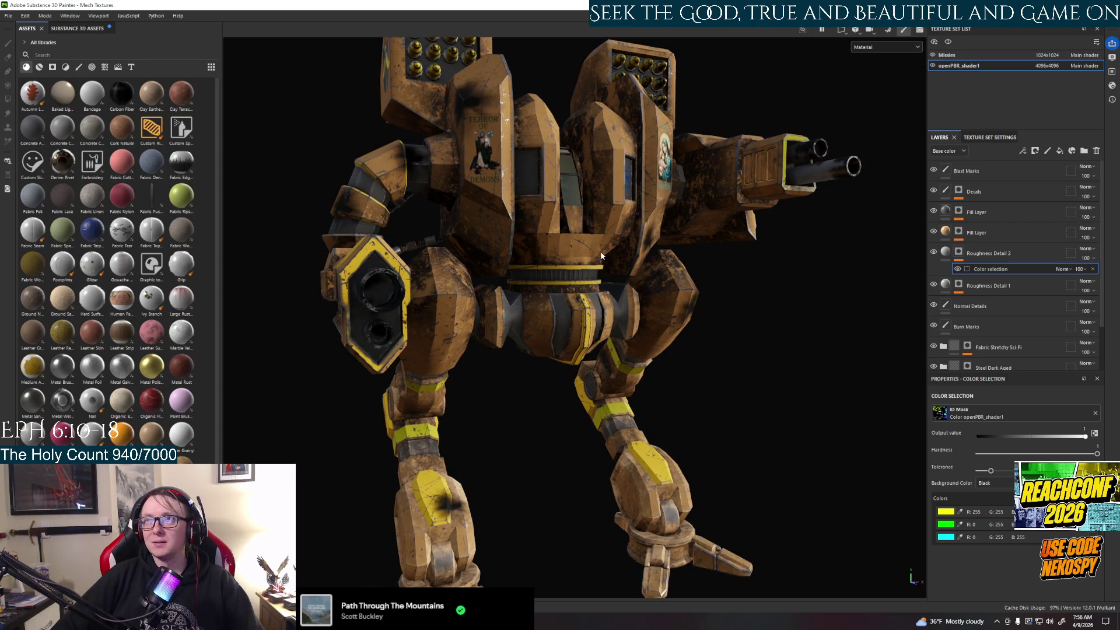
Step: Orbit to inspect the mech's sides, back and torso, then open the File menu
alt+drag(604, 331, 561, 365)
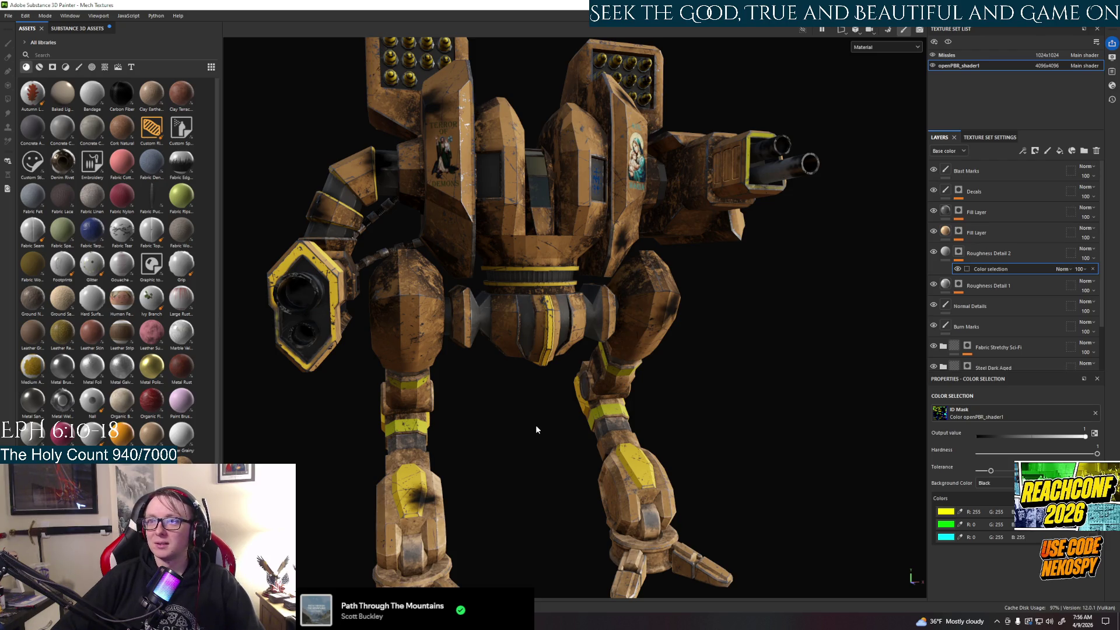
mouse_move(549, 452)
alt+mouse_down()
mouse_move(431, 447)
mouse_move(535, 474)
alt+mouse_up()
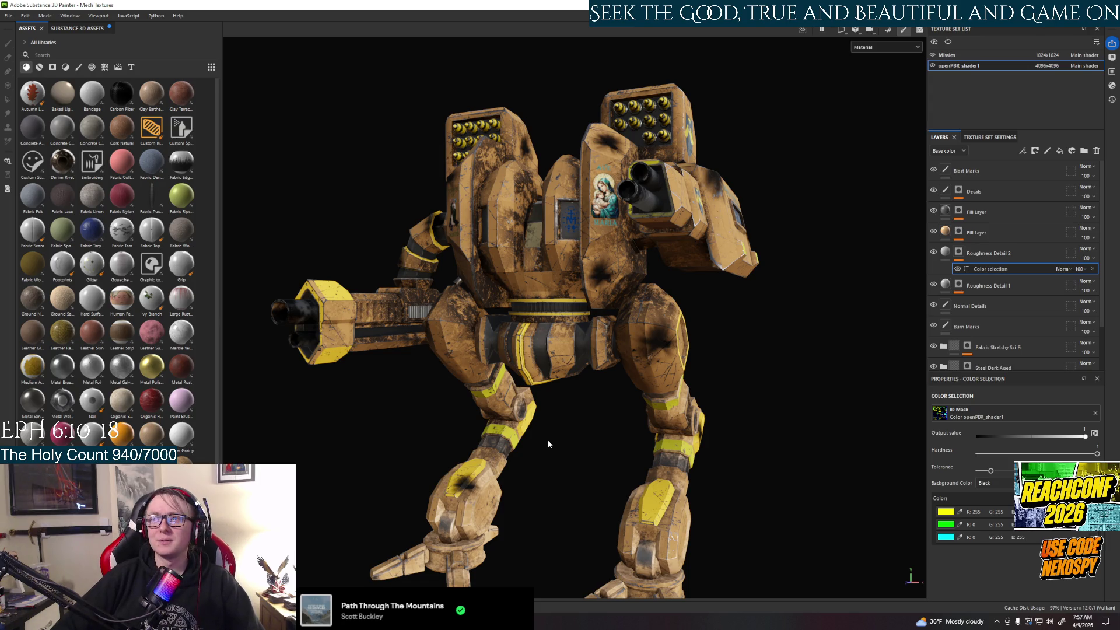
mouse_move(534, 456)
alt+mouse_down()
mouse_move(641, 469)
mouse_move(602, 472)
mouse_move(555, 450)
alt+mouse_up()
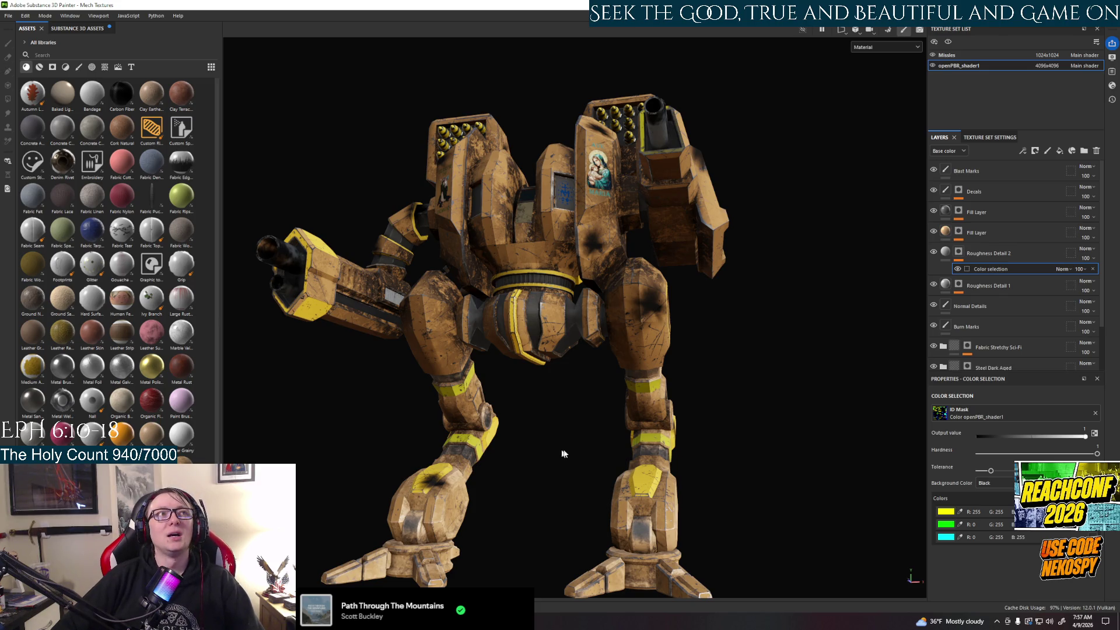
alt+drag(557, 454, 547, 494)
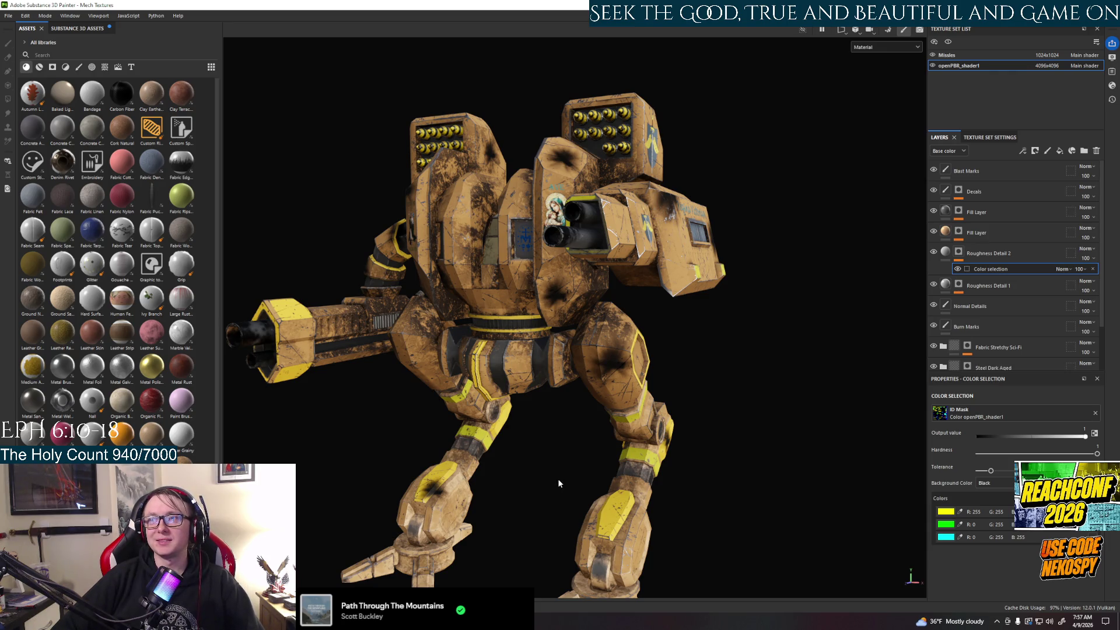
mouse_move(558, 478)
alt+mouse_down()
mouse_move(719, 511)
mouse_move(644, 463)
alt+mouse_up()
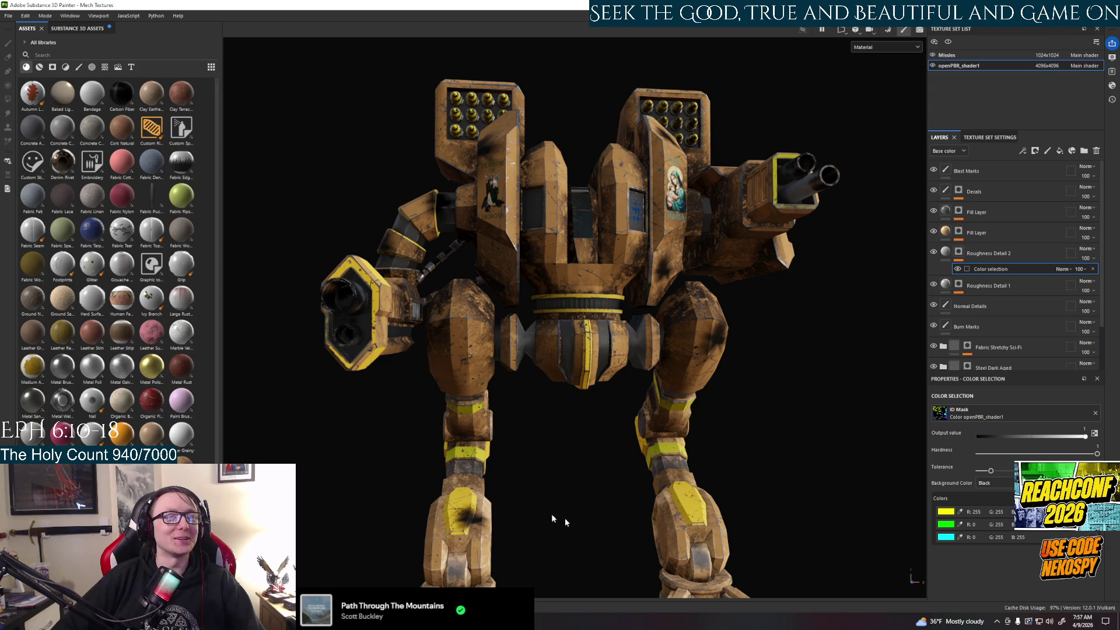
click(9, 15)
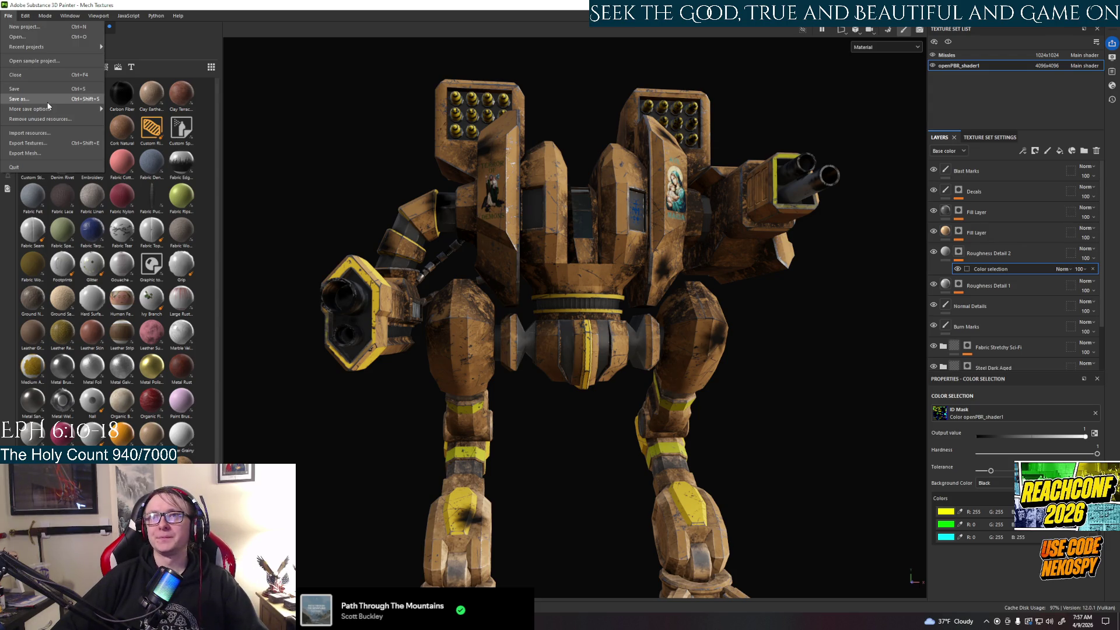
Step: Close the File menu, view the mech from a side-front angle, then reopen the File menu
key(Escape)
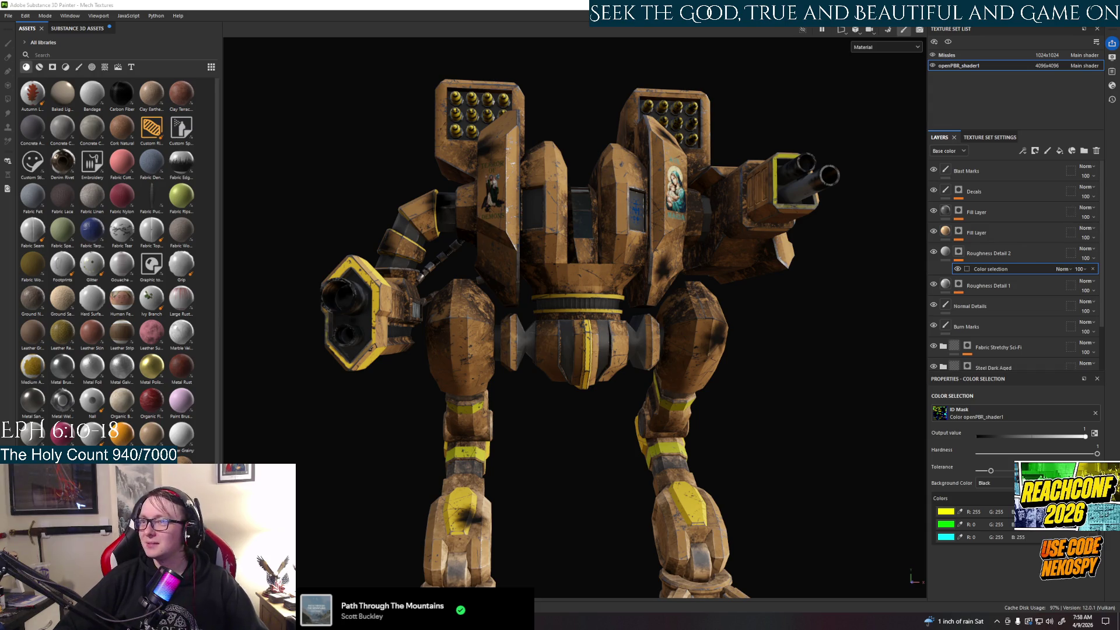
mouse_move(875, 463)
alt+mouse_down()
mouse_move(678, 460)
mouse_move(679, 427)
mouse_move(608, 433)
alt+mouse_up()
alt+drag(675, 437, 671, 436)
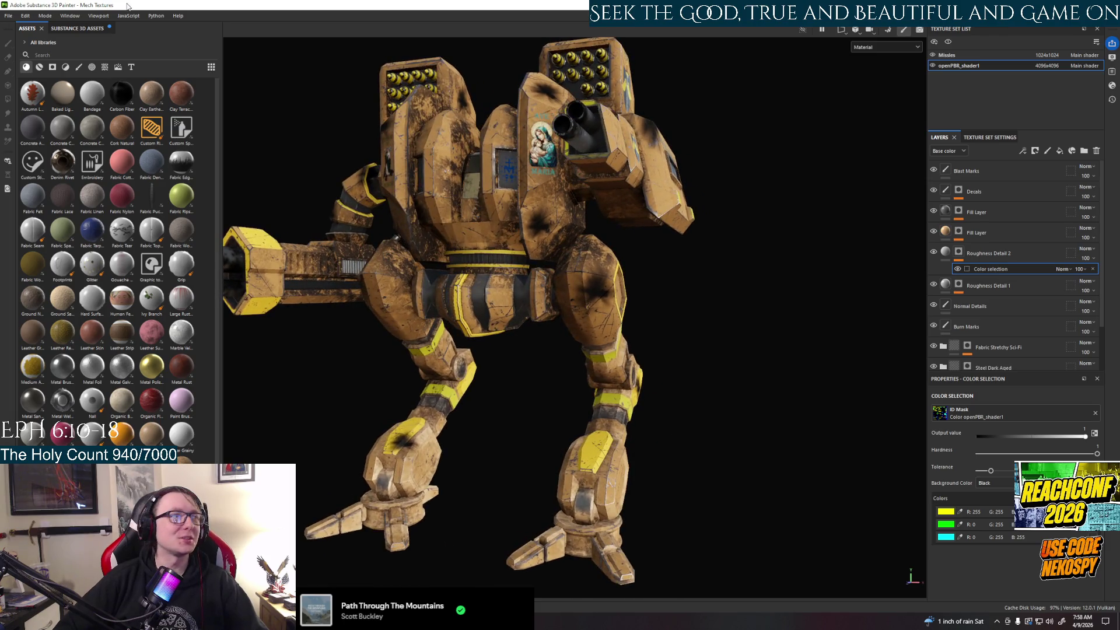
click(8, 16)
Step: Export both texture sets with the Unreal Engine (Packed) template as png 8-bit maps
click(27, 143)
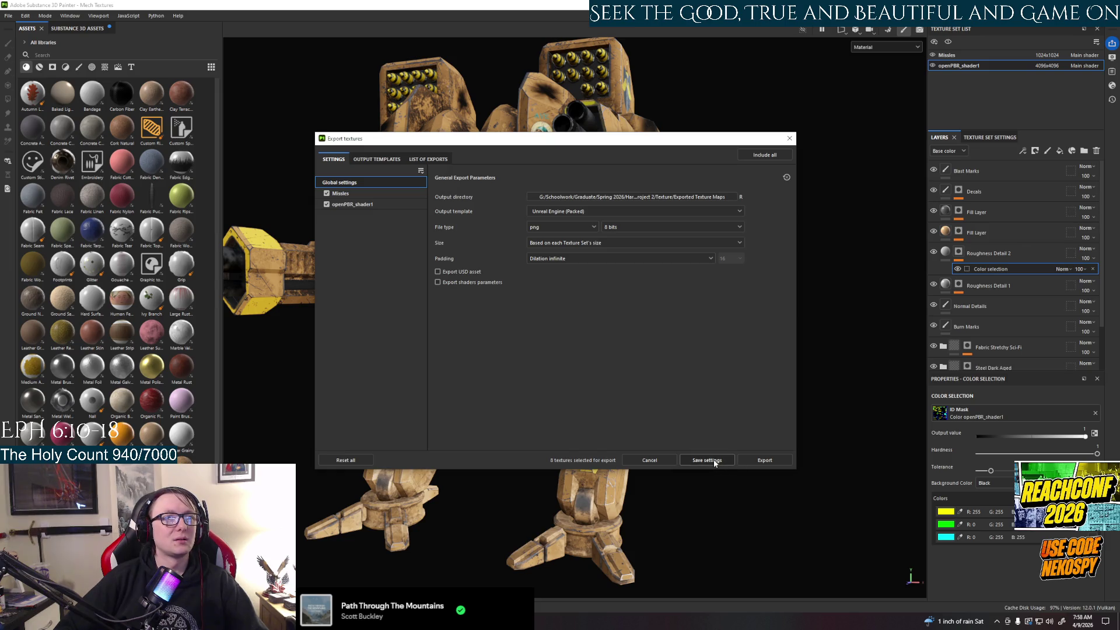
click(753, 460)
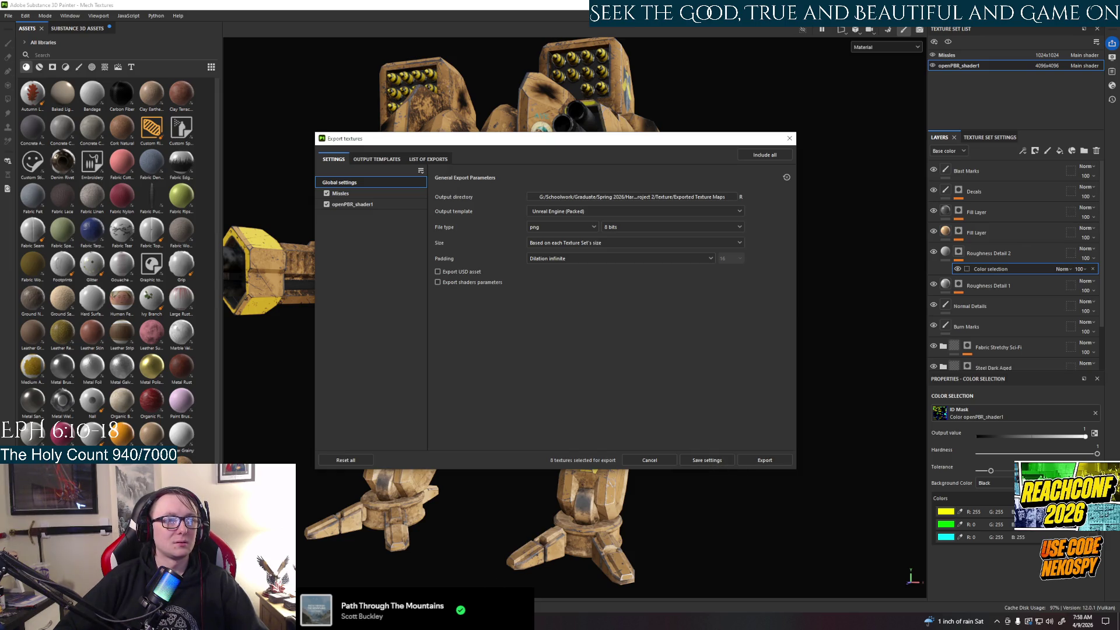
click(765, 461)
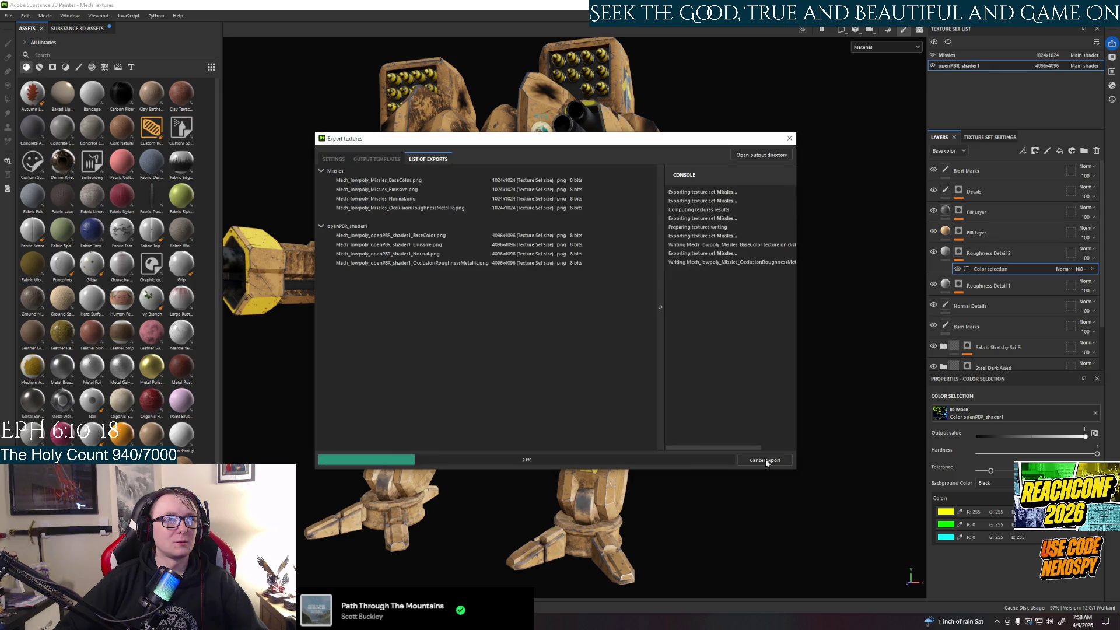
click(790, 138)
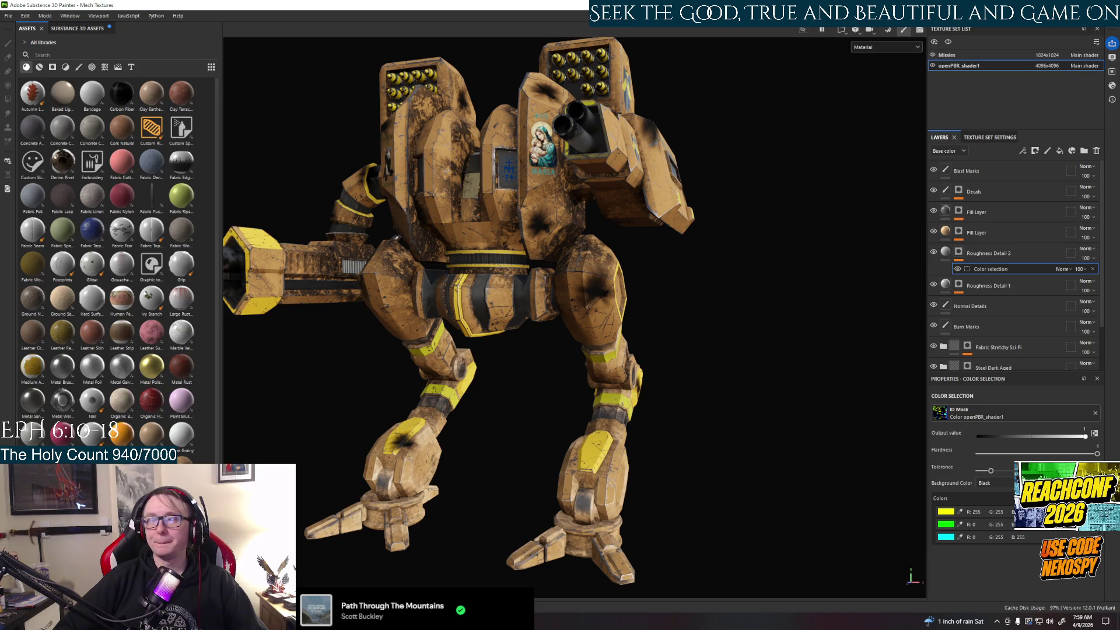
Step: Save the Mech Textures project and hide Painter to reach the desktop
key(ctrl+s)
click(485, 322)
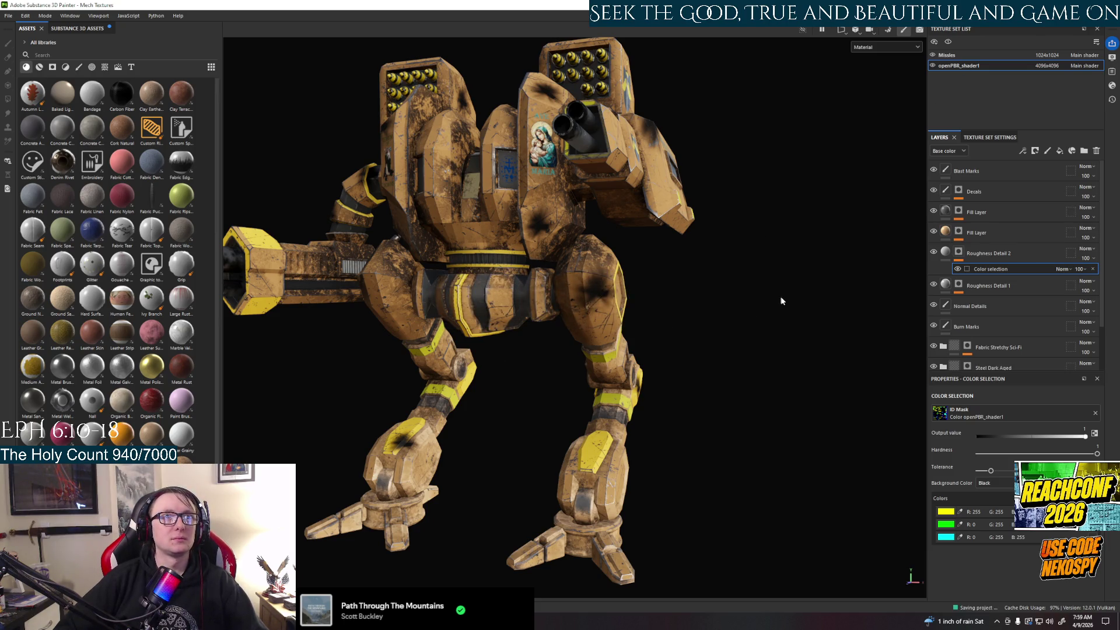
key(super+d)
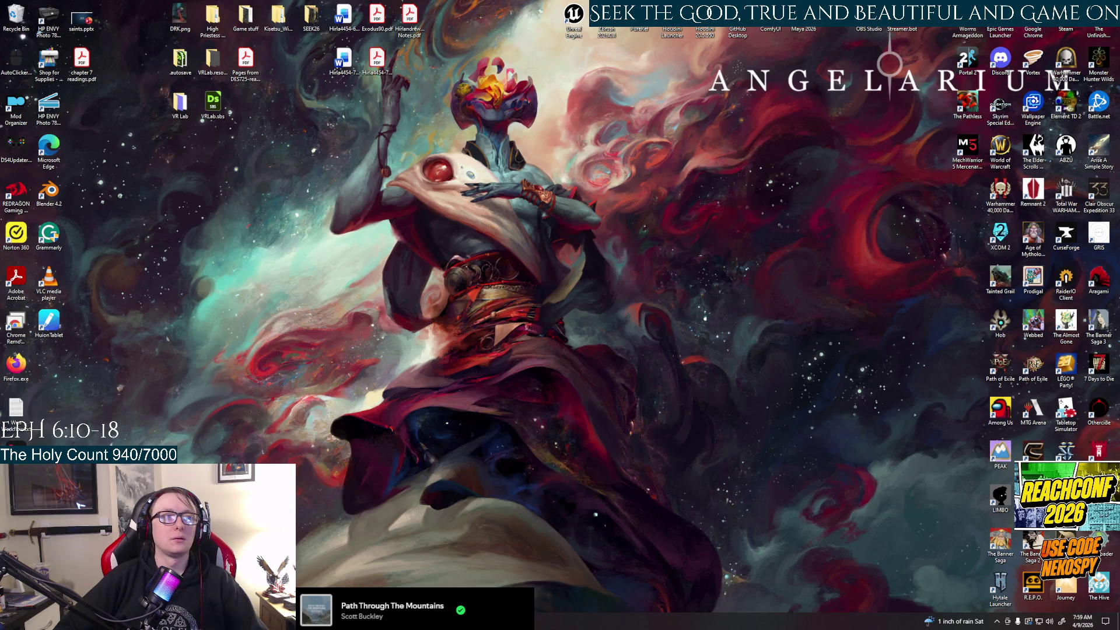
Step: Alt+Tab back to the Unreal Engine editor showing the Lvl_FirstPerson level
key(alt+Tab)
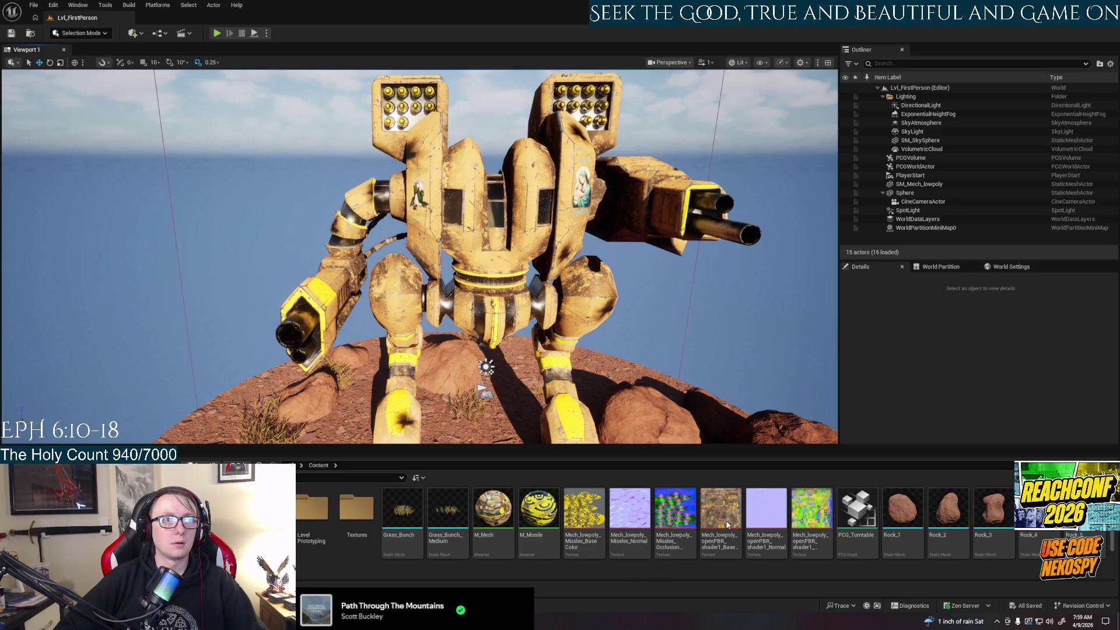
Step: Select the sky sphere, fly close to the mech's torso, and select the M_Mech material
mouse_move(725, 521)
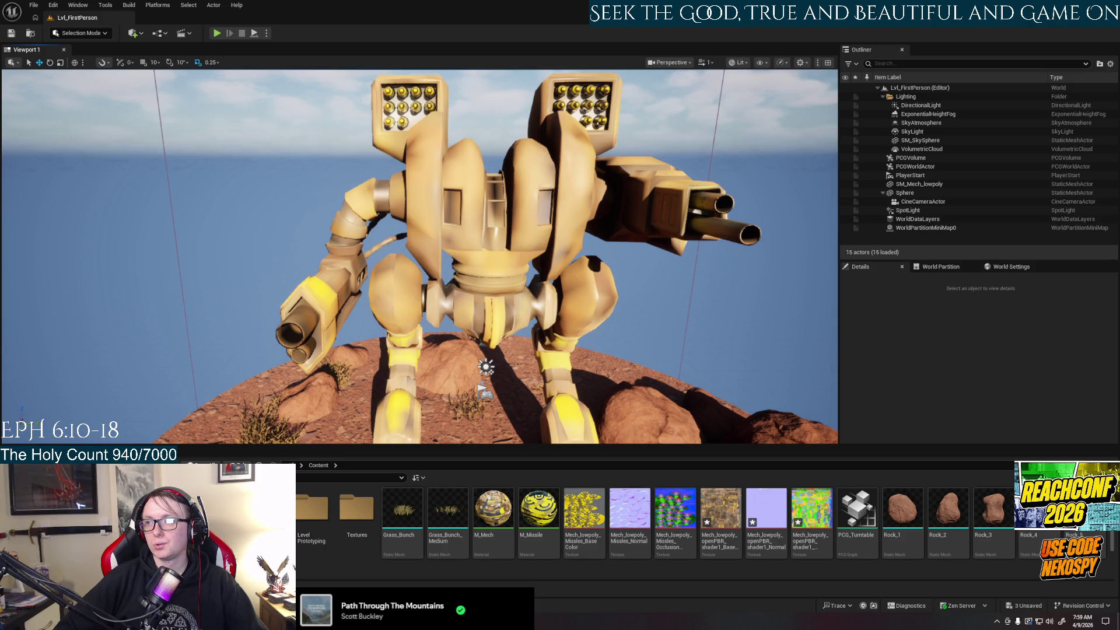
click(783, 397)
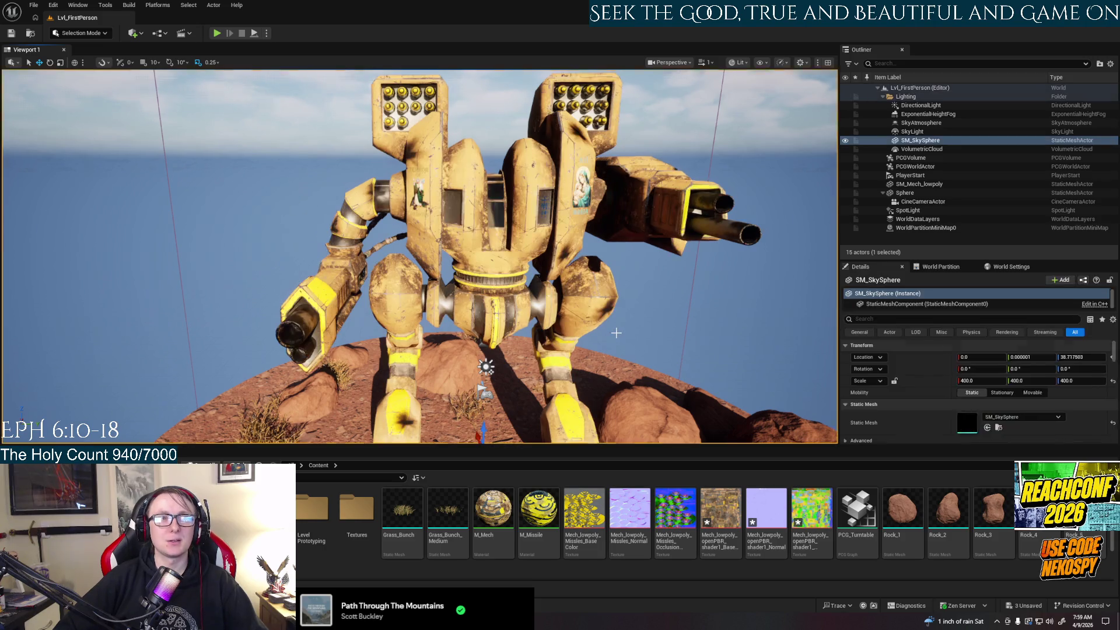
right_drag(420, 257, 420, 257)
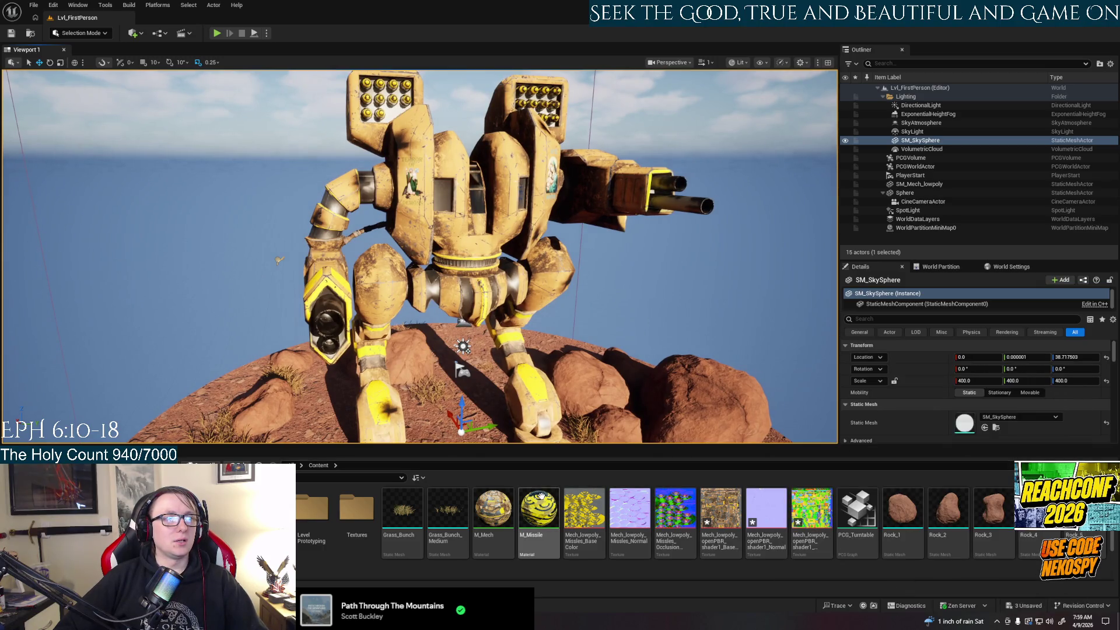
click(493, 509)
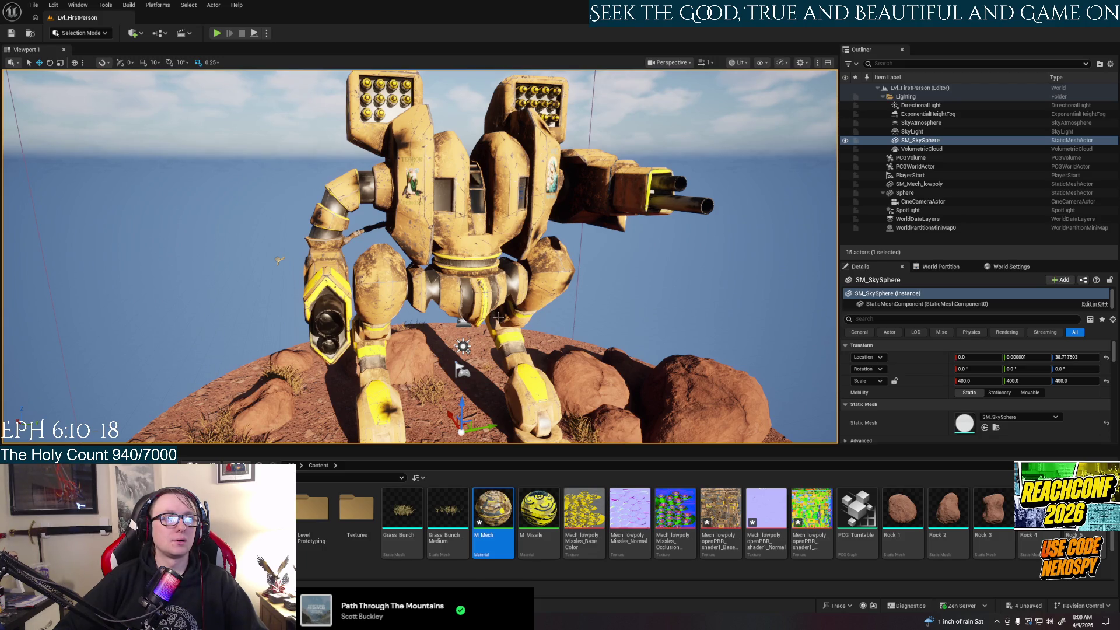
scroll(528, 312, up, 10)
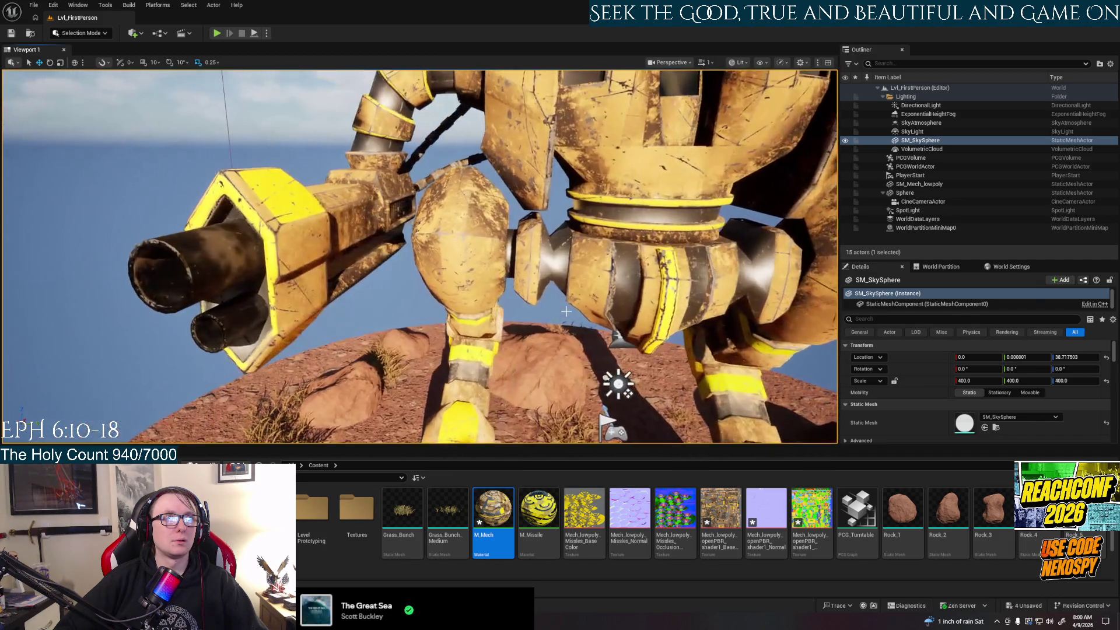
Step: Select SM_Mech_lowpoly, orbit around it to inspect the new textures, then minimize the editor
click(572, 299)
scroll(572, 299, down, 10)
click(573, 299)
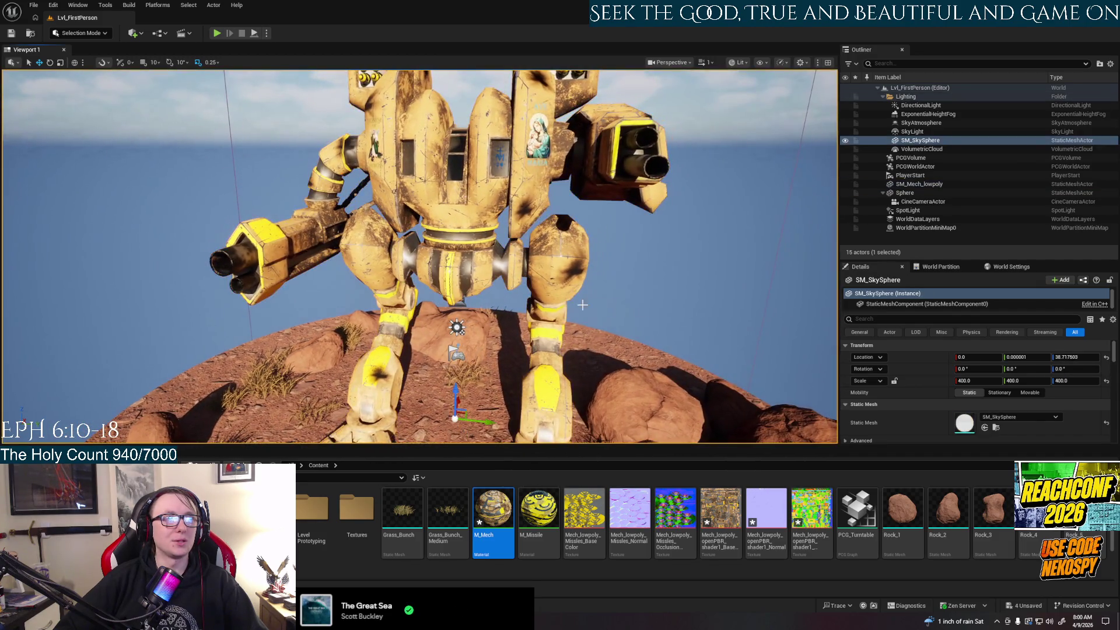
right_drag(572, 299, 525, 304)
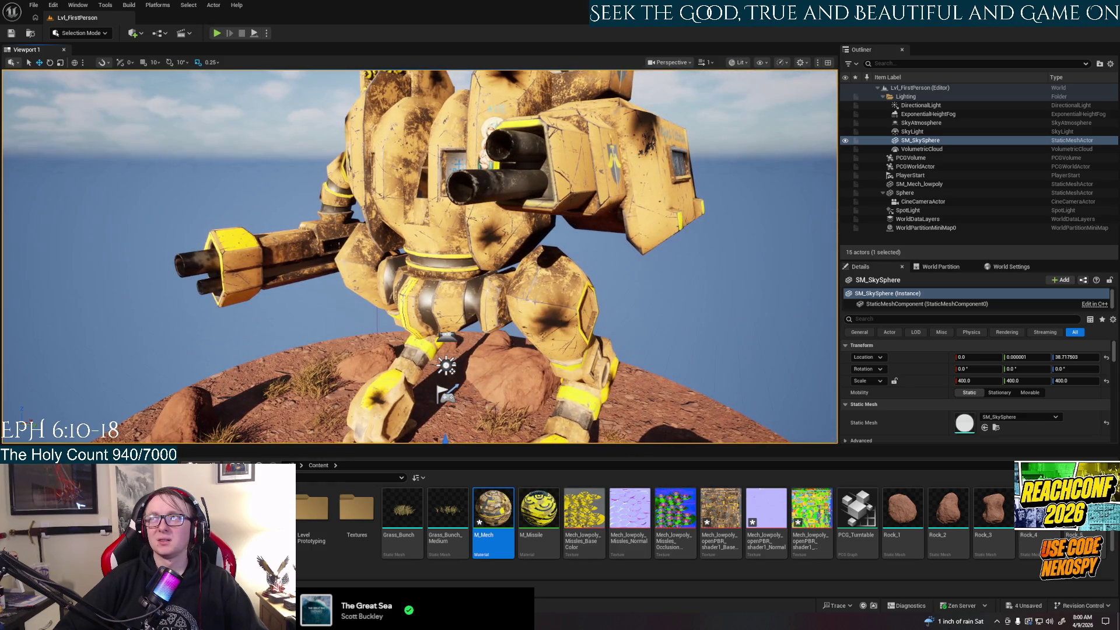
click(525, 303)
scroll(525, 304, up, 5)
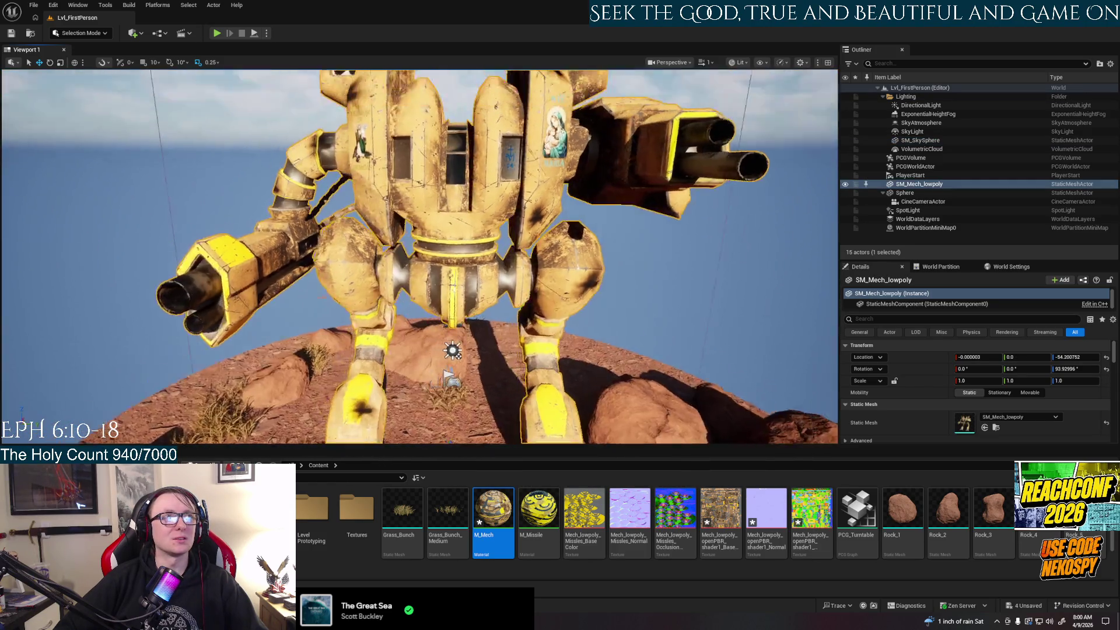
right_drag(530, 288, 530, 289)
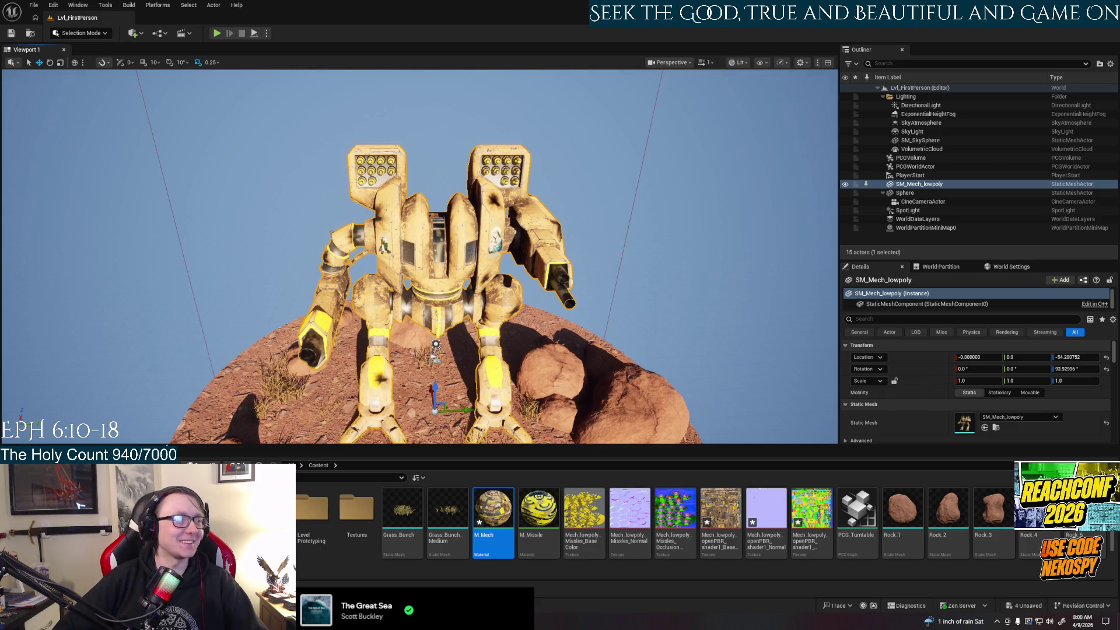
scroll(654, 522, down, 2)
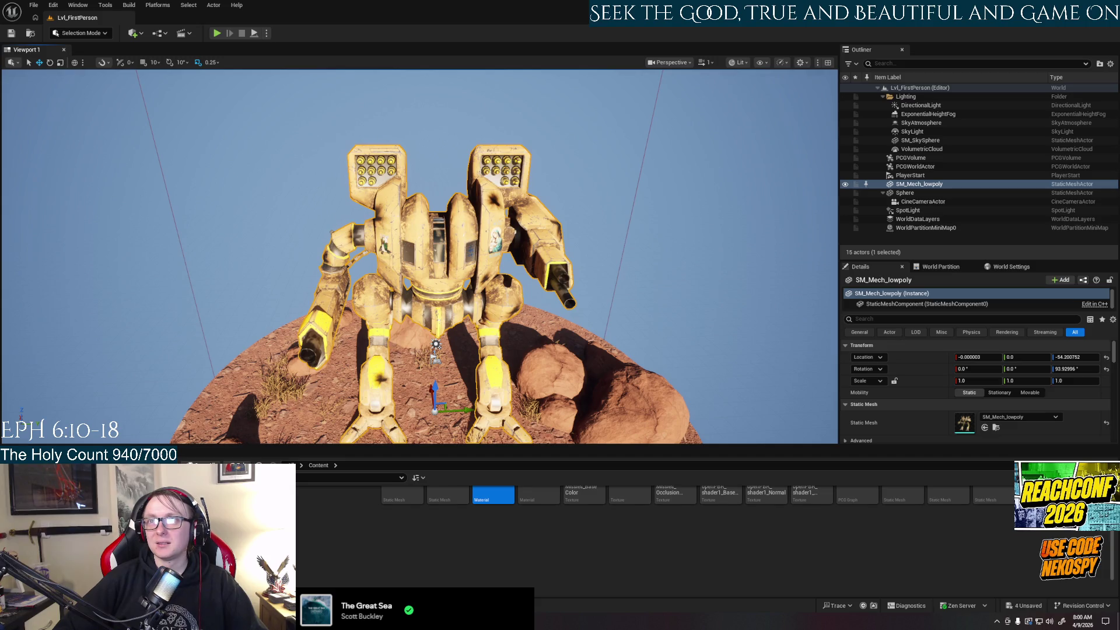
key(super+d)
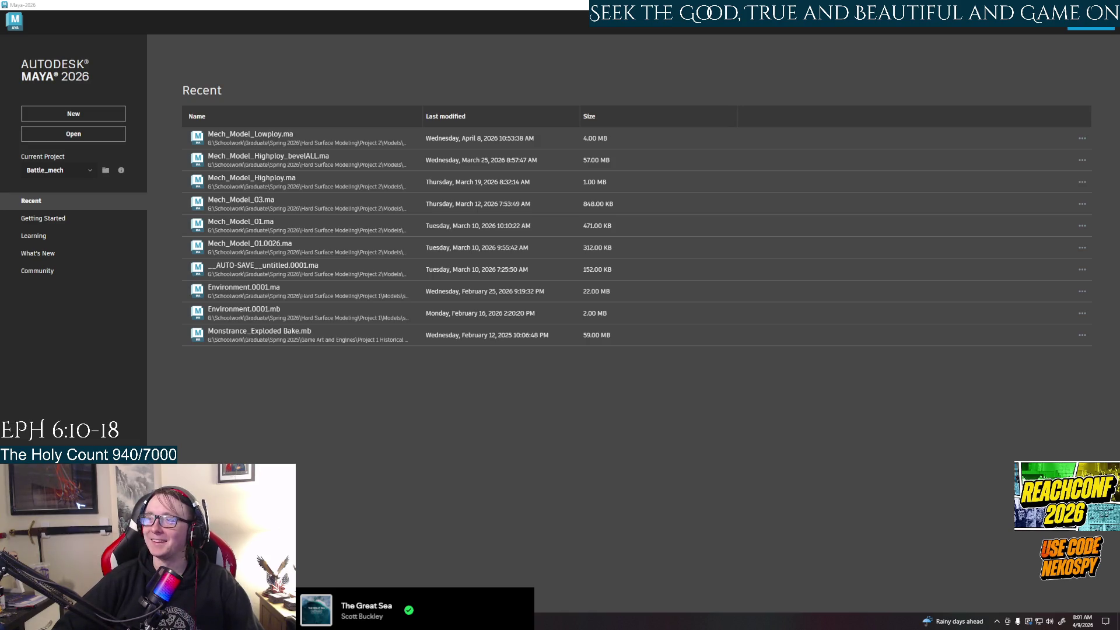
Step: Switch from Maya 2026 to the browser showing the Wikipedia article on Denis of Paris
key(alt+Tab)
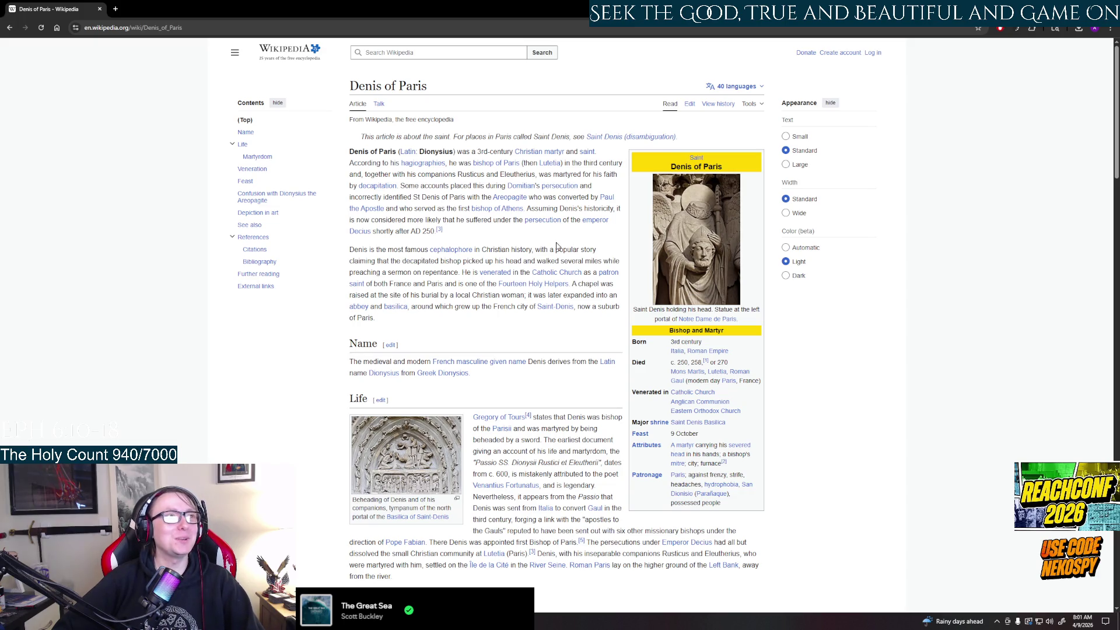
scroll(559, 246, down, 5)
scroll(557, 246, down, 6)
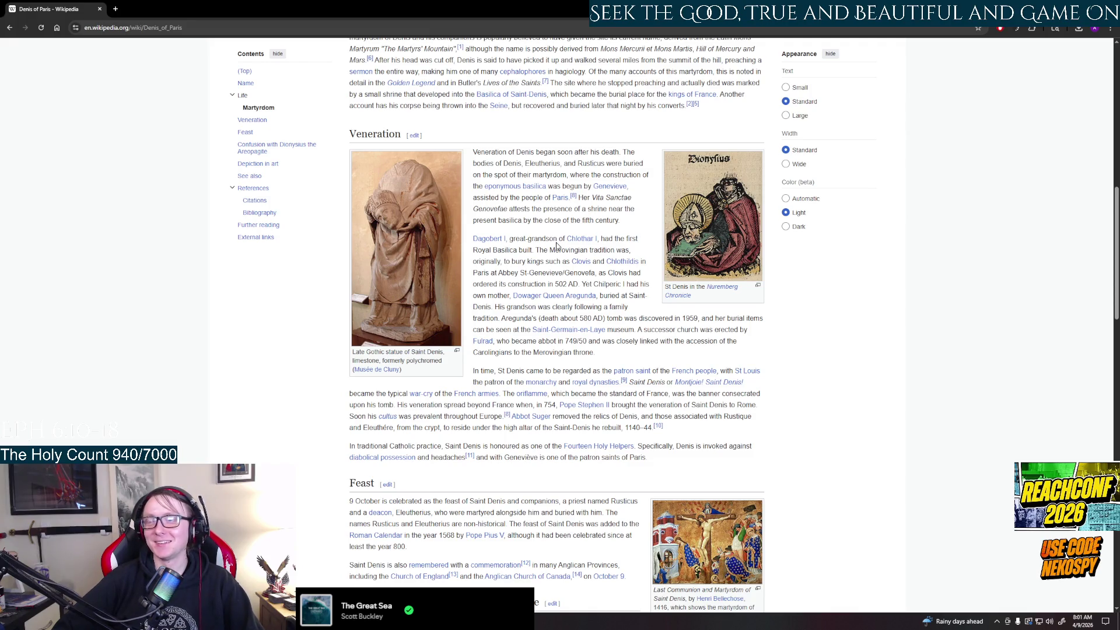
scroll(558, 247, down, 4)
scroll(557, 245, down, 1)
scroll(557, 242, down, 4)
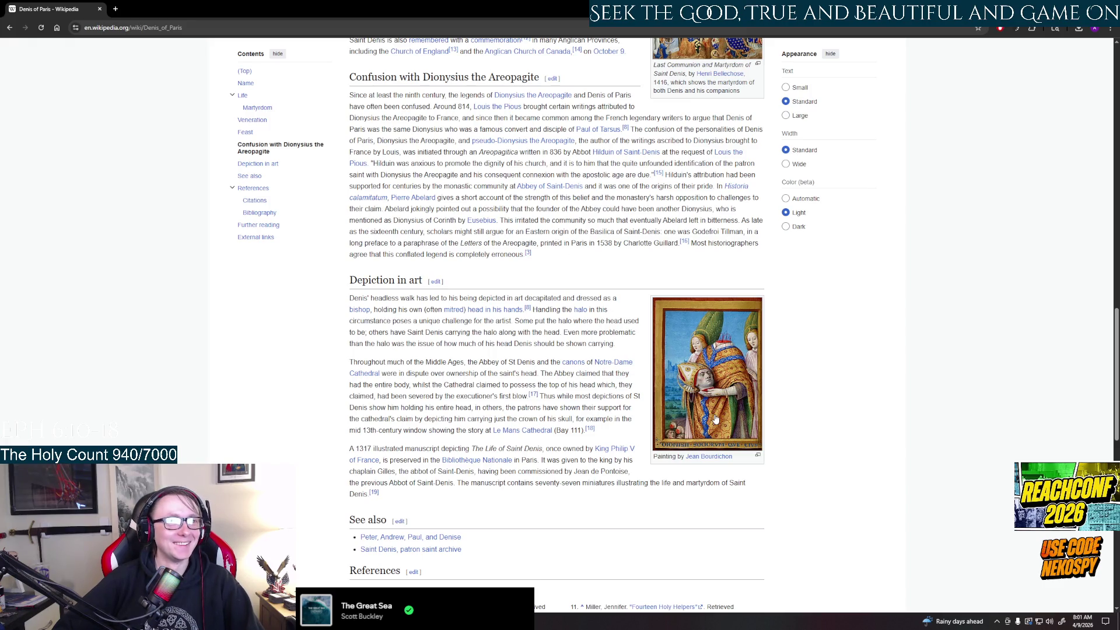
scroll(673, 409, down, 4)
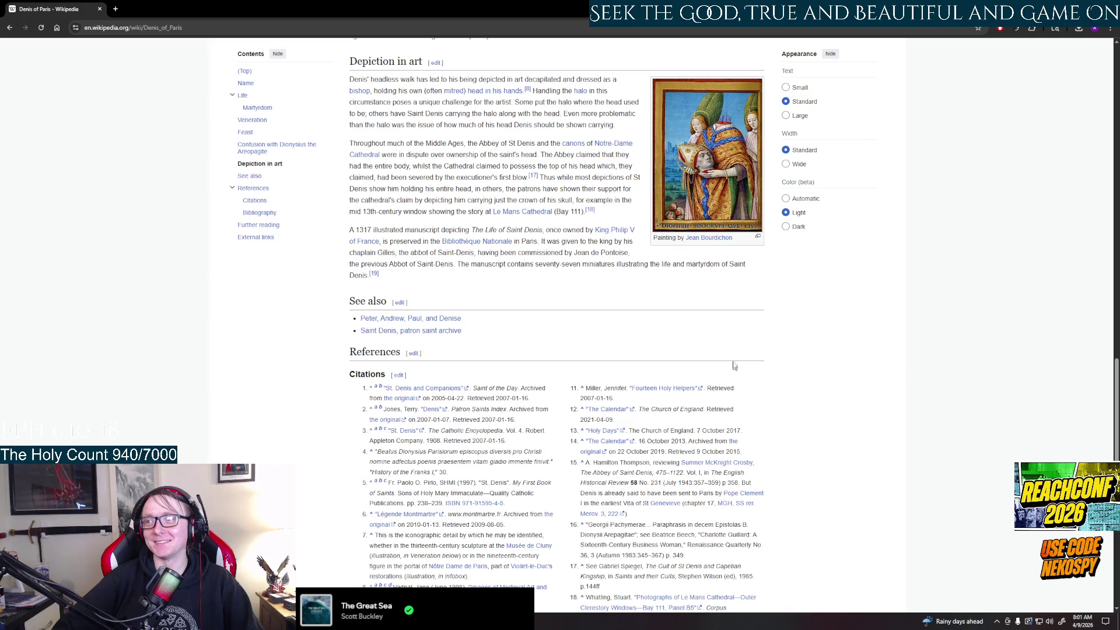
scroll(648, 320, up, 20)
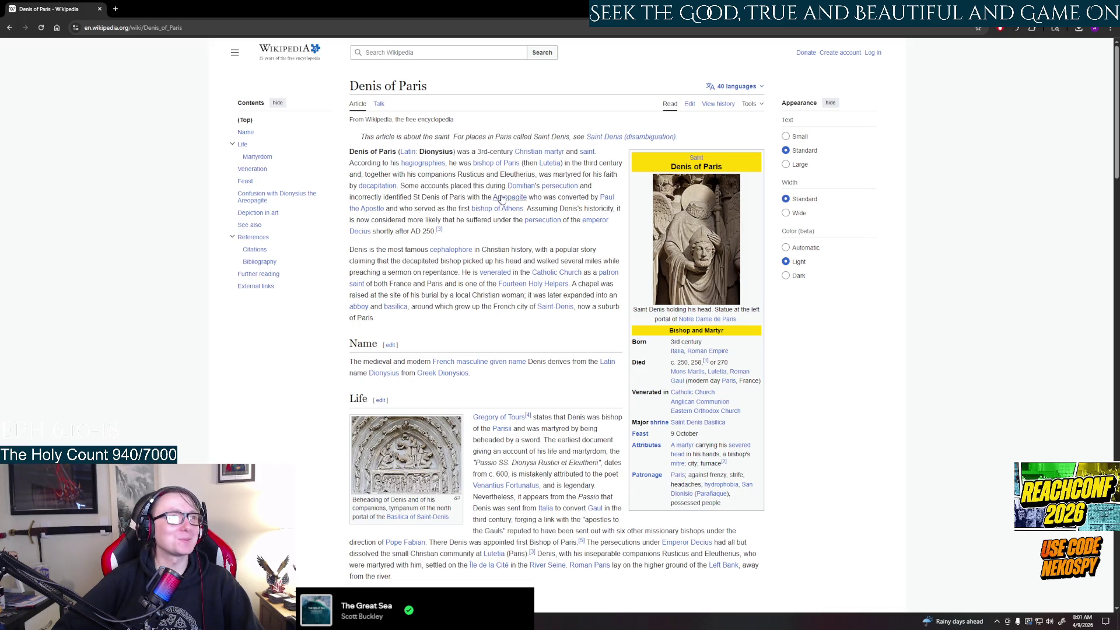
scroll(435, 209, down, 8)
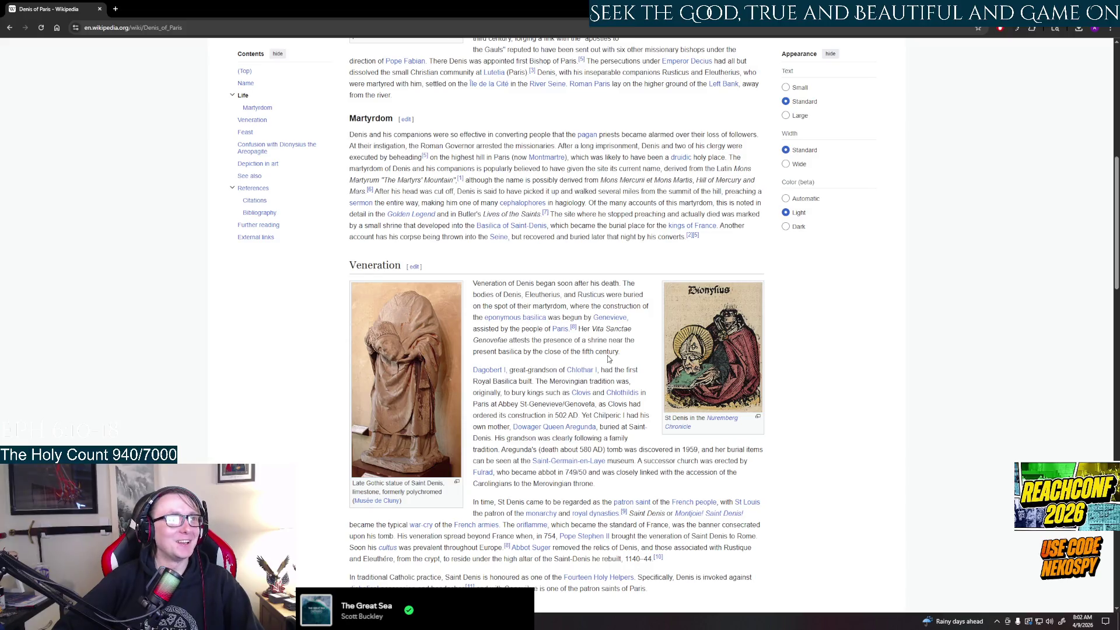
scroll(518, 408, up, 3)
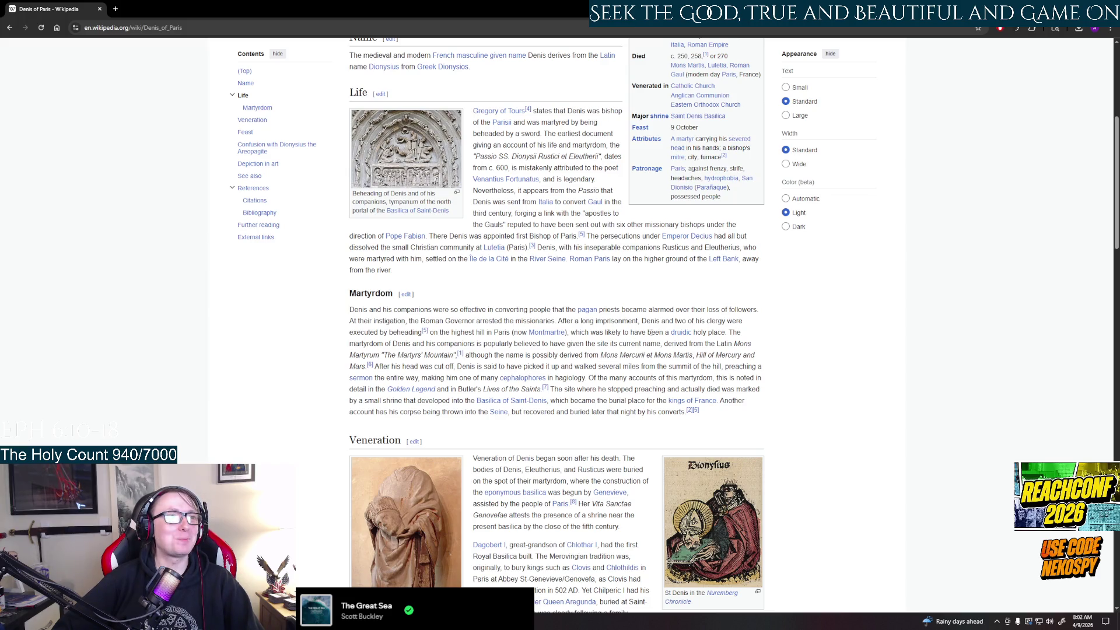
drag(651, 333, 728, 332)
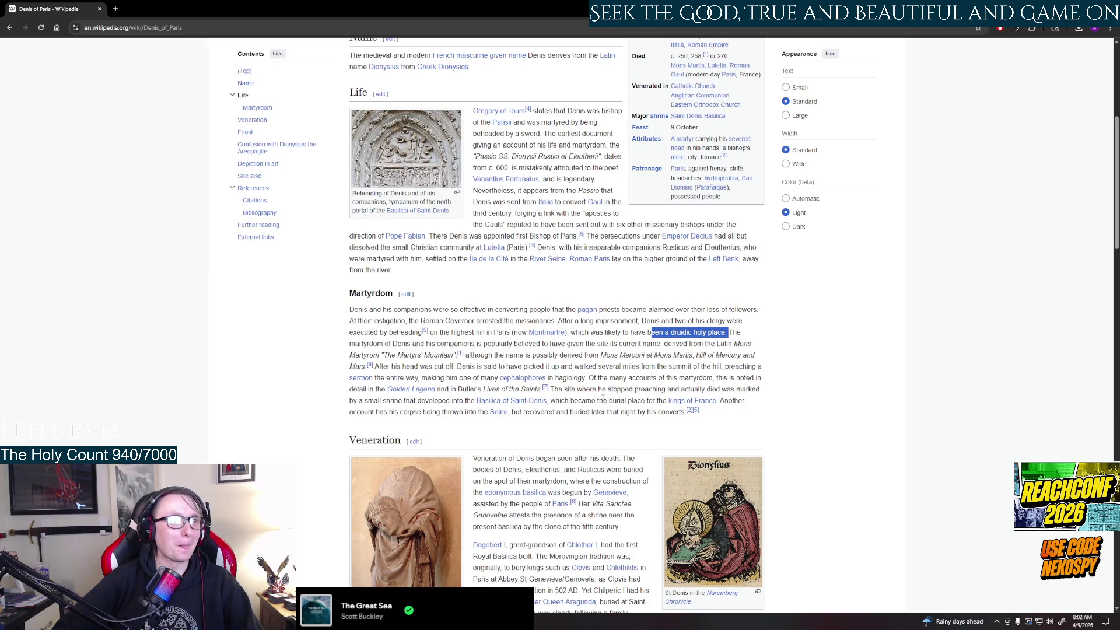
click(587, 375)
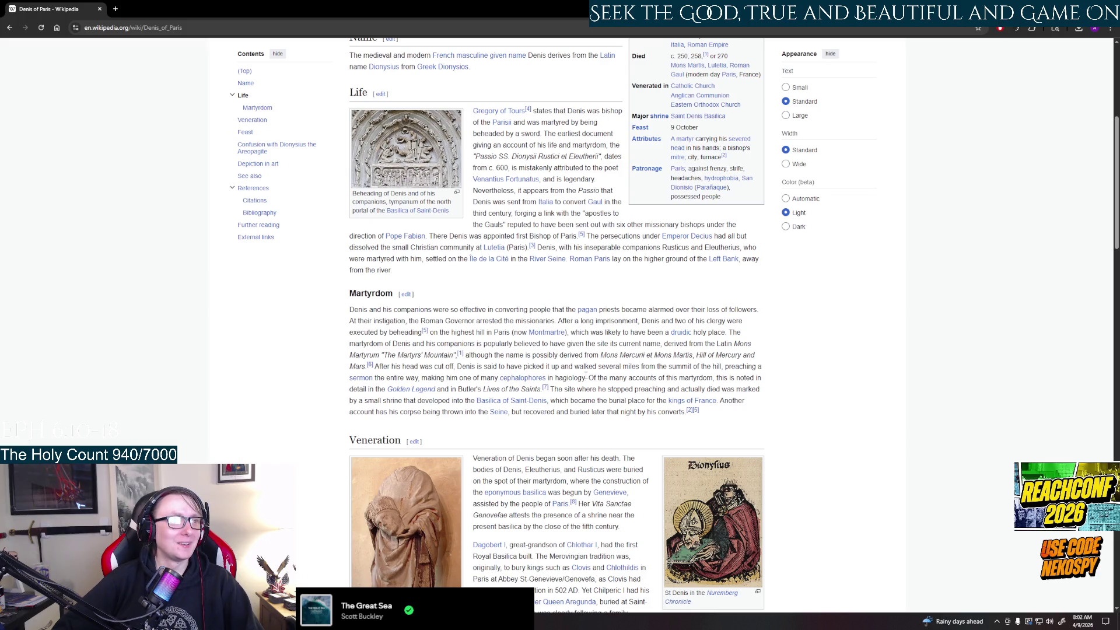
mouse_move(375, 366)
mouse_down()
mouse_move(678, 374)
mouse_move(391, 378)
mouse_up()
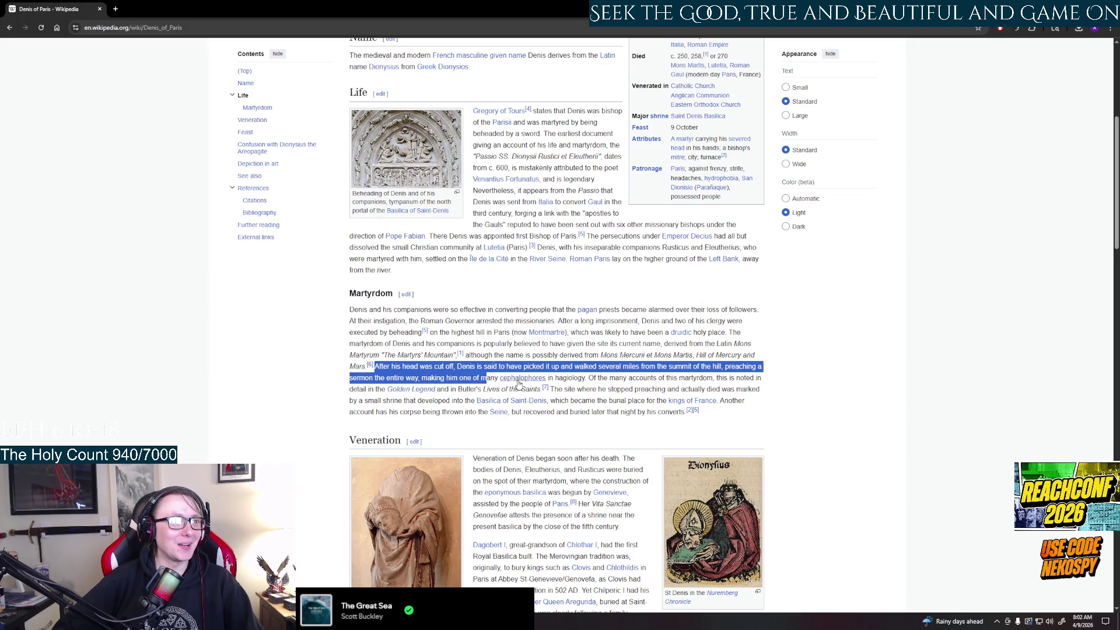
mouse_move(519, 384)
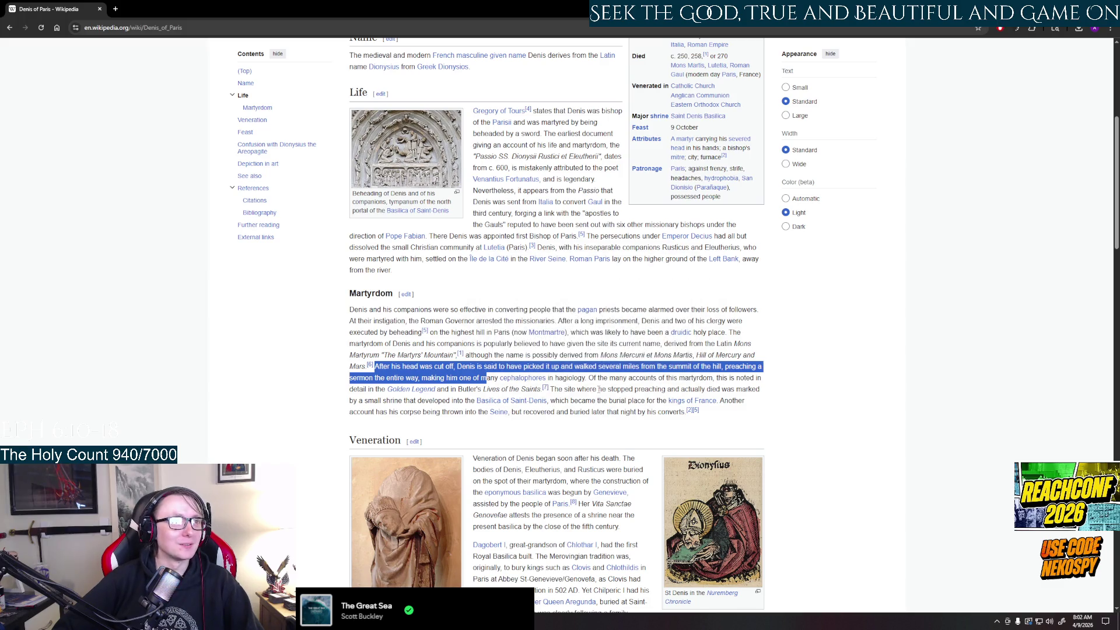
click(599, 389)
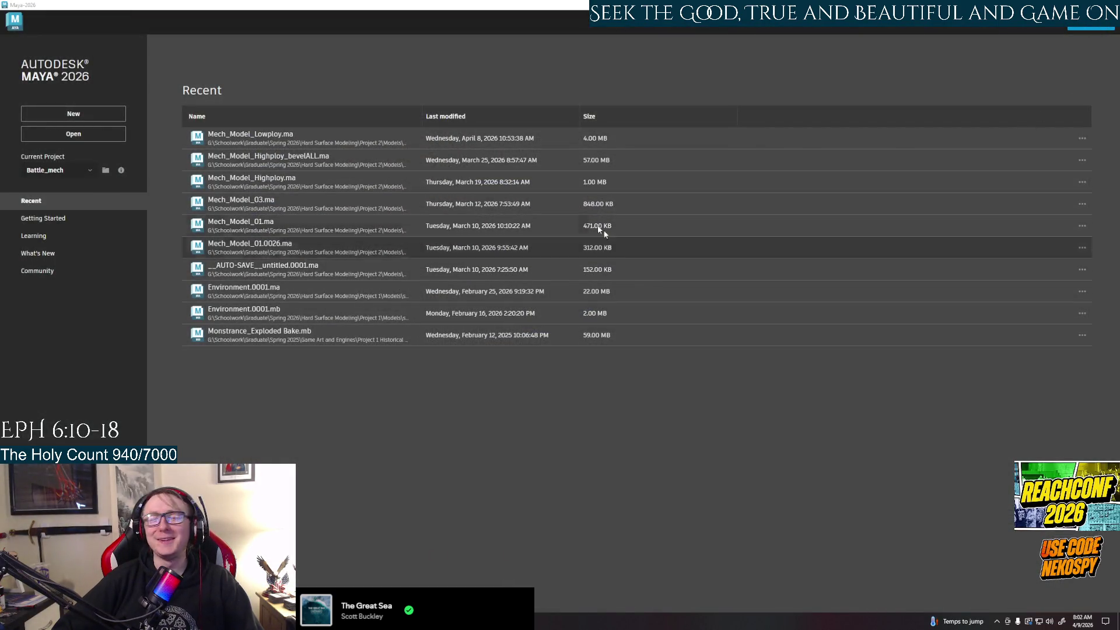
Step: Open the Mech_Model_Lowploy scene, dismiss the unsupported-nodes warning, and frame the whole mech
click(263, 143)
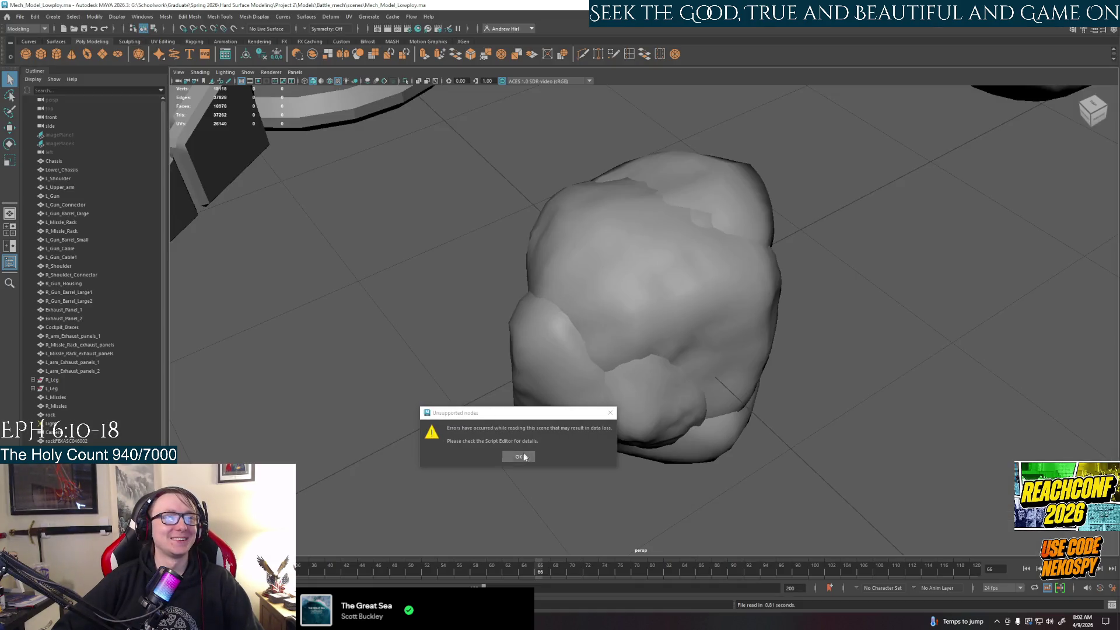
click(518, 456)
scroll(546, 430, down, 5)
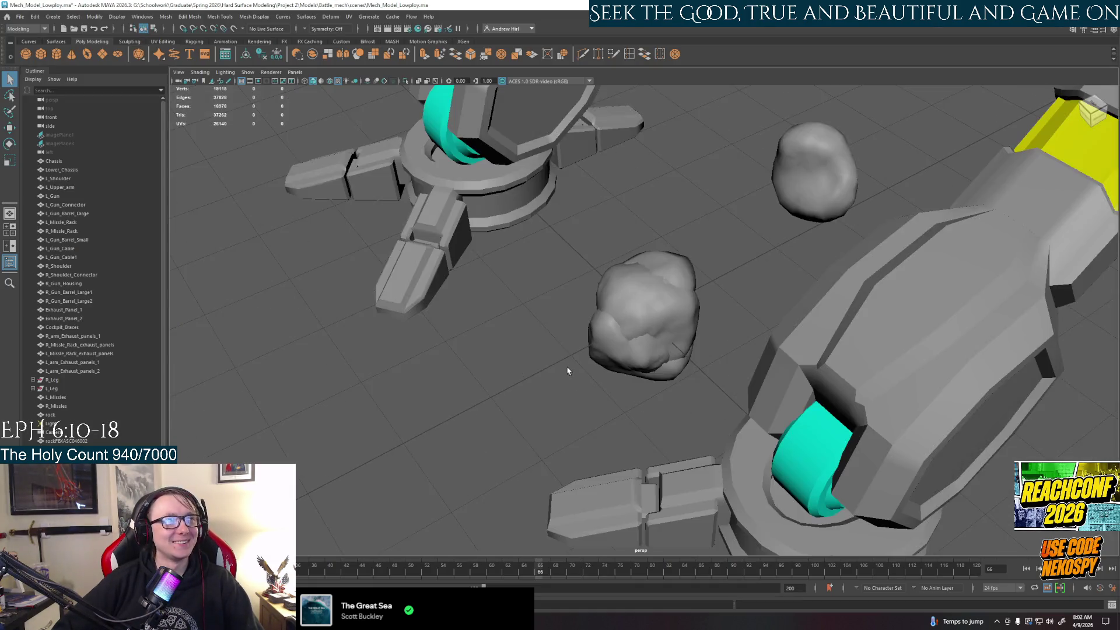
scroll(570, 367, down, 5)
alt+drag(571, 363, 794, 350)
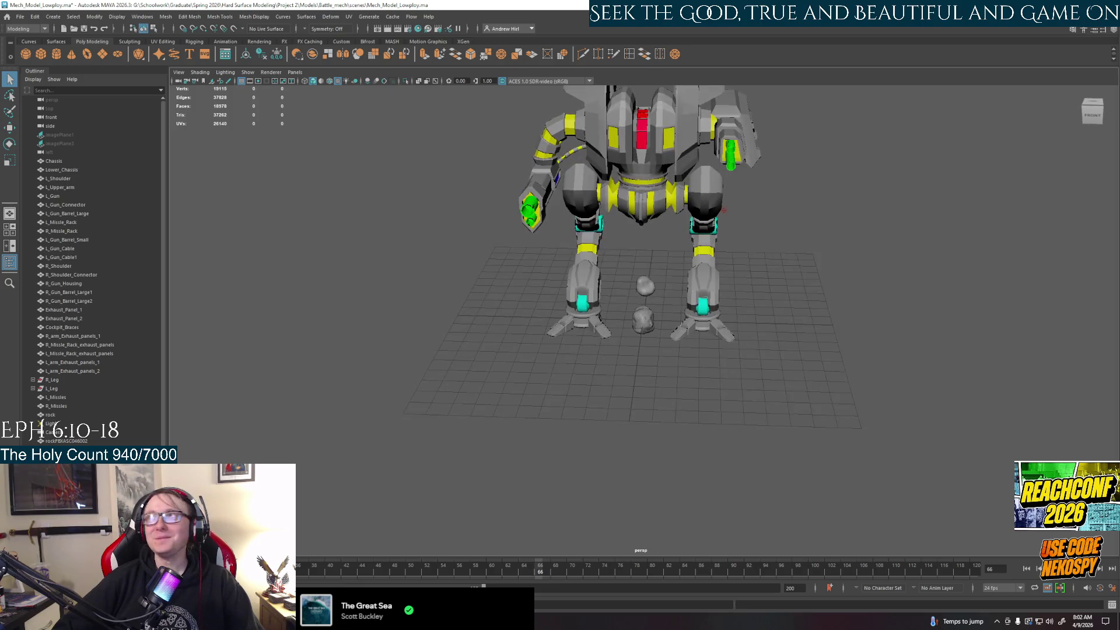
Step: Select the mech parts from Chassis through R_Missles in the Outliner
click(568, 168)
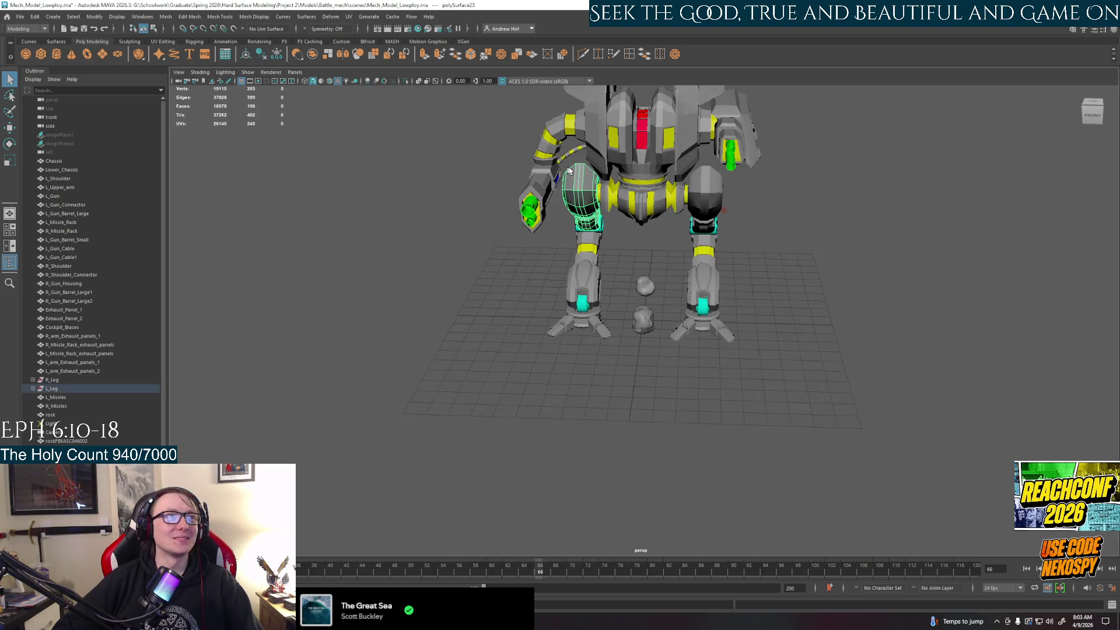
click(54, 161)
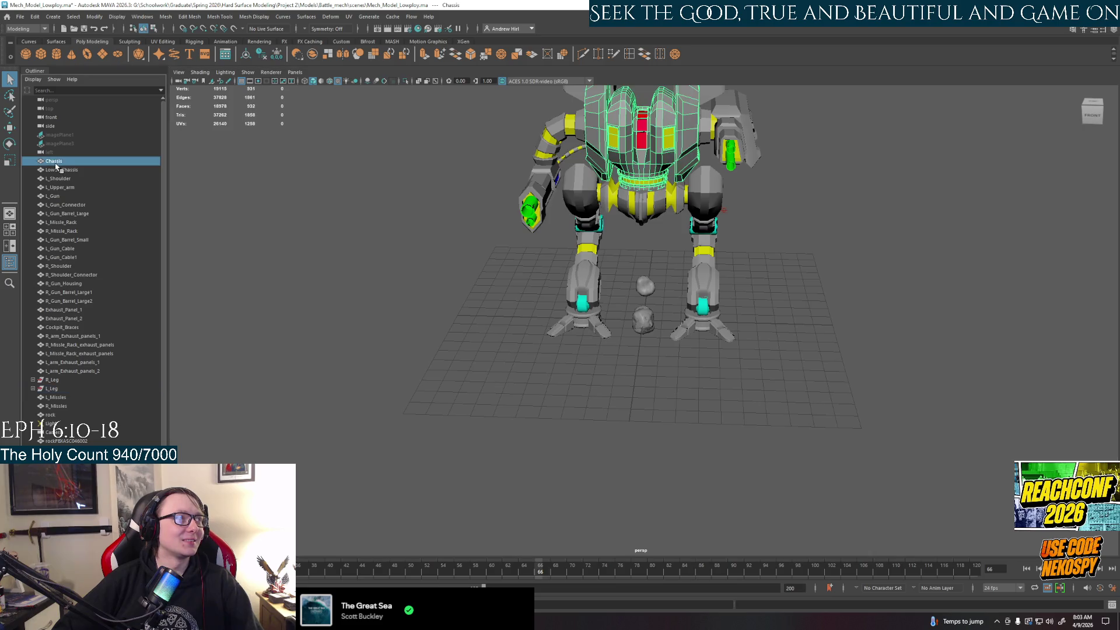
shift+click(72, 406)
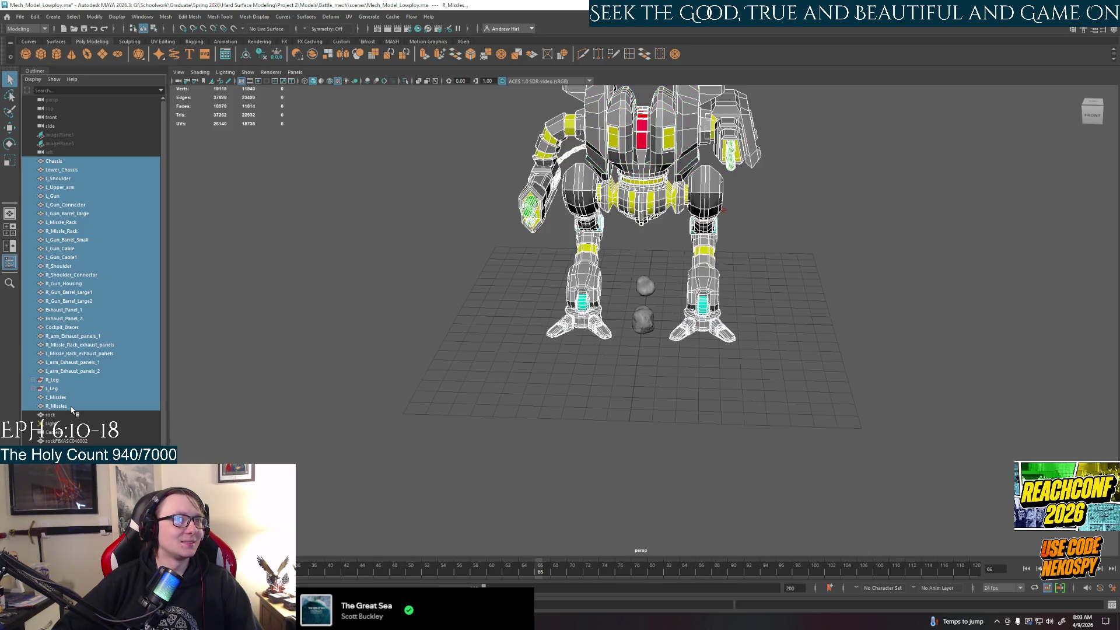
click(20, 16)
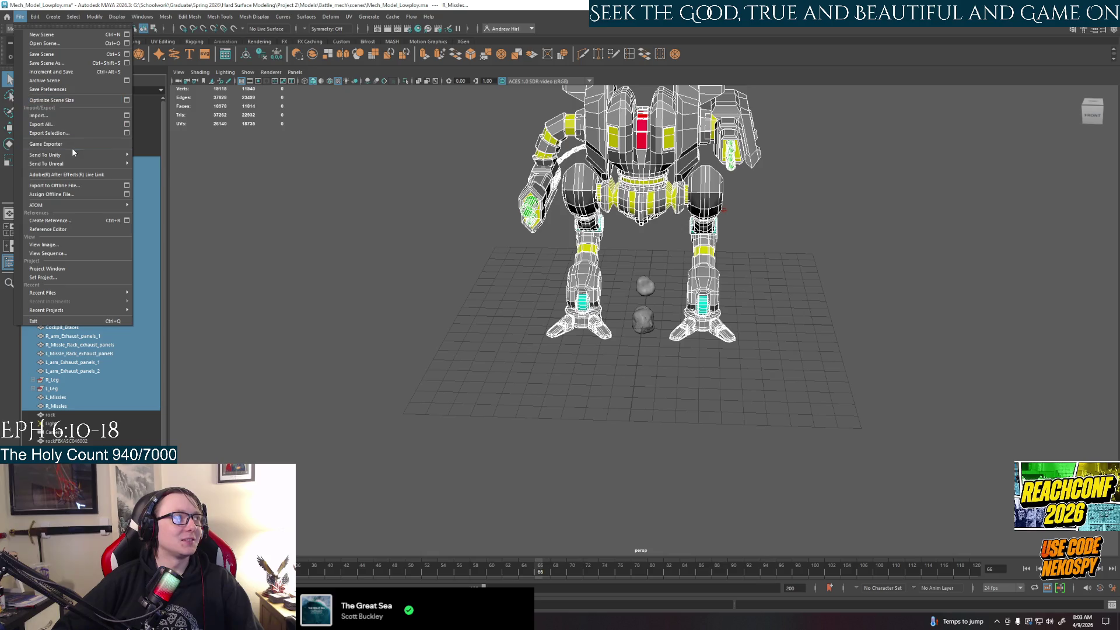
Step: Apply Mesh Display > Soften Edge to the selected mech parts
click(60, 133)
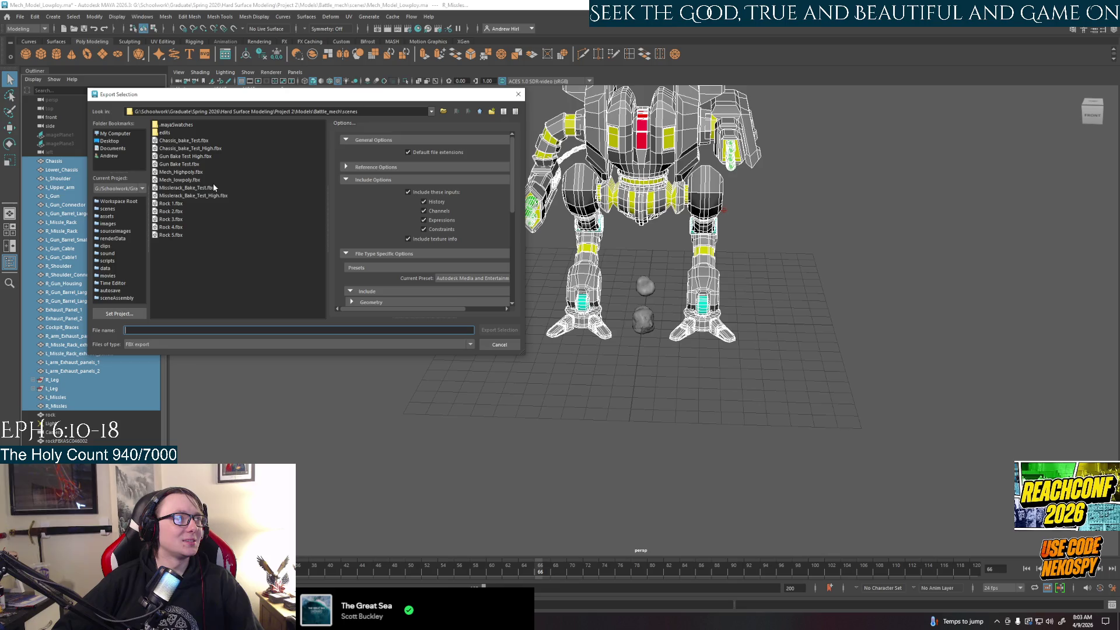
click(193, 180)
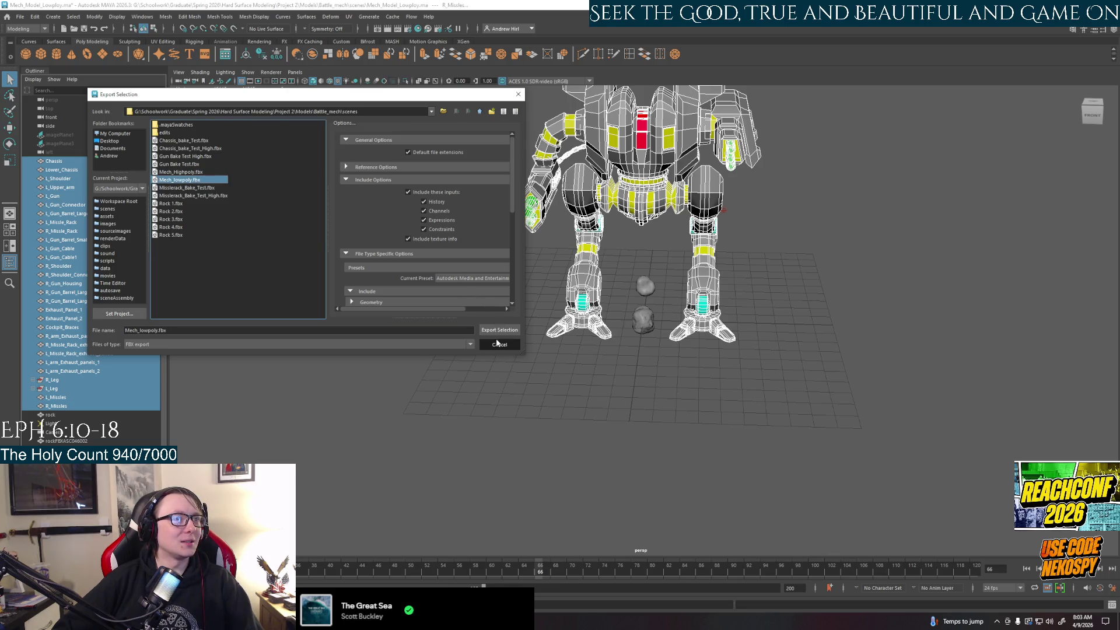
click(499, 344)
click(255, 16)
mouse_move(281, 19)
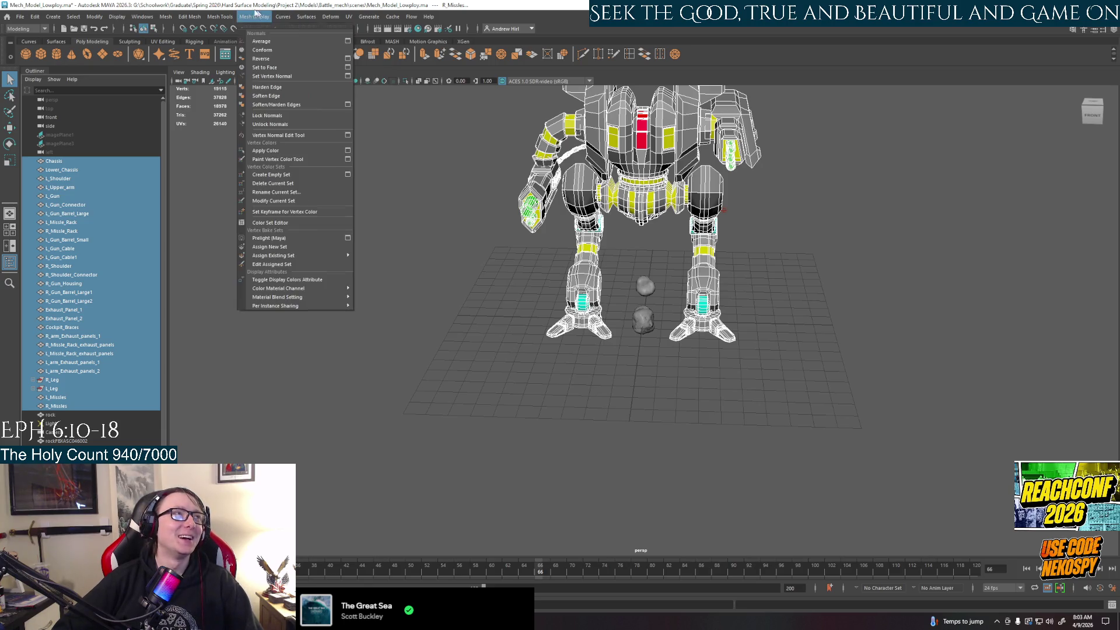
click(279, 95)
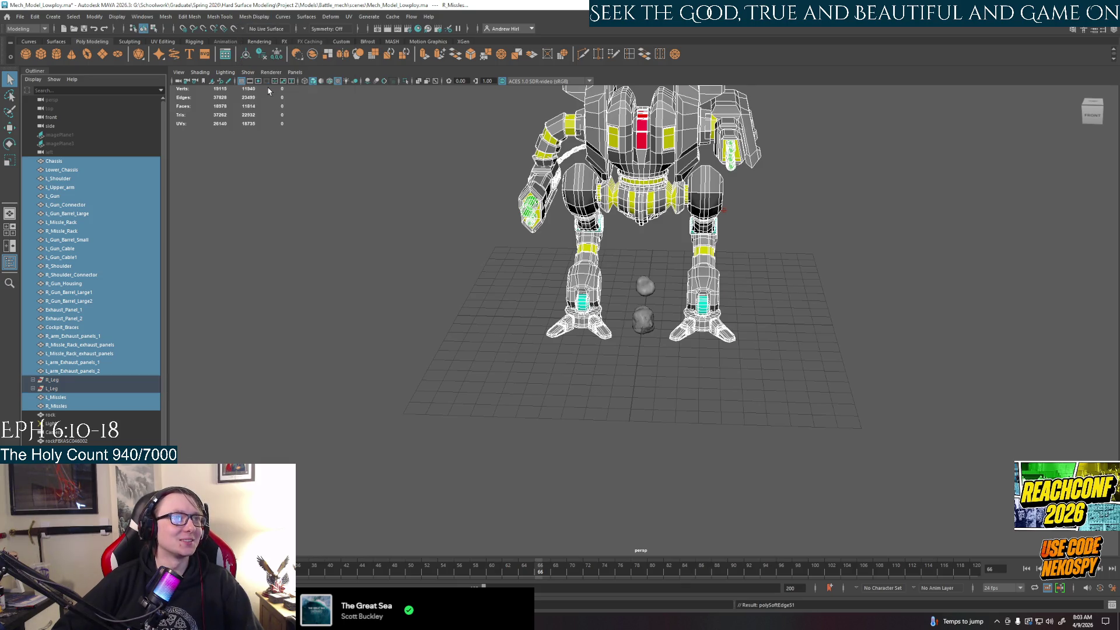
Step: Export the selection over Mech_lowpoly.fbx, confirm the replace, and minimise Maya to the desktop
click(20, 16)
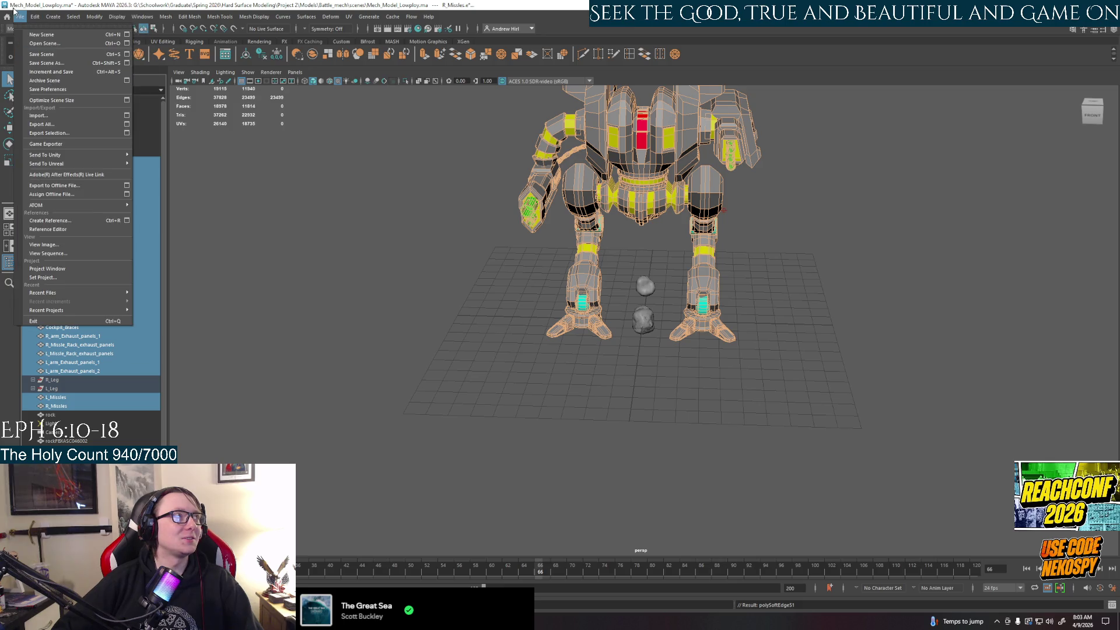
click(58, 135)
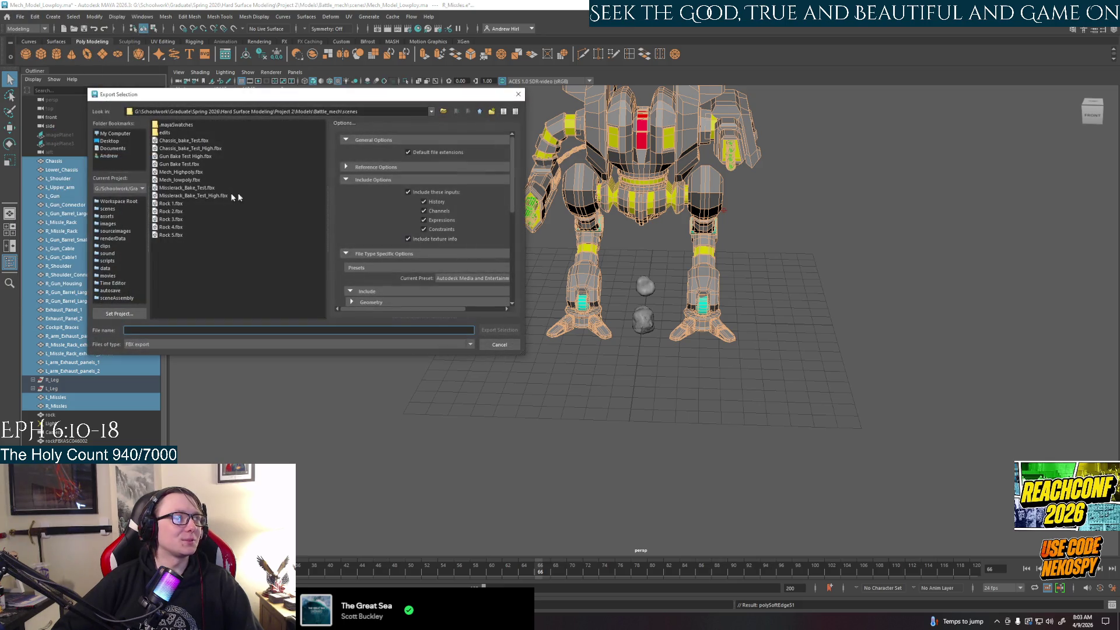
click(197, 181)
click(493, 330)
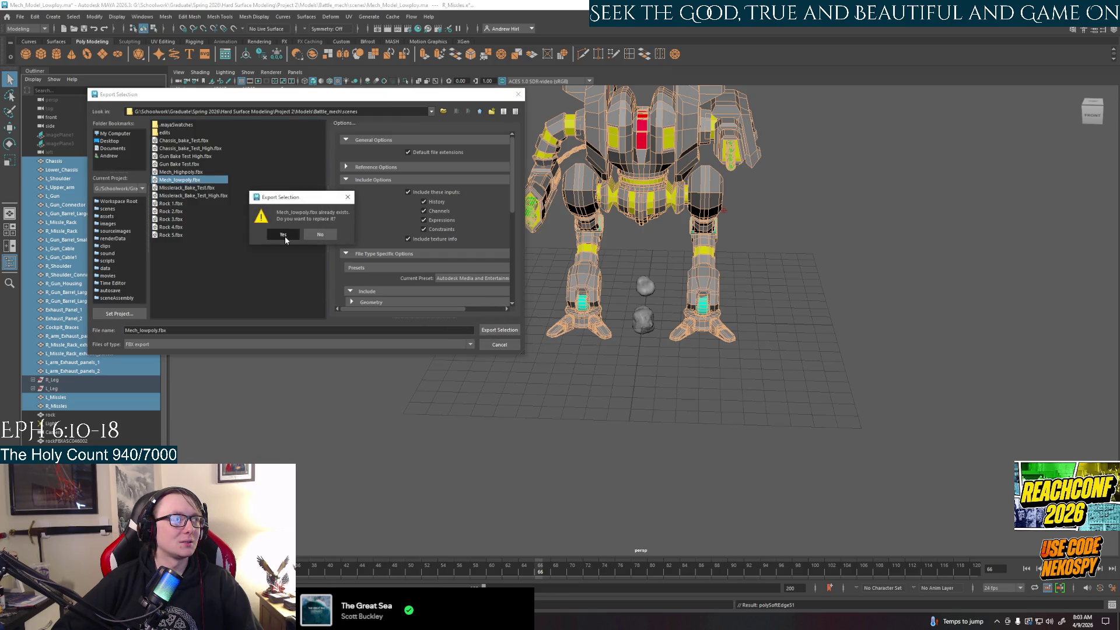
click(284, 236)
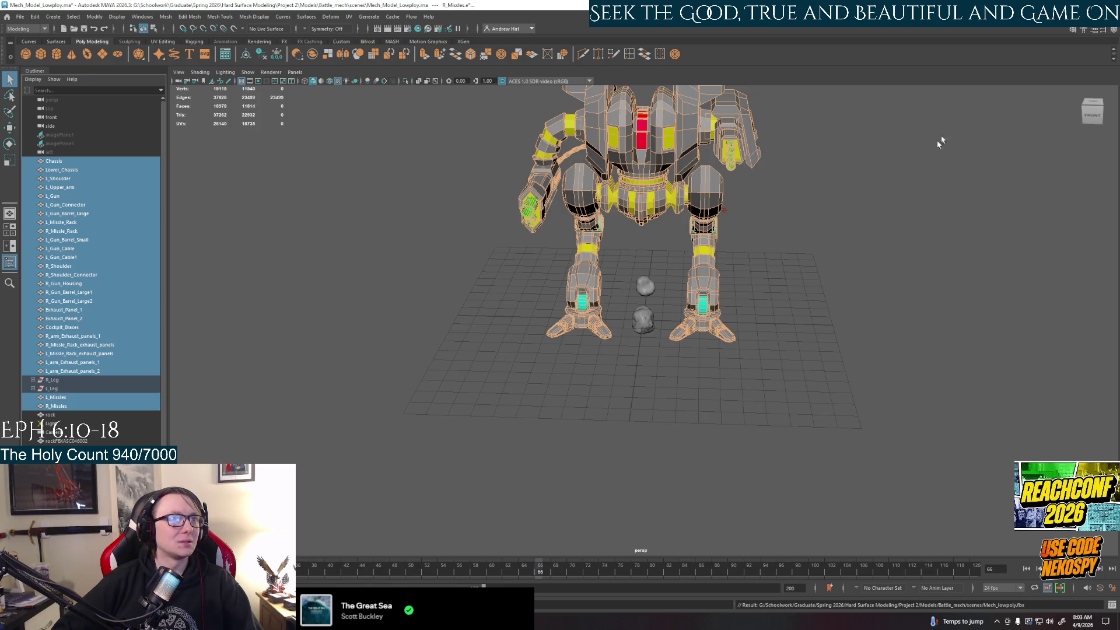
key(super+d)
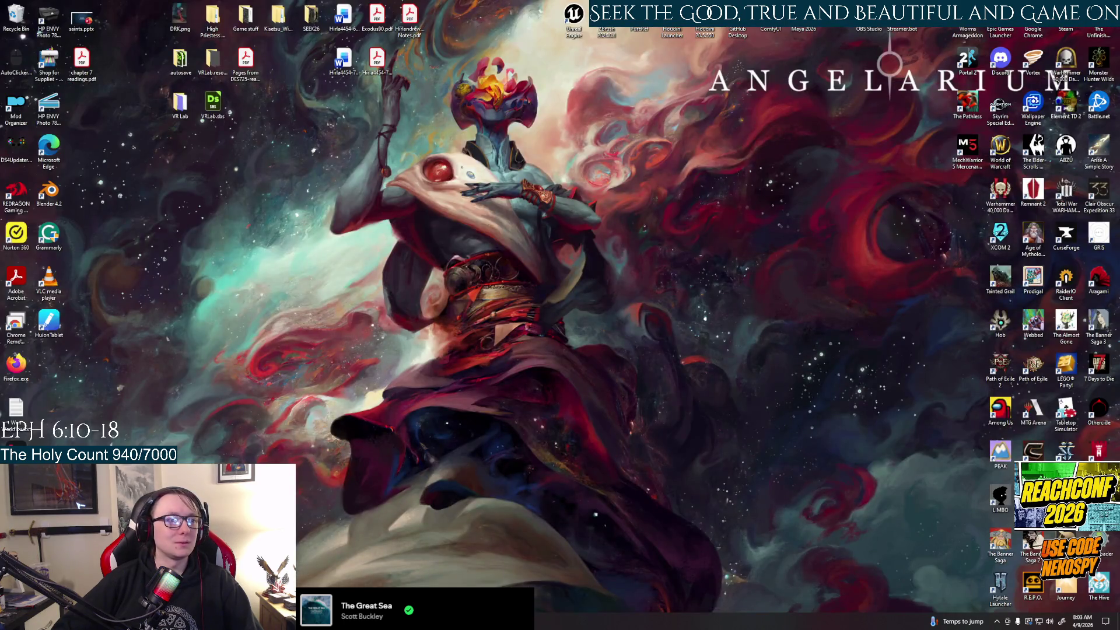
Step: In Unreal Editor, choose Reimport With New File on the SM_Mech_lowpoly asset
key(alt+Tab)
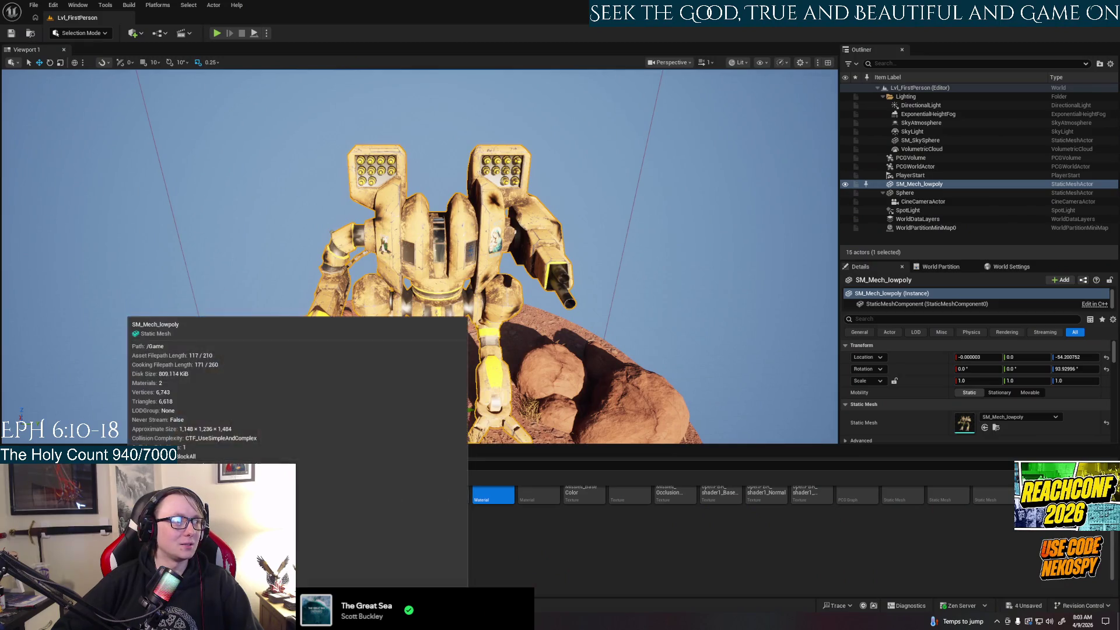
right_click(124, 494)
click(169, 267)
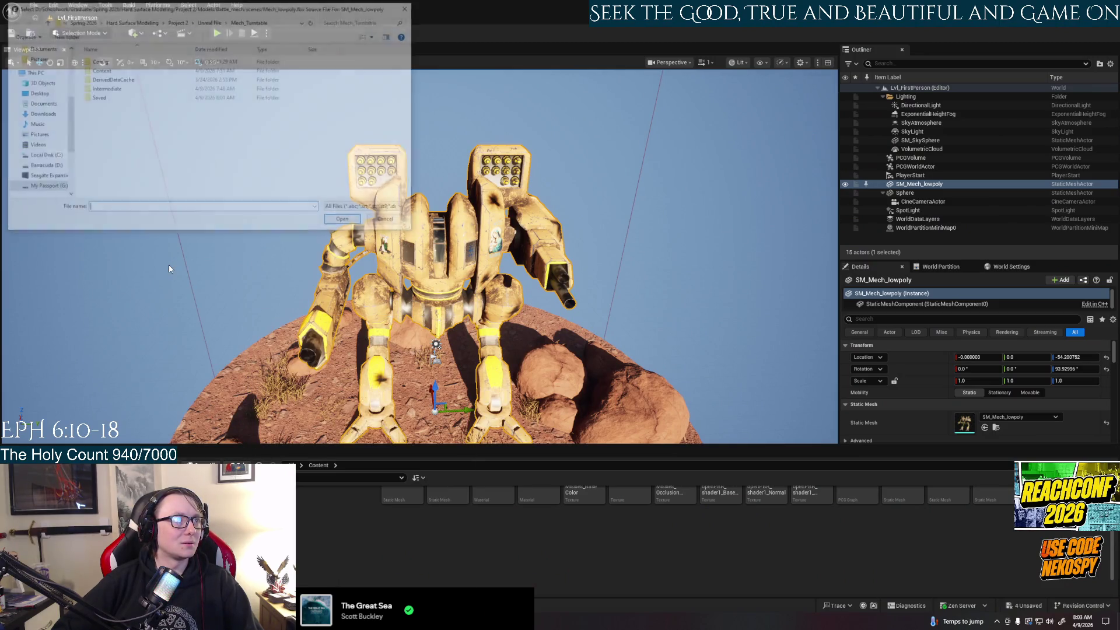
scroll(44, 105, up, 5)
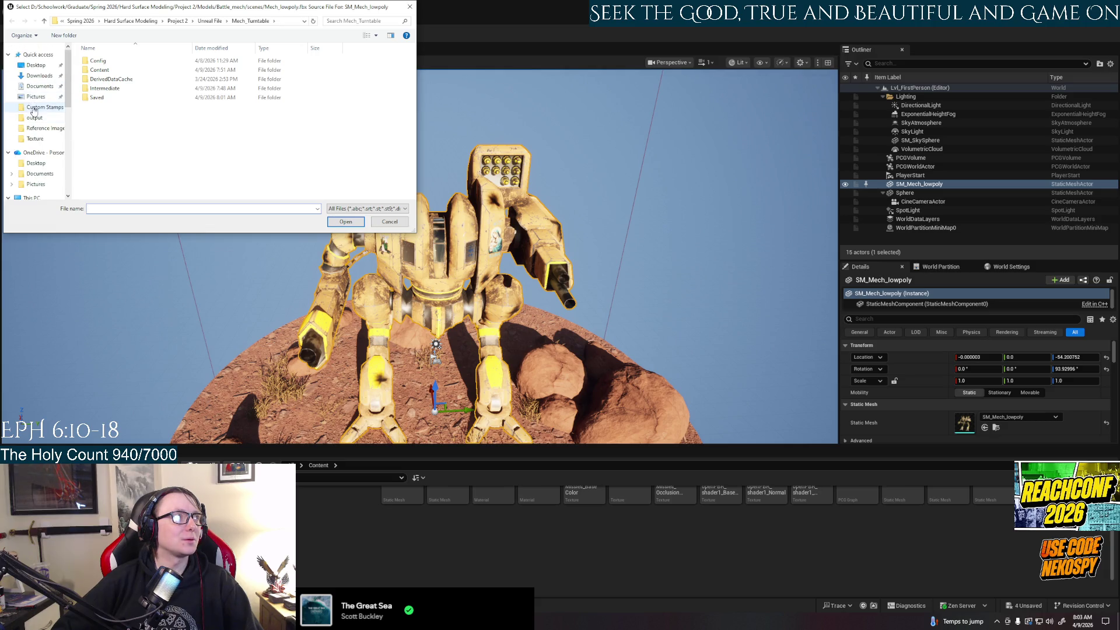
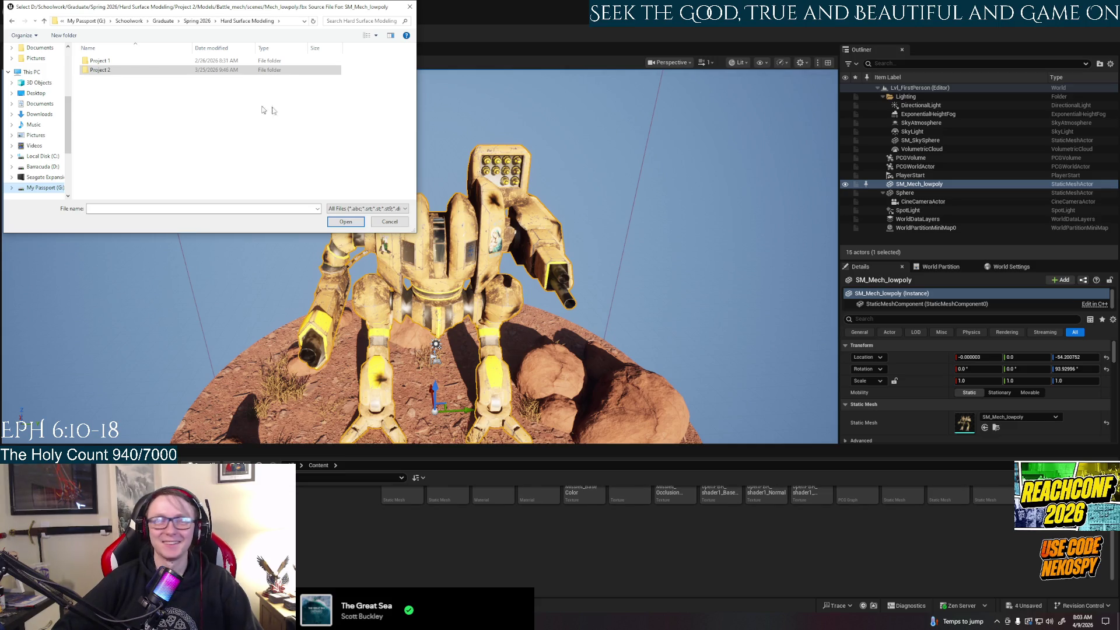
Step: Browse to Project 2 > Models > Battle_mech > scenes and open Mech_lowpoly.fbx as the mech's source
double_click(100, 71)
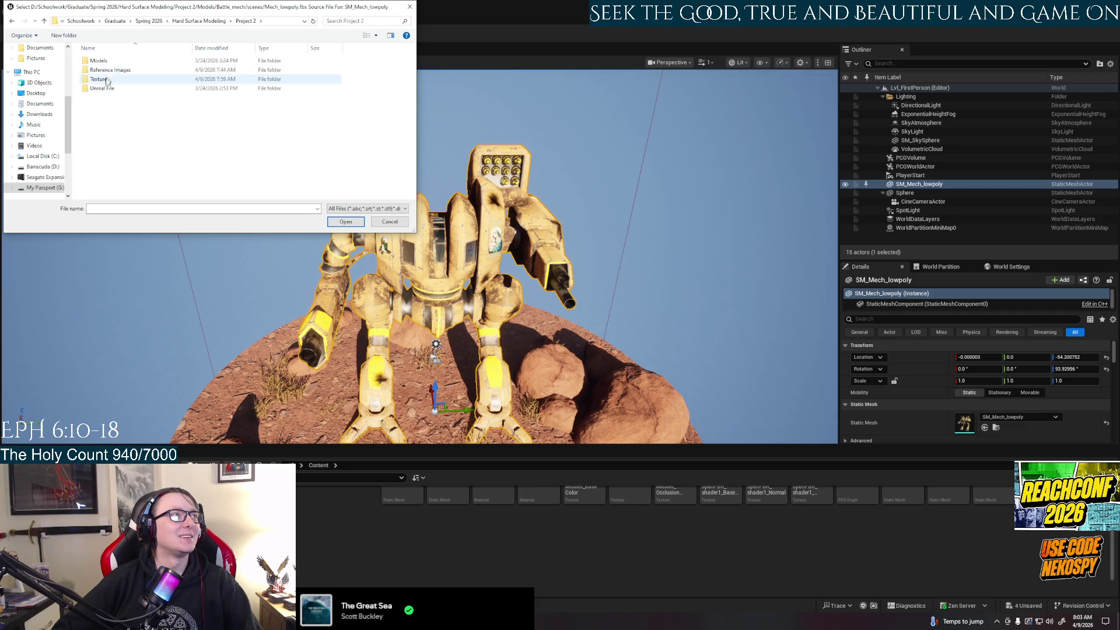
double_click(102, 61)
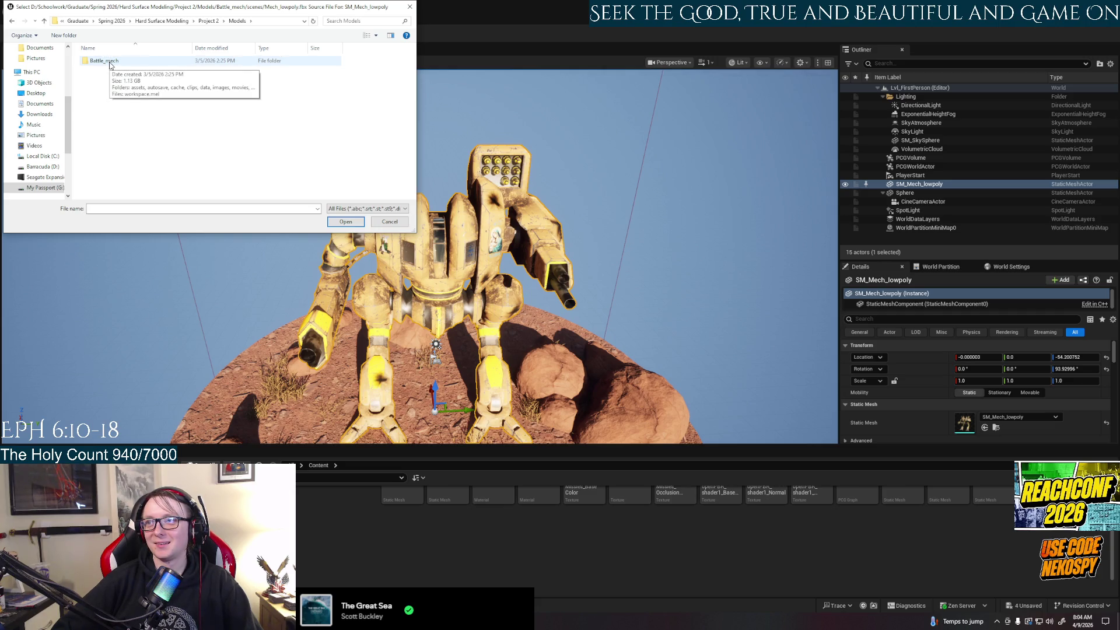
double_click(110, 63)
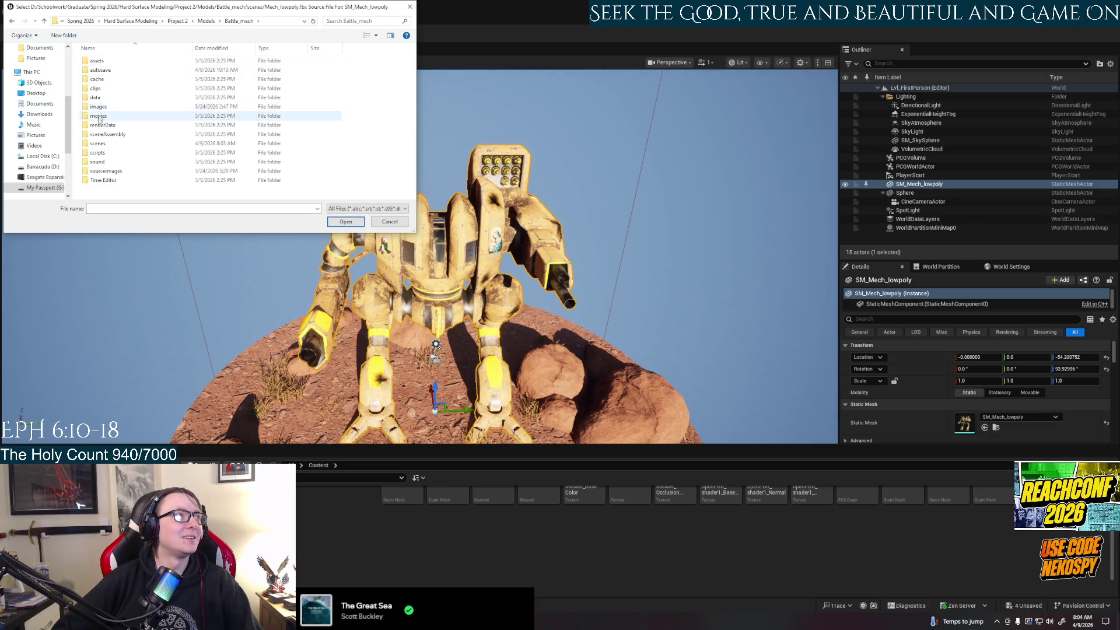
double_click(100, 144)
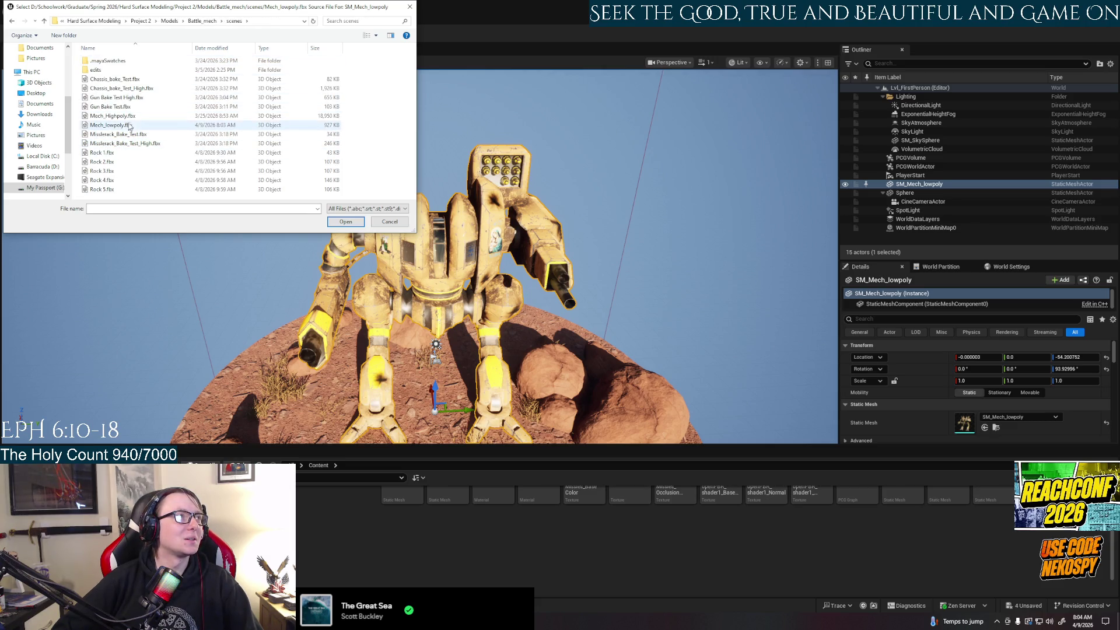
click(129, 125)
click(345, 221)
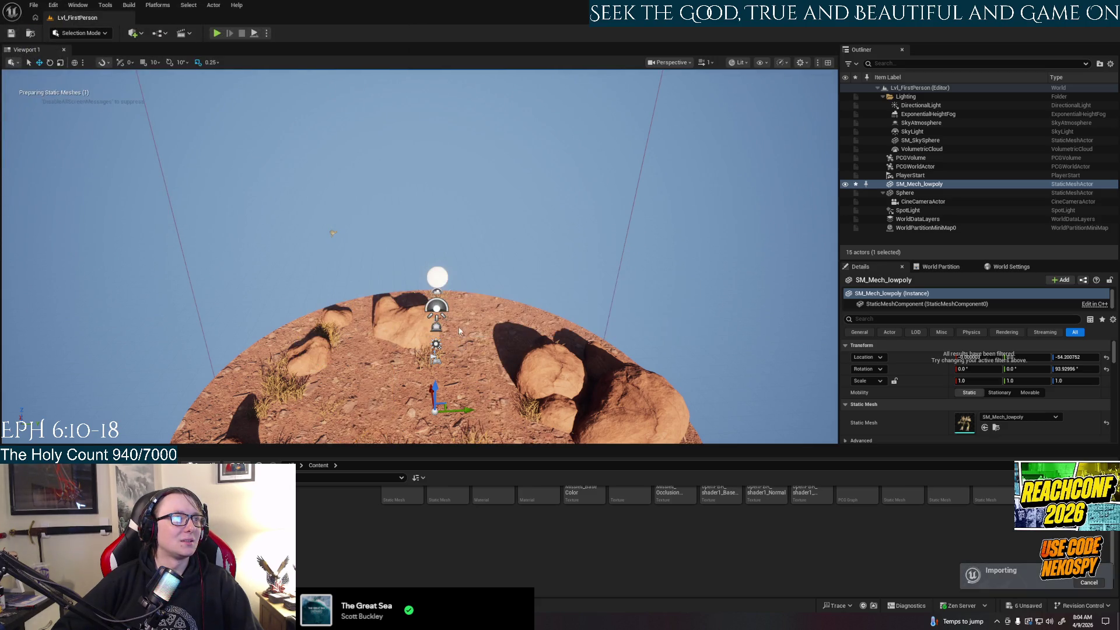
Step: Zoom and orbit around the reimported mech for a close side view and a look from underneath
scroll(420, 257, up, 10)
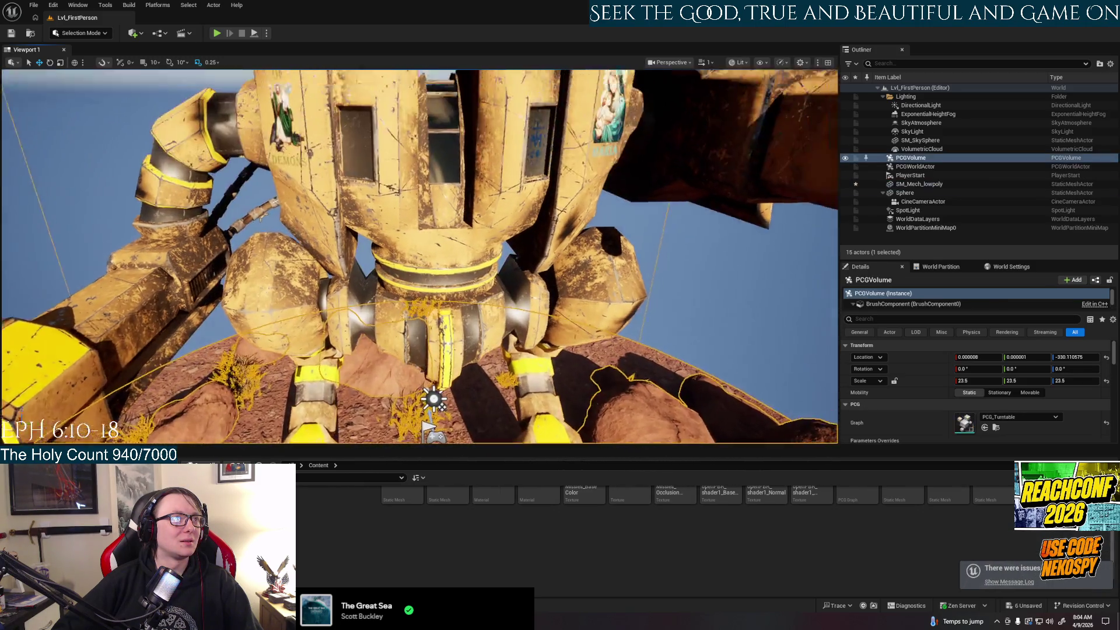
scroll(690, 325, down, 5)
click(671, 335)
scroll(670, 335, up, 5)
scroll(420, 257, down, 10)
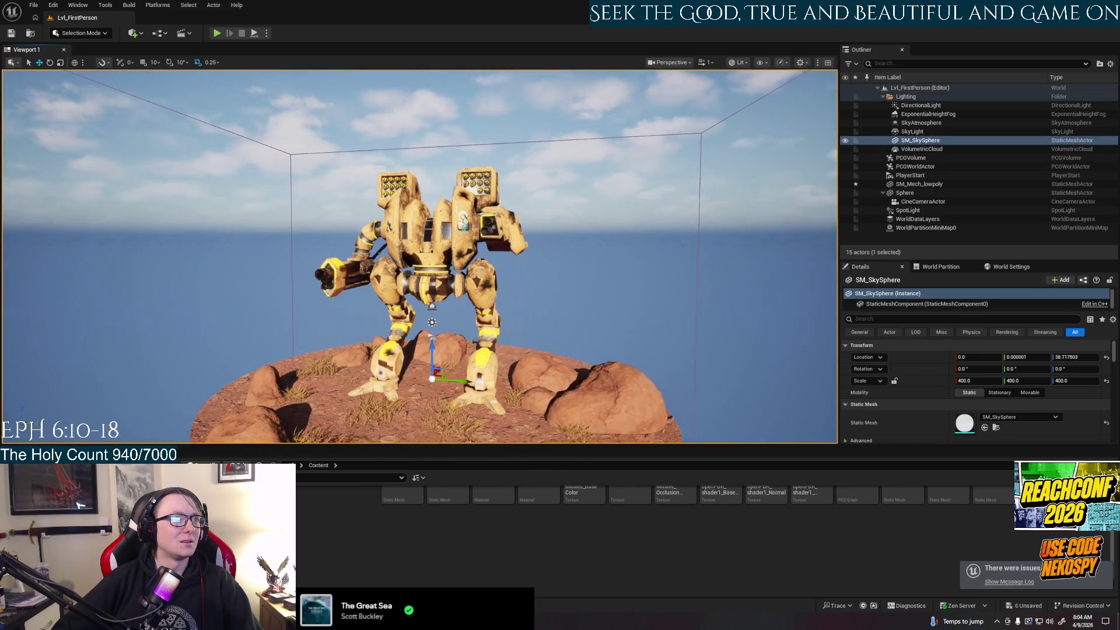
alt+drag(420, 257, 526, 245)
mouse_move(420, 257)
alt+mouse_down()
mouse_move(444, 292)
mouse_move(525, 280)
mouse_move(444, 268)
mouse_move(479, 256)
mouse_move(484, 292)
alt+mouse_up()
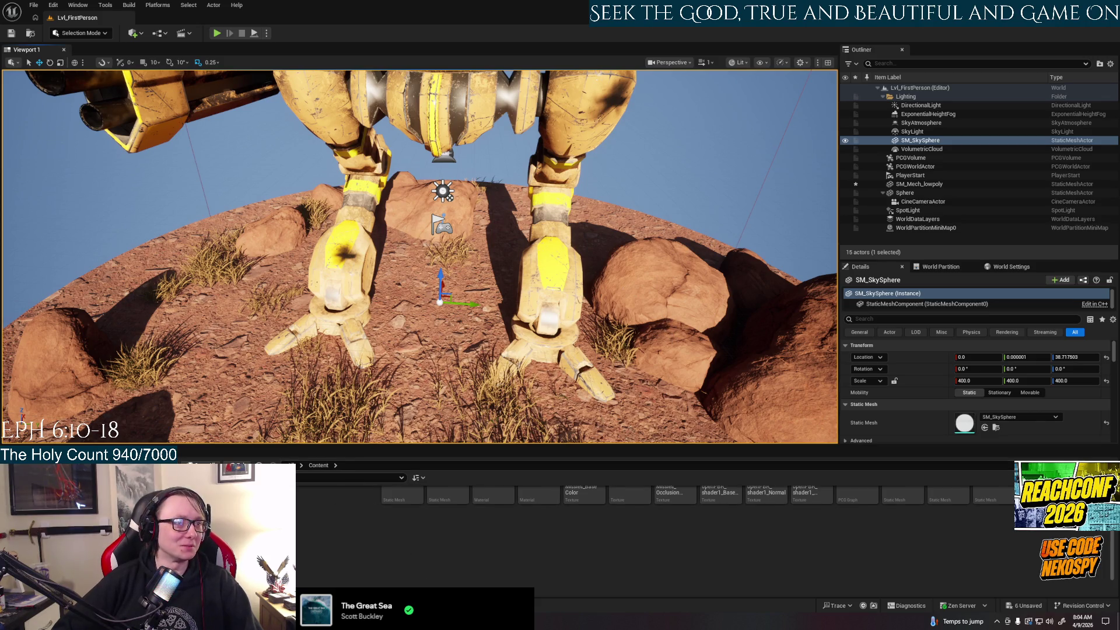
key(alt+Tab)
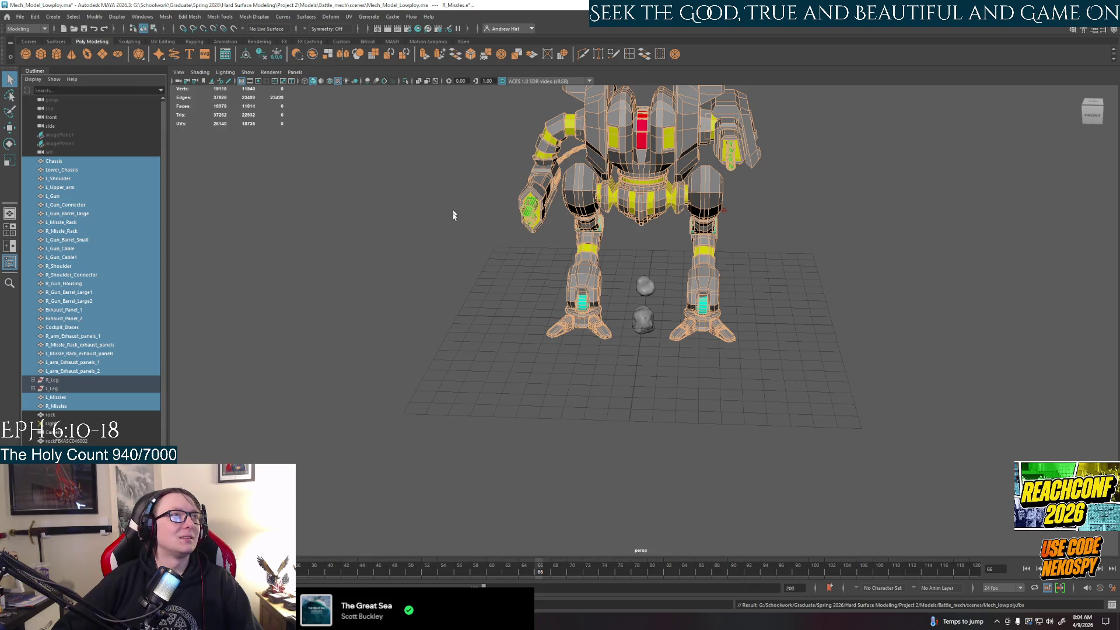
Step: Undo the edge hardening and select every mech part from Chassis to R_Missiles
click(435, 249)
key(ctrl+z)
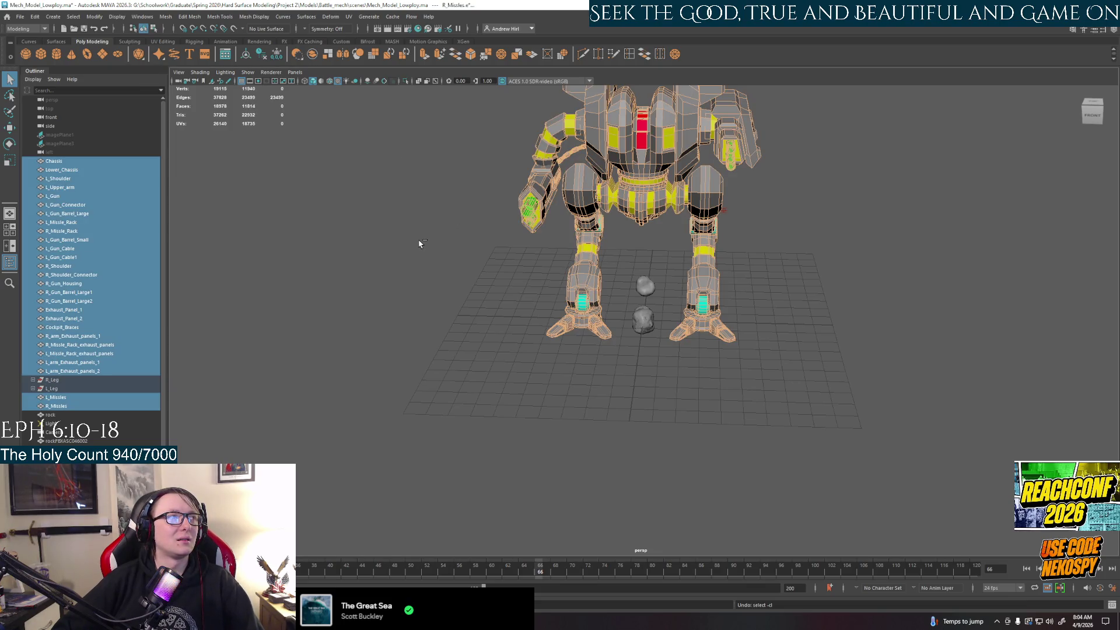
key(ctrl+z)
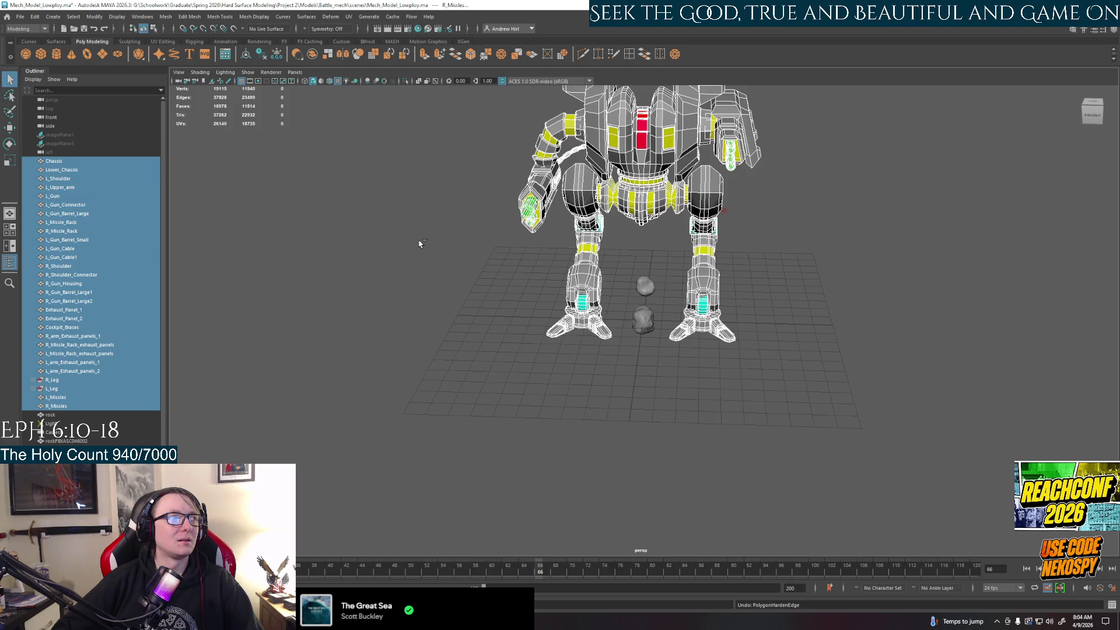
key(ctrl+z)
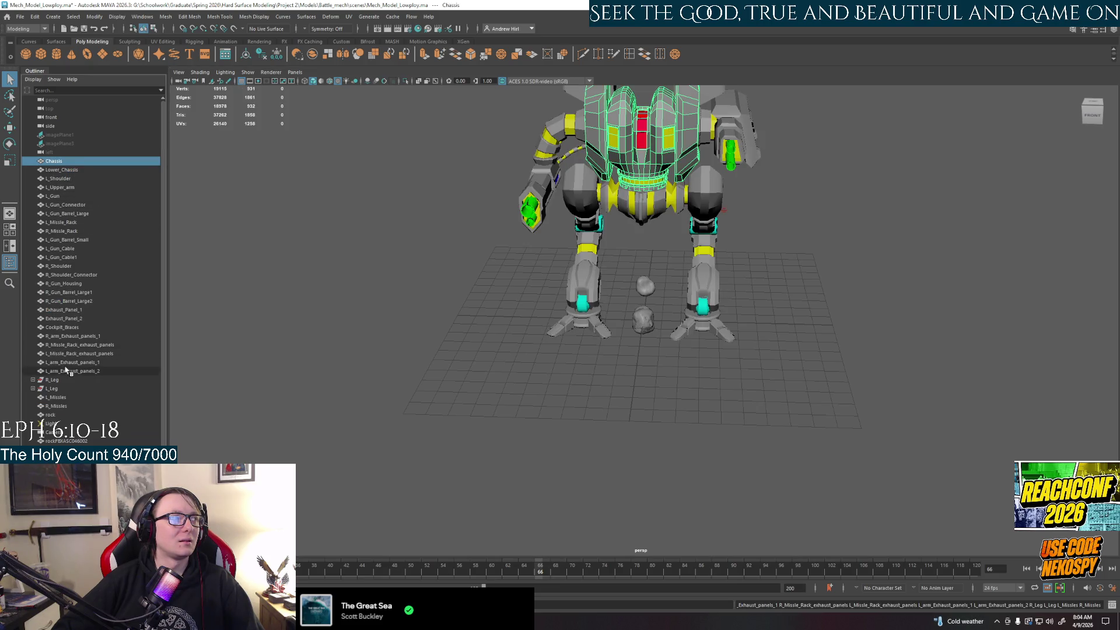
shift+click(58, 406)
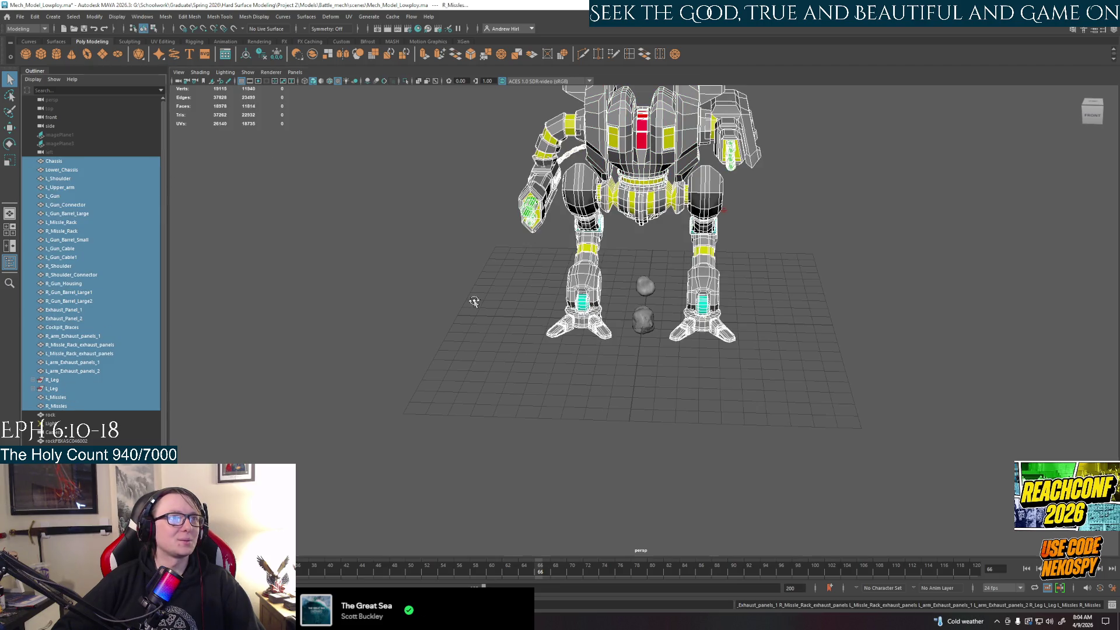
alt+drag(474, 301, 501, 296)
Step: Export the selection over Mech_lowpoly.fbx, confirming the file replacement
click(20, 16)
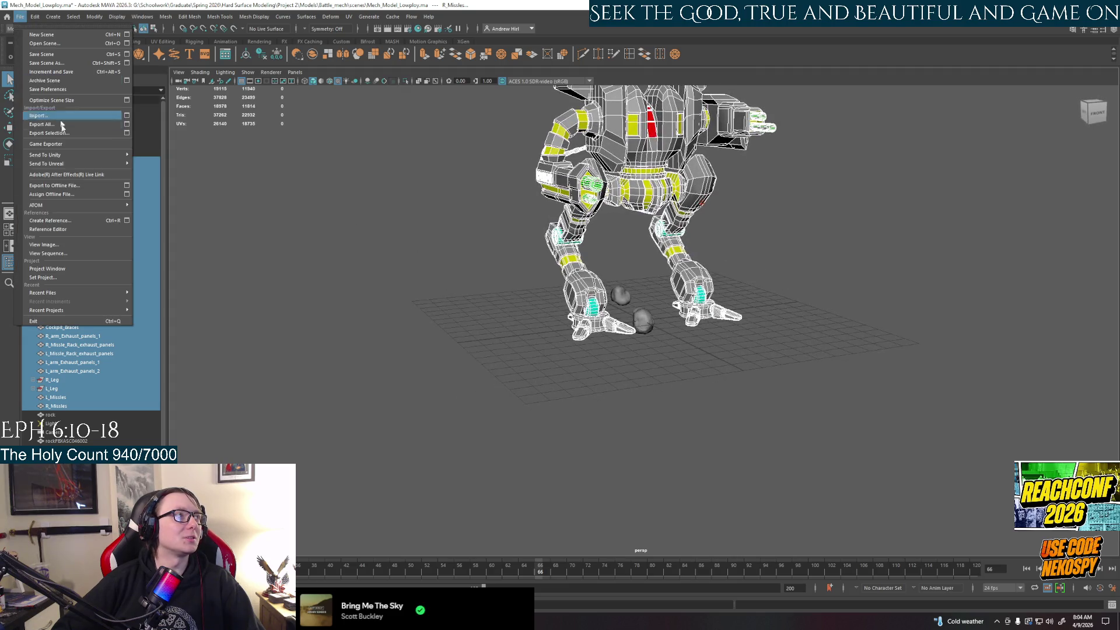
click(52, 134)
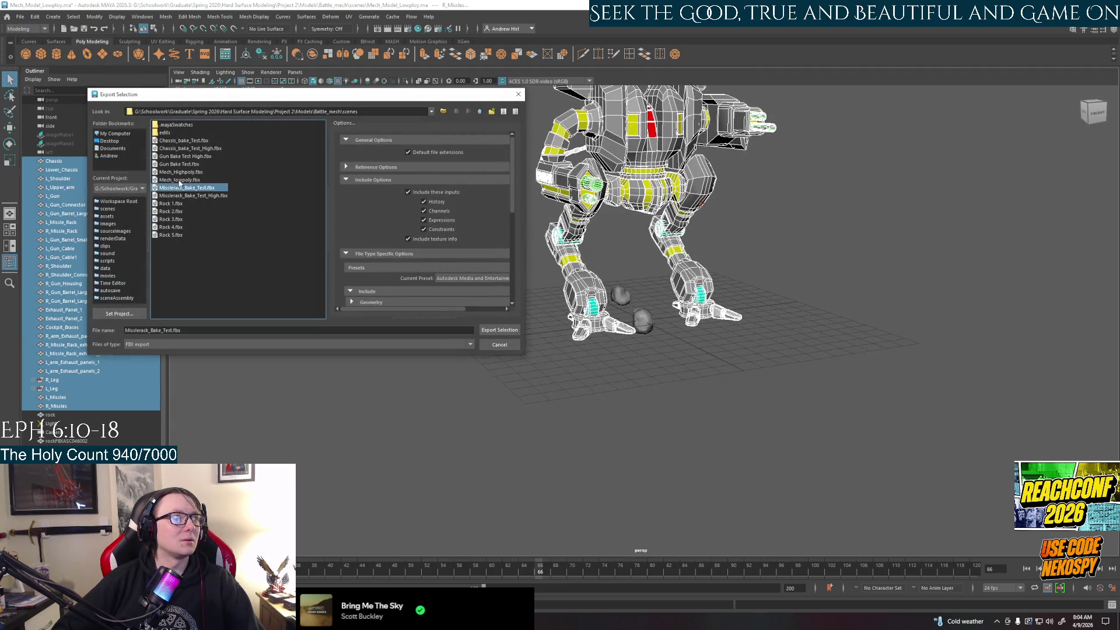
click(179, 180)
click(499, 330)
click(278, 234)
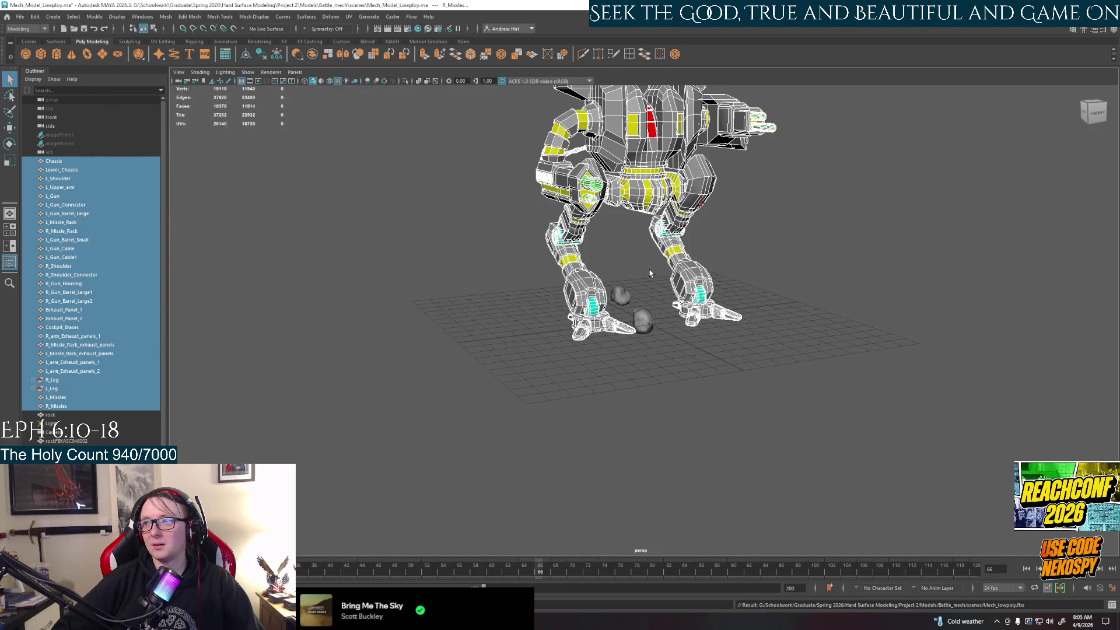
key(alt+Tab)
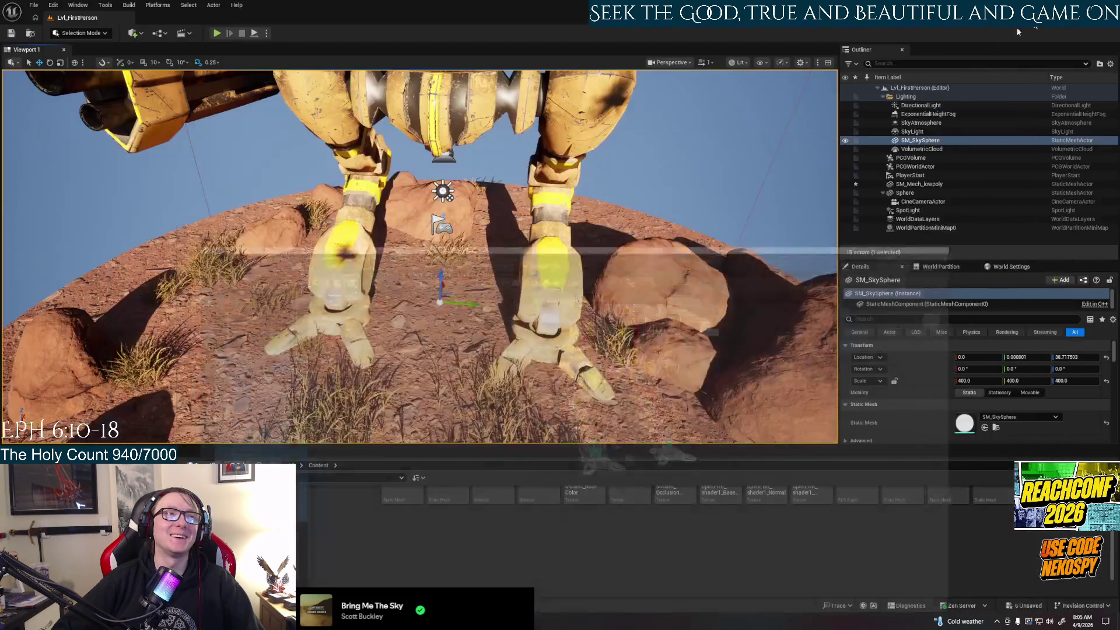
Step: Reimport the mech mesh from the updated file and orbit to a three-quarter view of it
right_click(111, 465)
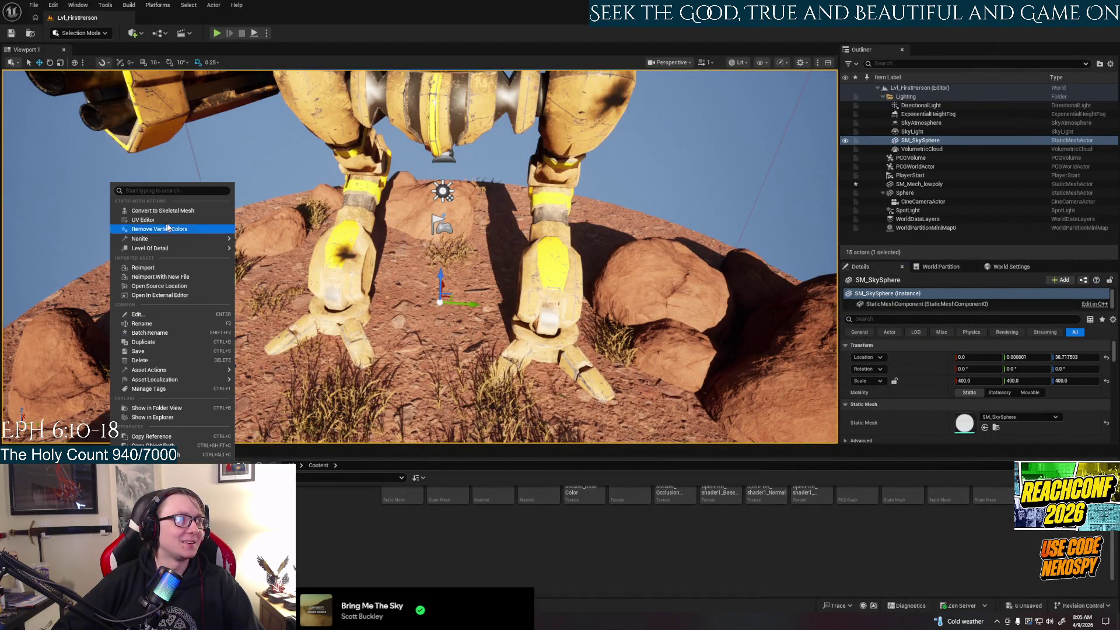
click(169, 268)
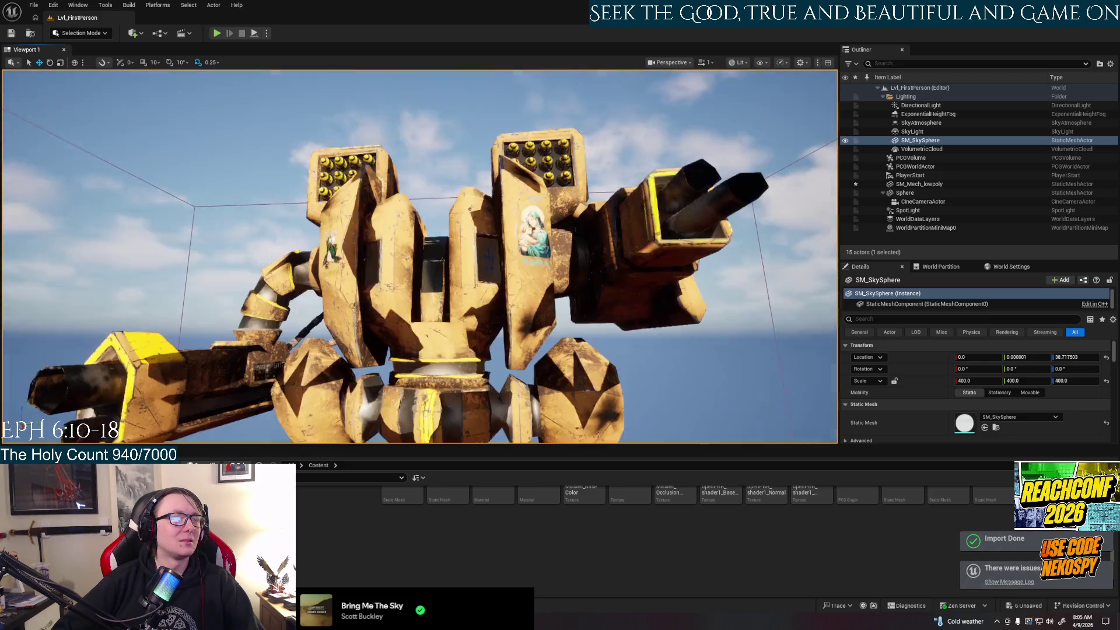
right_drag(484, 267, 484, 175)
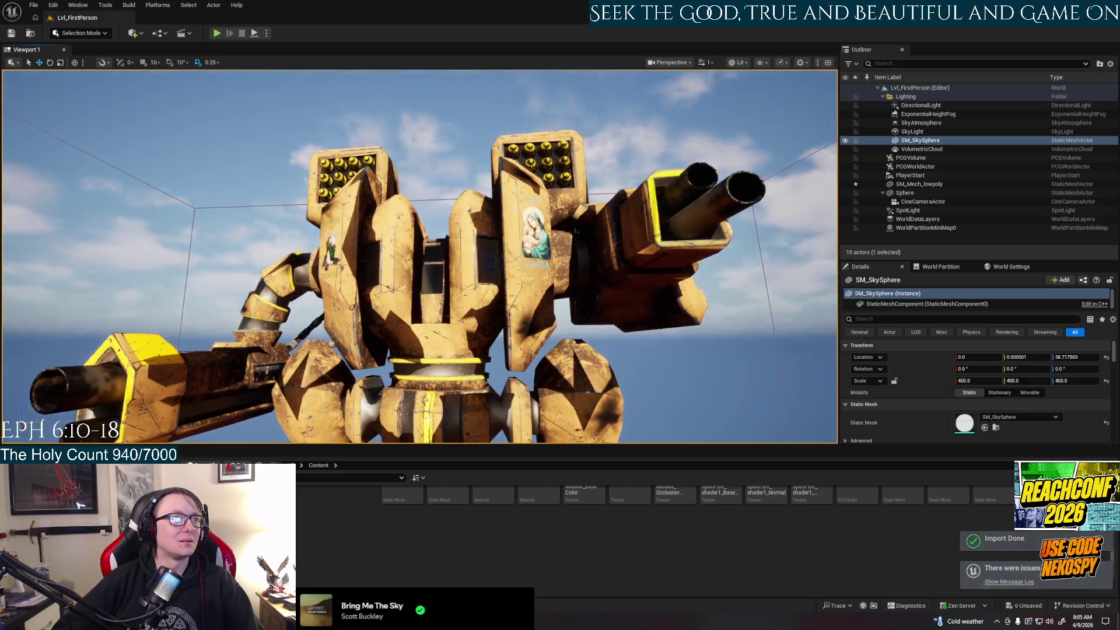
mouse_move(484, 267)
right_down()
mouse_move(297, 265)
mouse_move(257, 341)
mouse_move(517, 269)
mouse_move(417, 272)
right_up()
Step: Select the mech actor, frame it, and delete it from the level
click(417, 272)
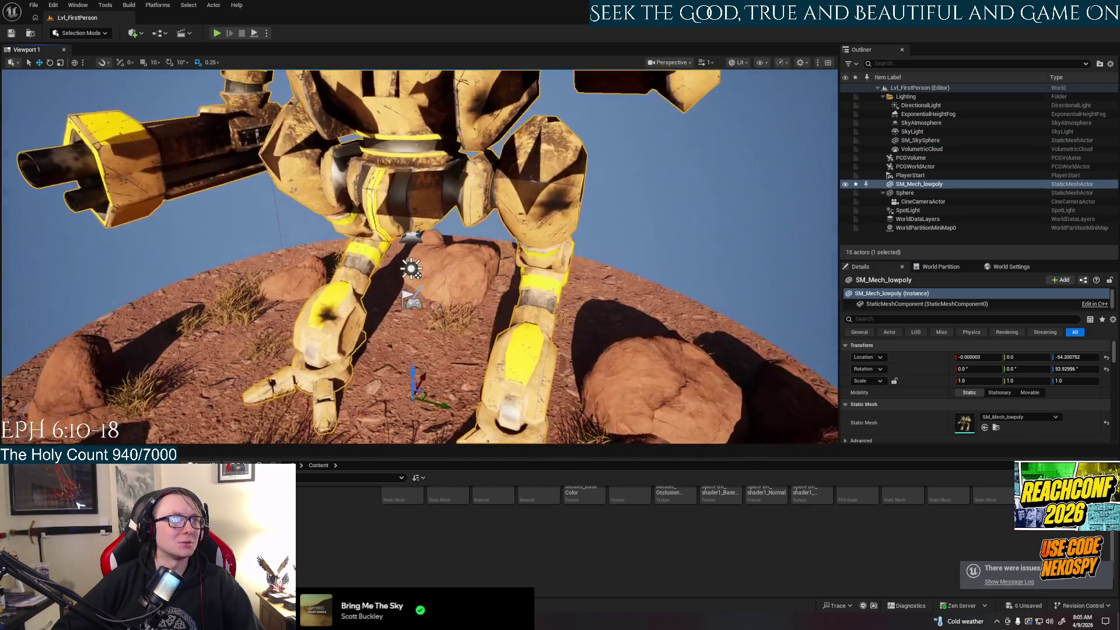
key(f)
scroll(465, 251, up, 3)
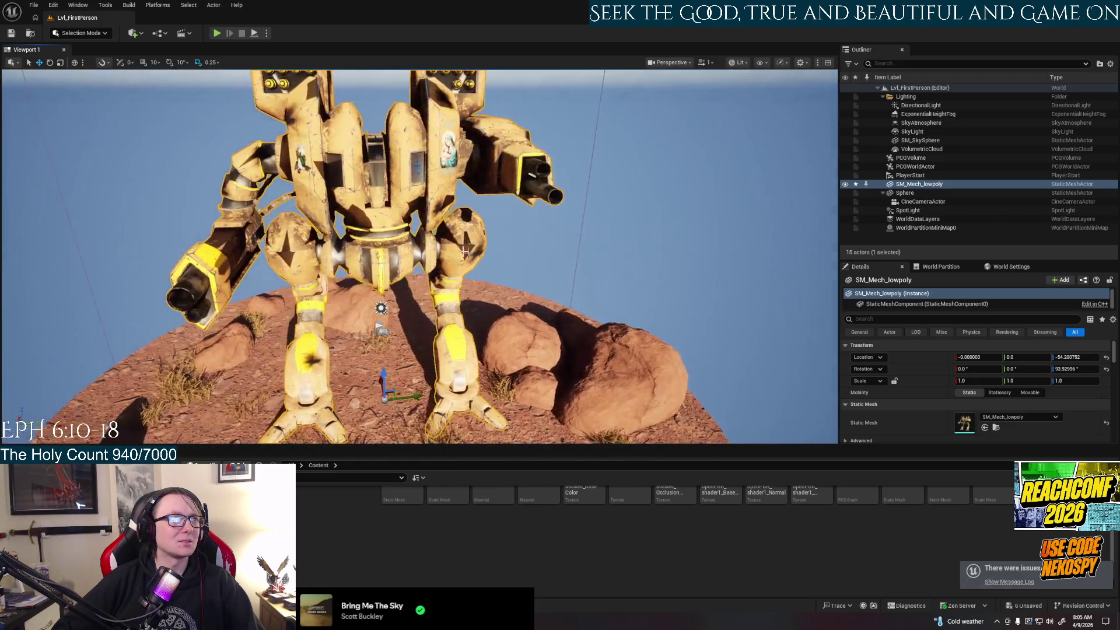
middle_drag(465, 251, 379, 251)
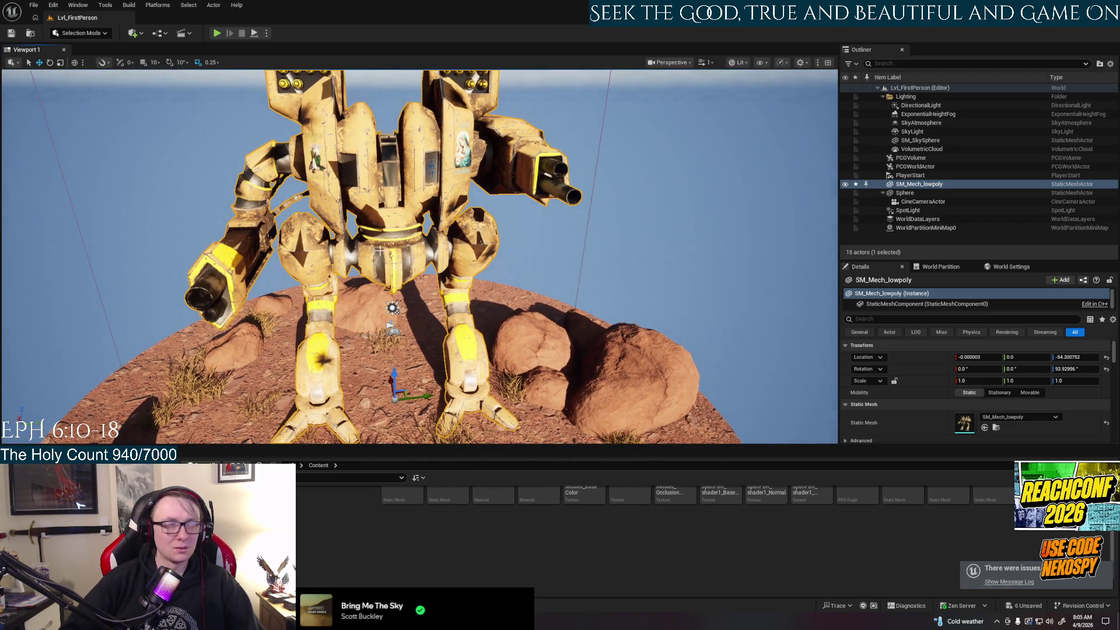
key(Delete)
right_drag(379, 251, 379, 233)
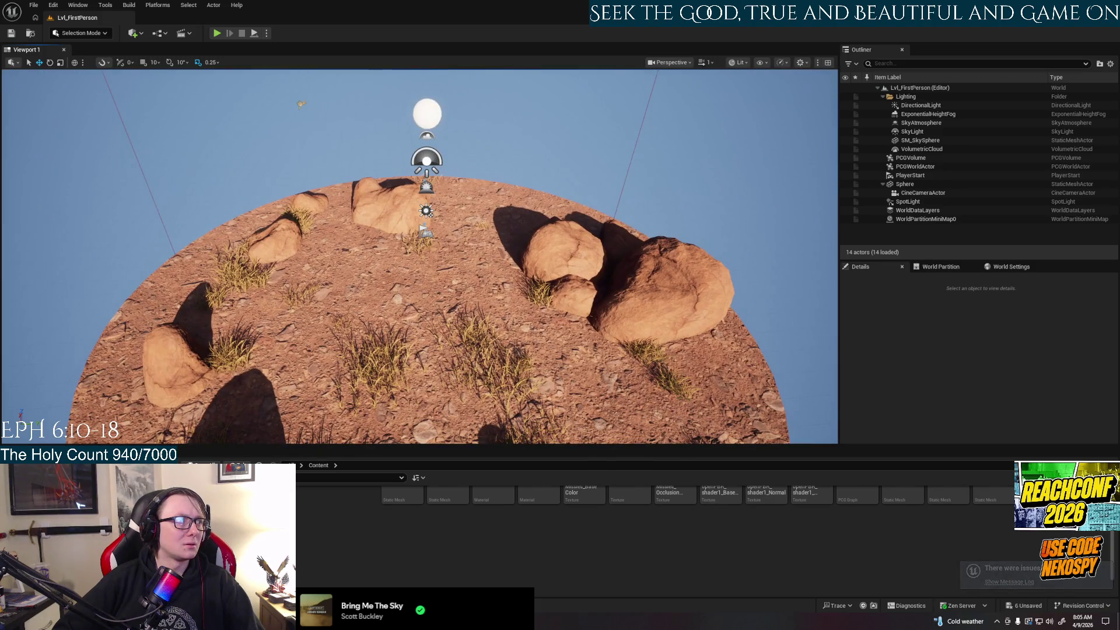
Step: Restore the deleted mech, lower it onto the rocky platform and rotate it around its vertical axis
key(ctrl+z)
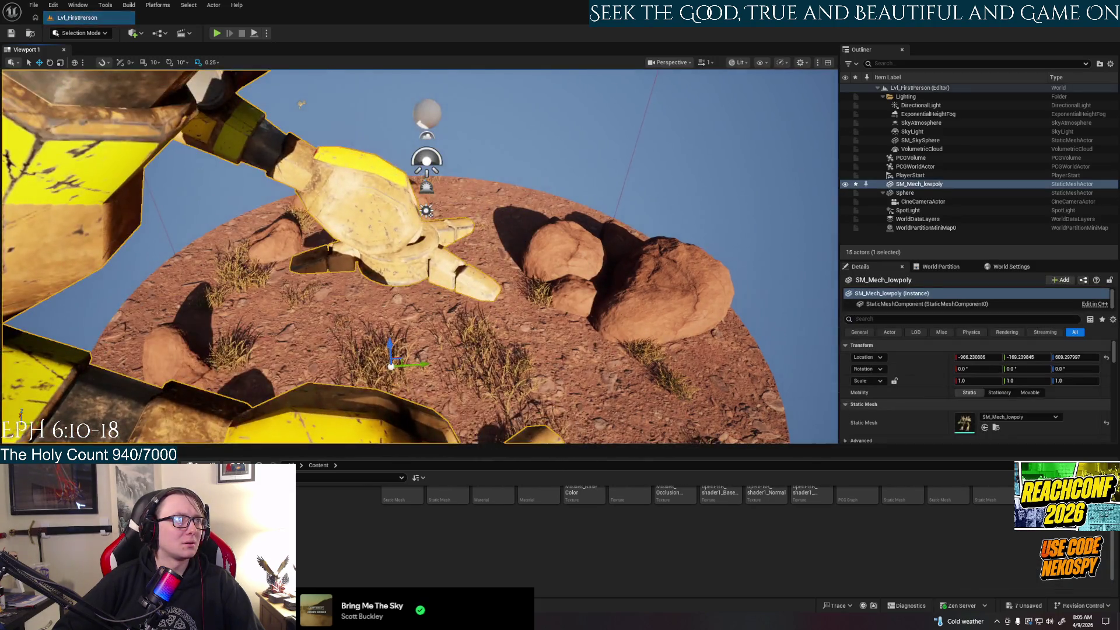
key(f)
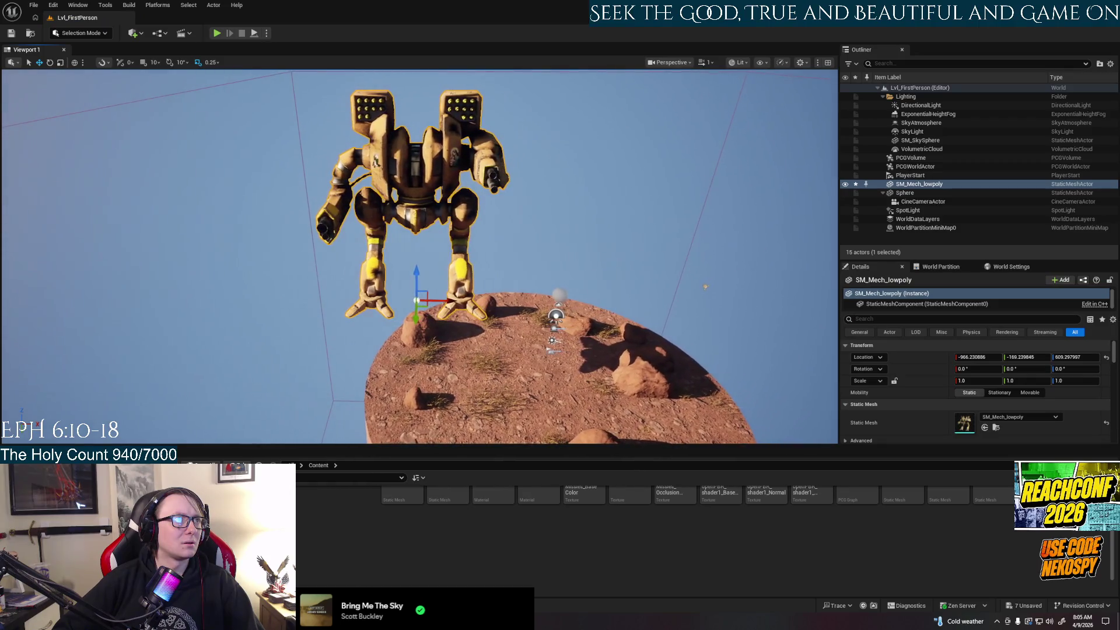
drag(419, 266, 425, 360)
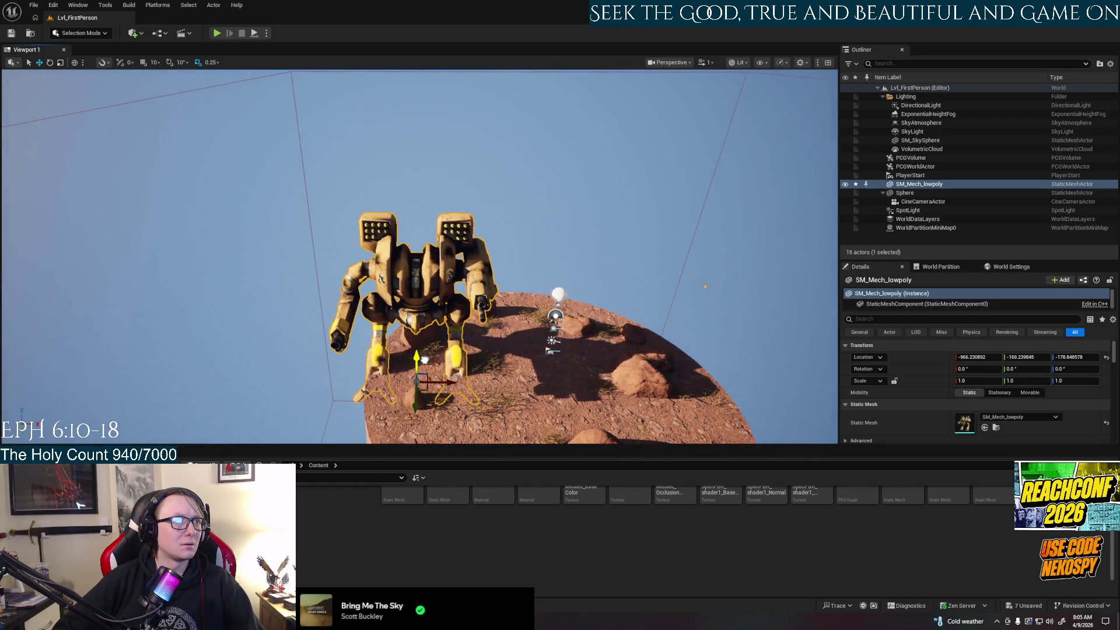
key(e)
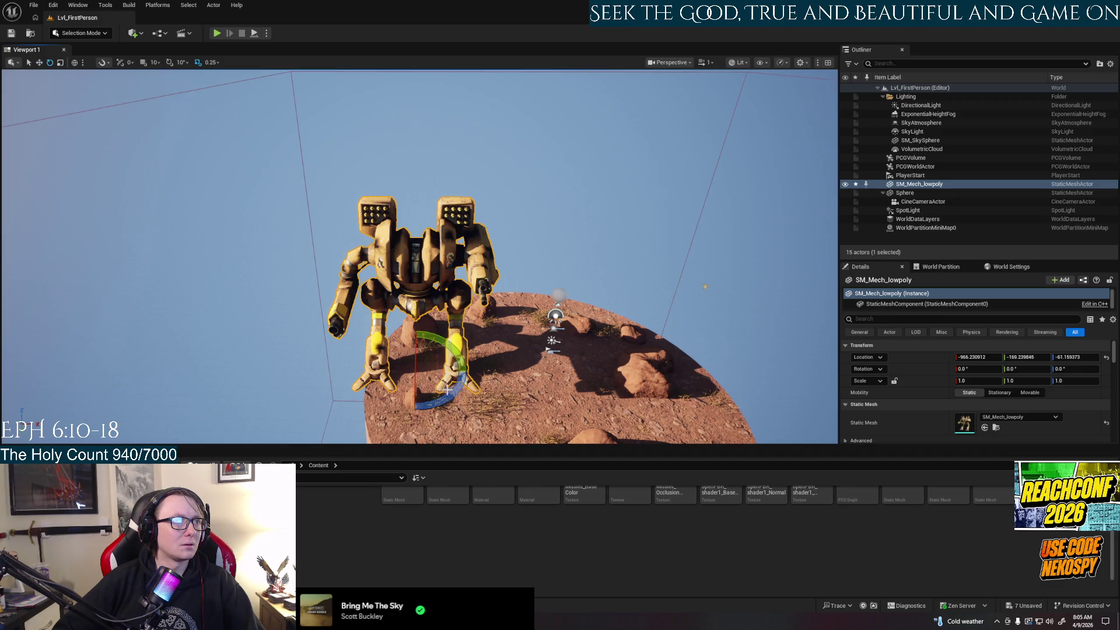
drag(464, 374, 443, 409)
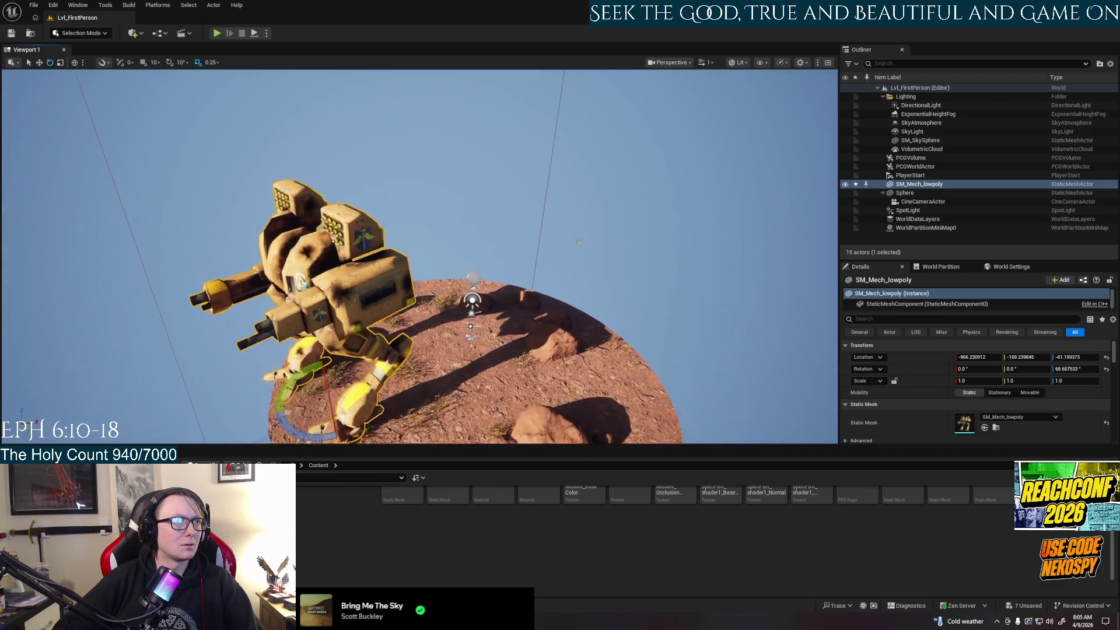
scroll(420, 256, up, 8)
scroll(424, 364, down, 8)
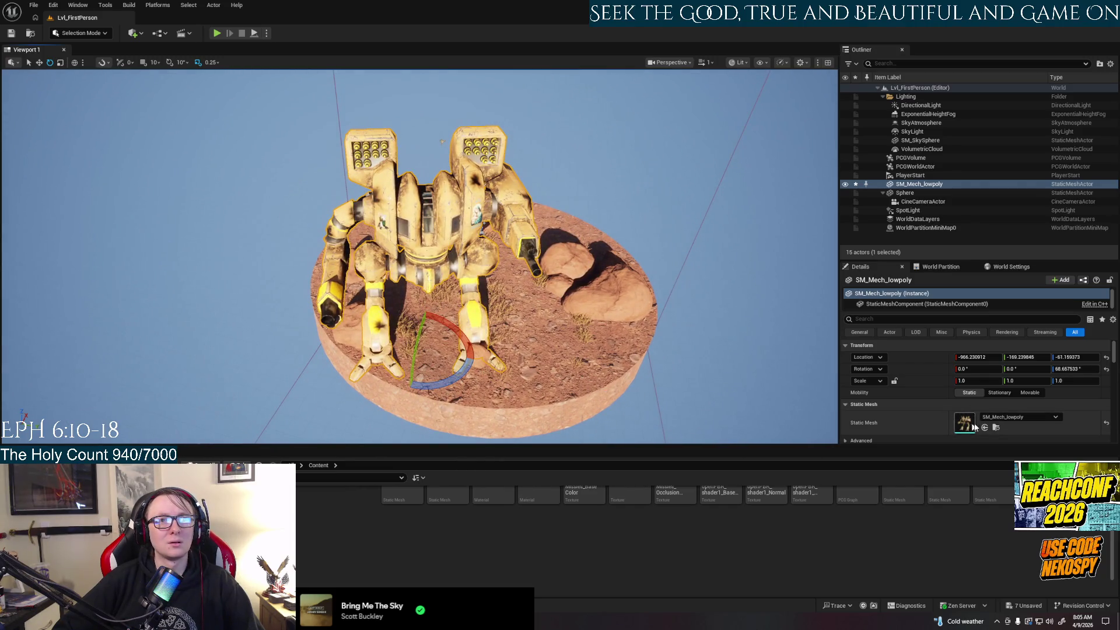
scroll(984, 419, down, 3)
scroll(984, 424, up, 1)
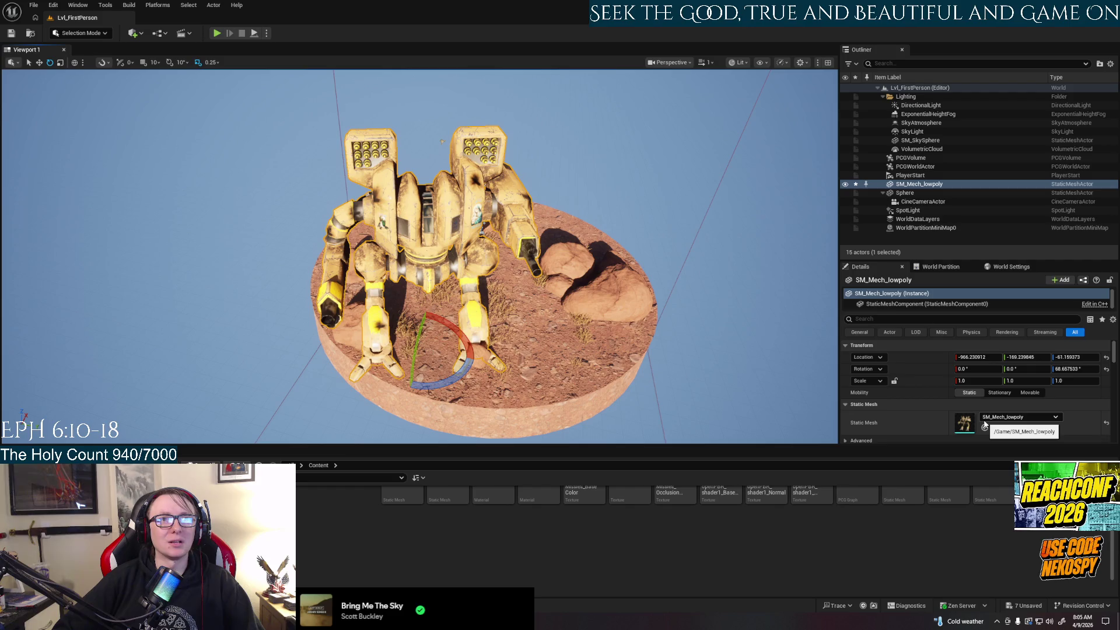
Step: Set the mech's Location X and Y to 0 and turn it to about 87° Rotation Z
click(971, 357)
text(0)
key(Return)
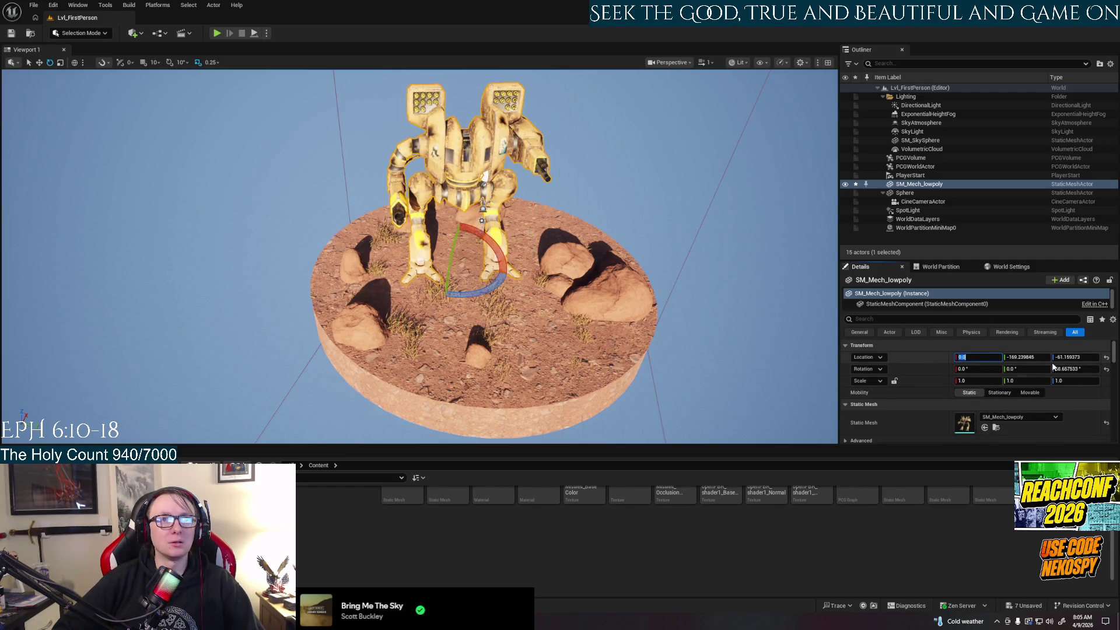
click(1037, 357)
text(0)
key(Return)
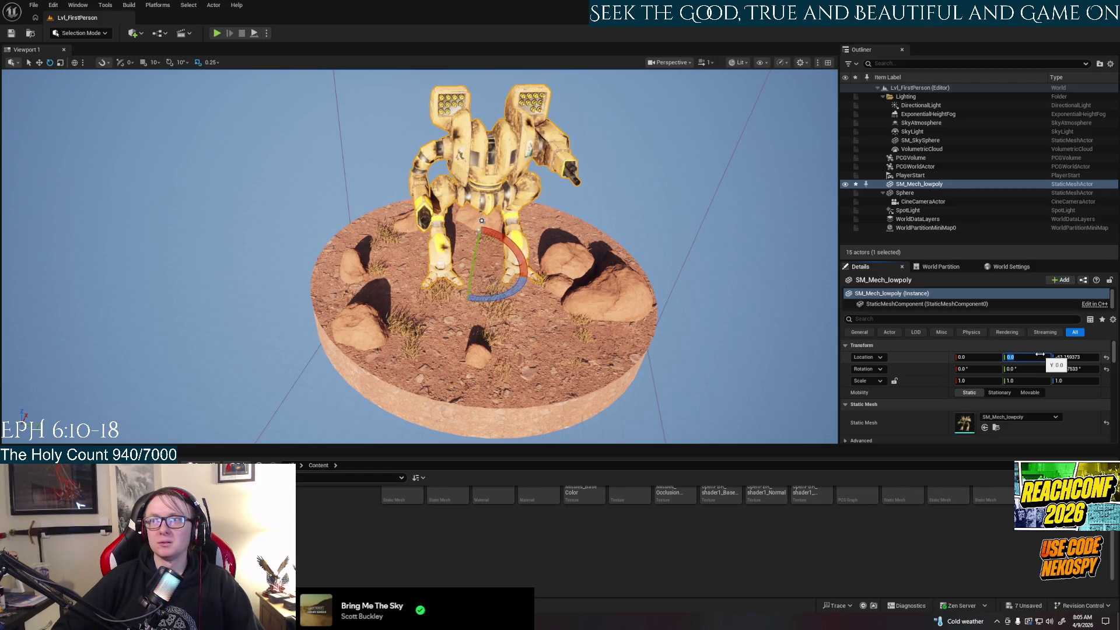
drag(511, 296, 502, 263)
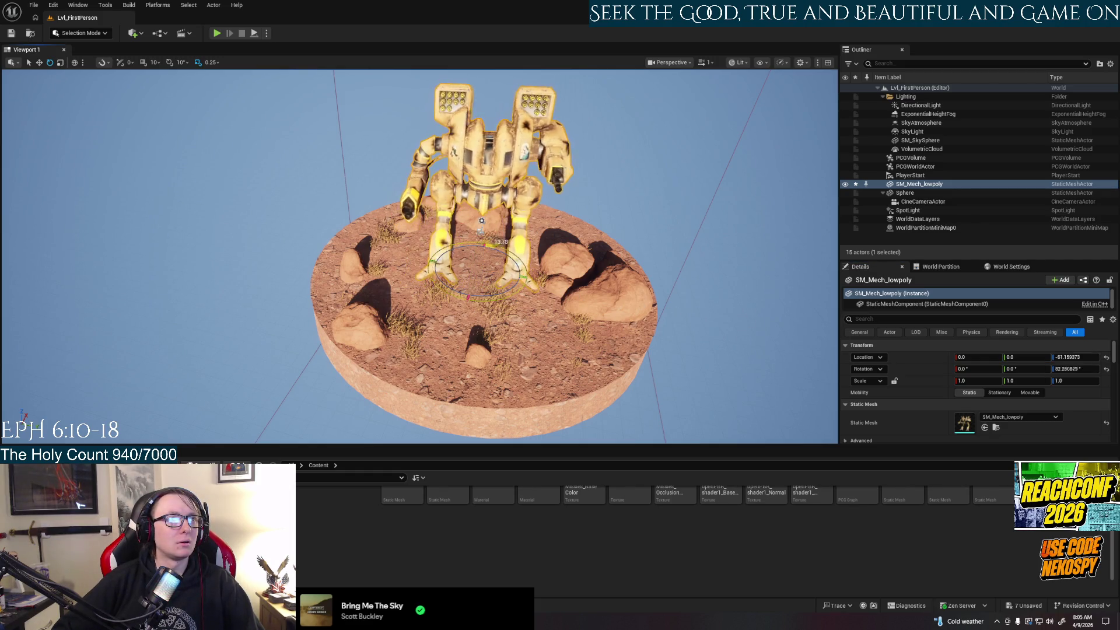
scroll(502, 262, up, 2)
mouse_move(501, 263)
right_down()
mouse_move(501, 303)
mouse_move(502, 245)
mouse_move(700, 256)
right_up()
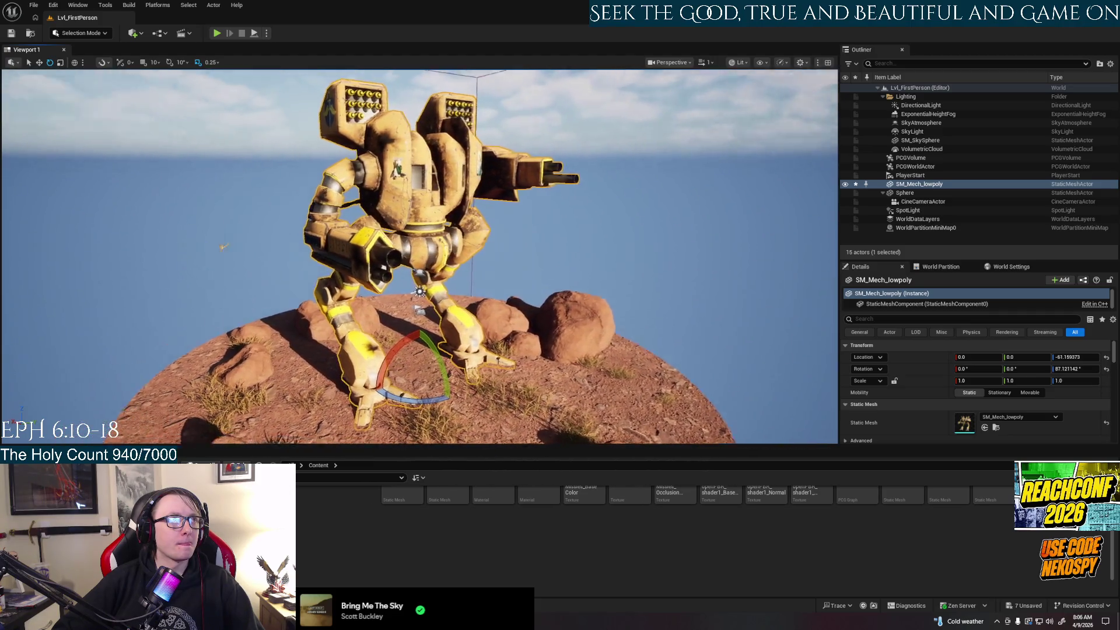
mouse_move(525, 315)
right_down()
mouse_move(538, 380)
mouse_move(457, 367)
mouse_move(530, 310)
right_up()
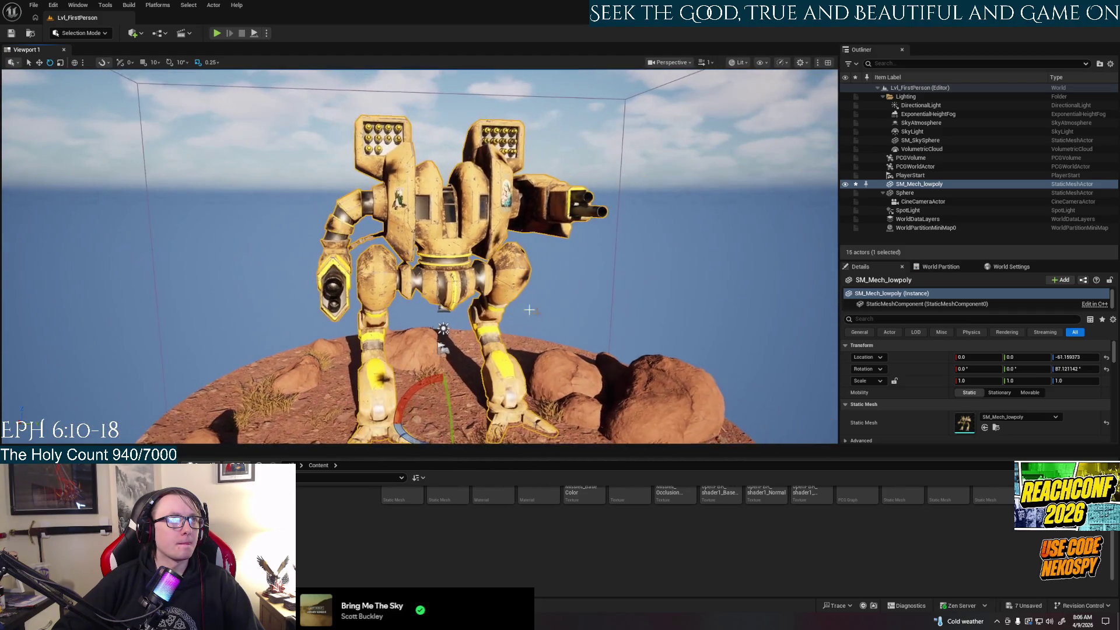
scroll(530, 309, up, 6)
click(593, 260)
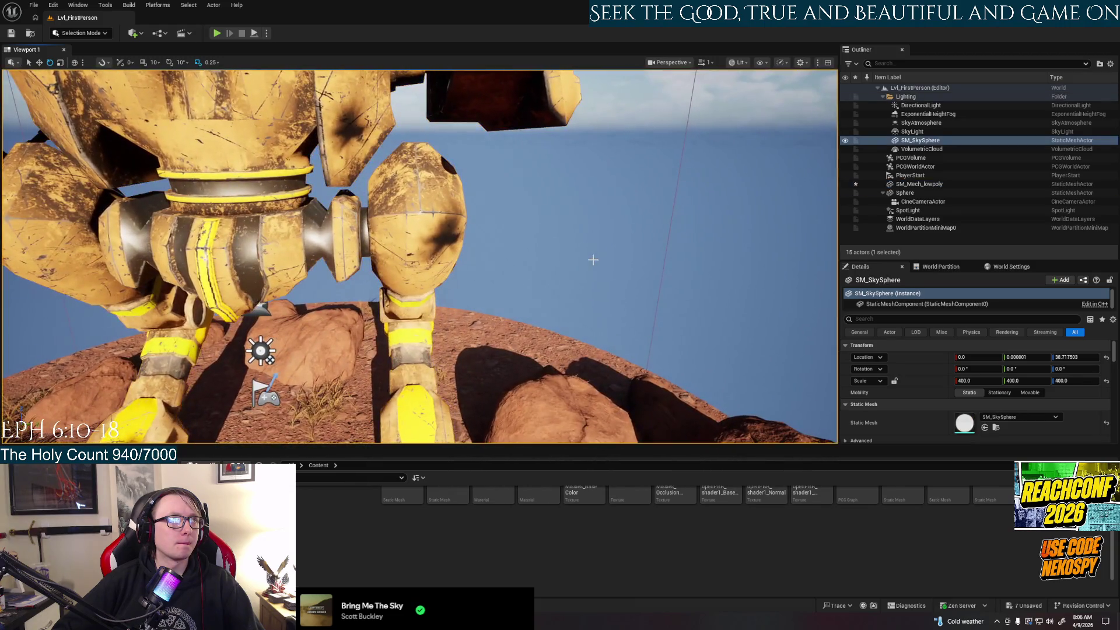
right_drag(593, 259, 593, 259)
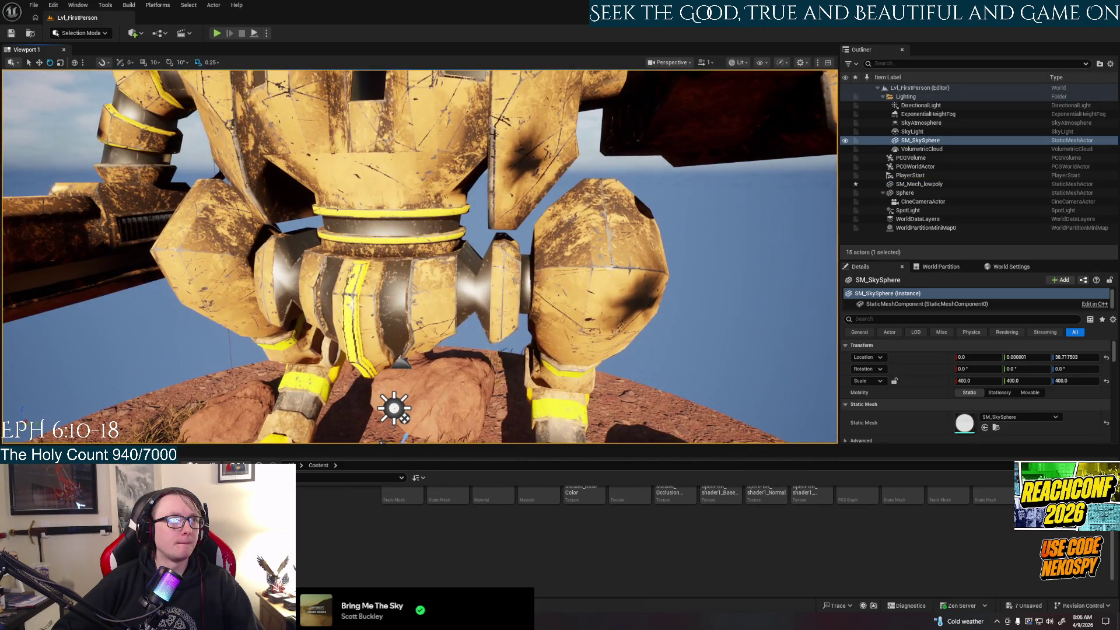
click(593, 260)
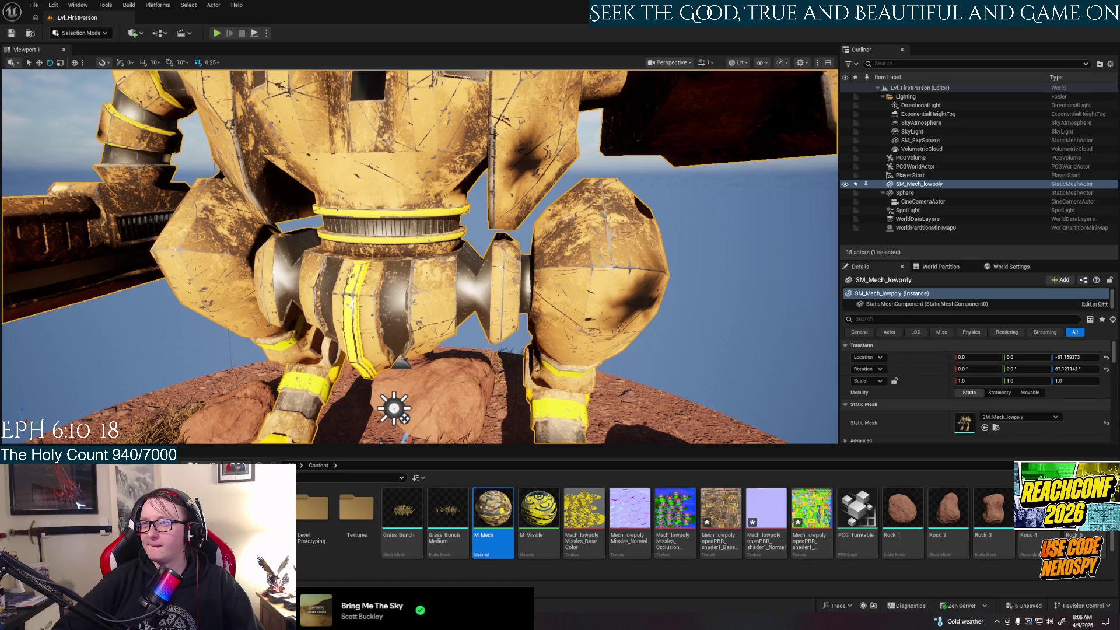
scroll(420, 257, down, 5)
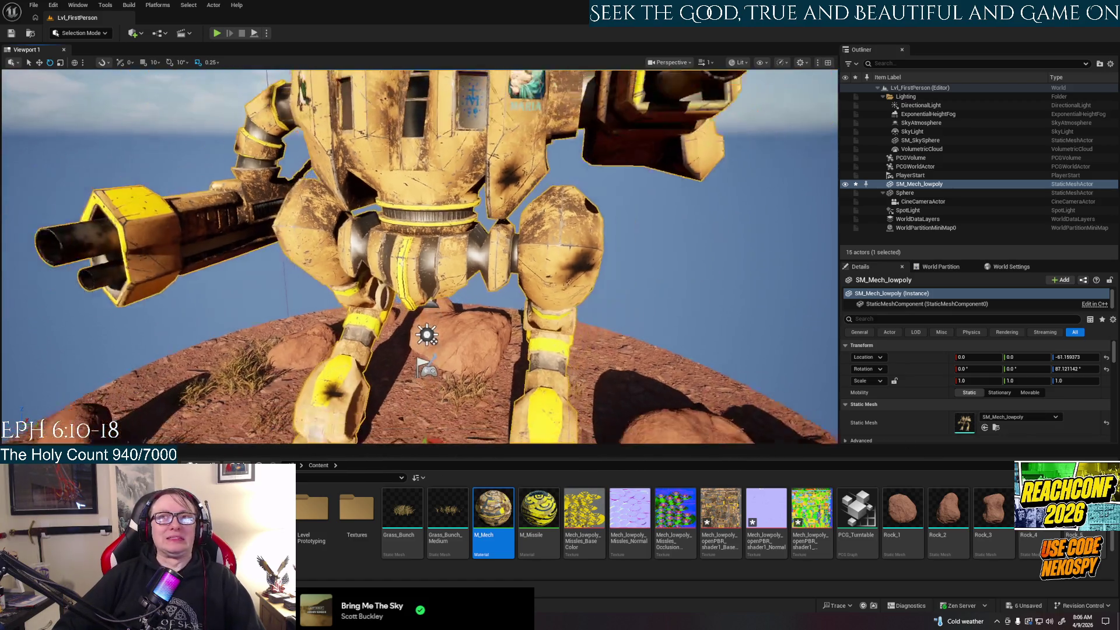
alt+drag(525, 236, 607, 235)
mouse_move(631, 326)
alt+mouse_down()
mouse_move(606, 202)
mouse_move(519, 250)
alt+mouse_up()
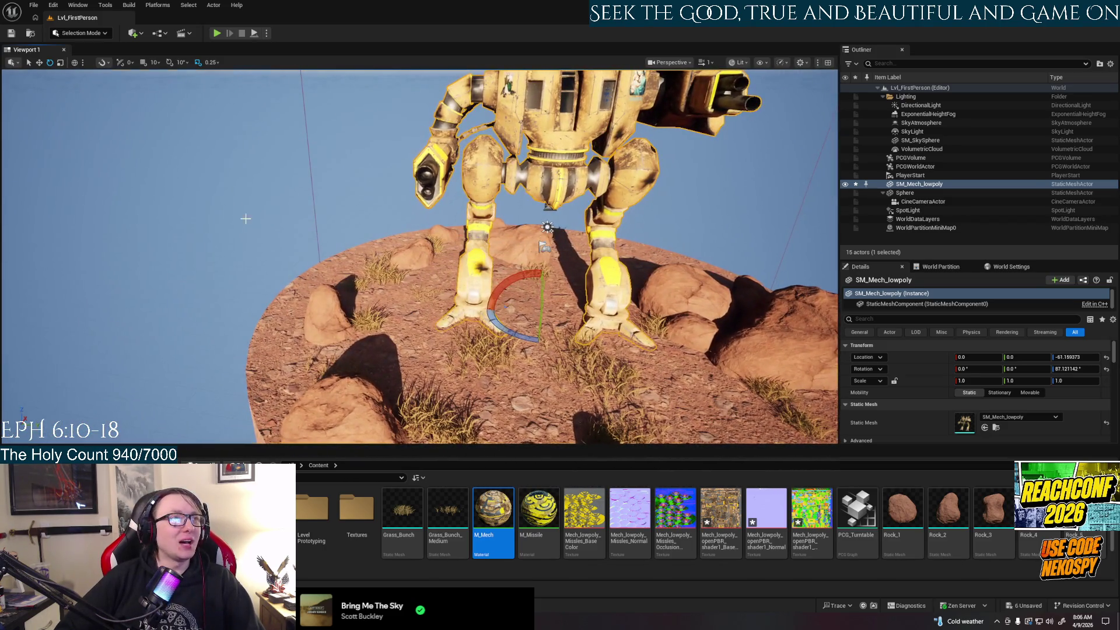
key(Escape)
mouse_move(519, 250)
alt+mouse_down()
mouse_move(175, 243)
mouse_move(303, 251)
mouse_move(326, 175)
mouse_move(455, 210)
alt+mouse_up()
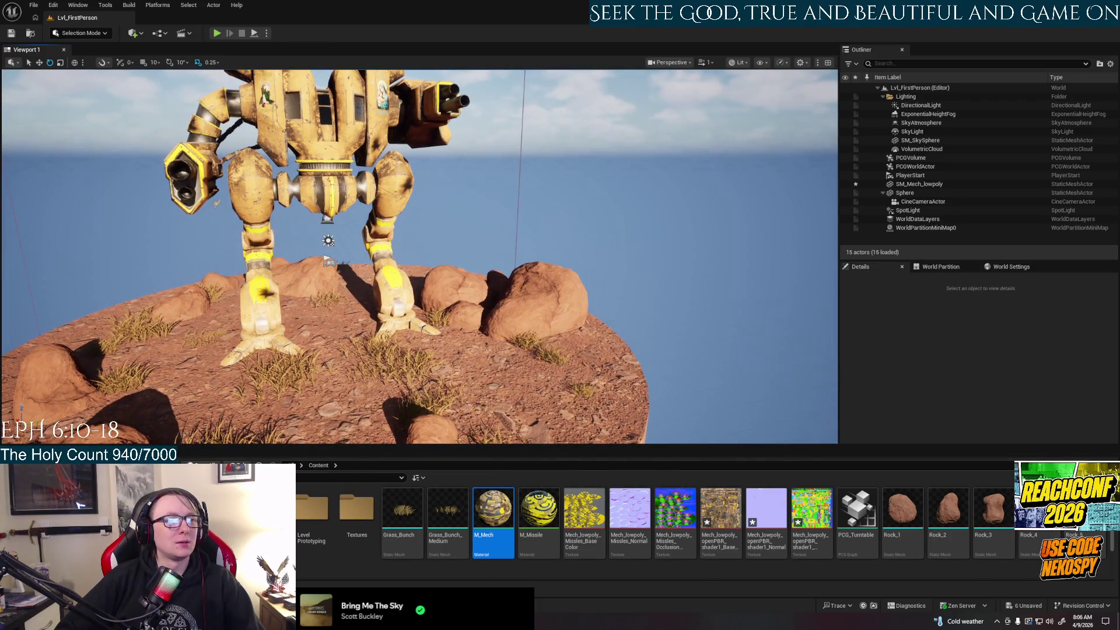
Step: Return to Maya, accept the AutoSave prompt and orbit to a raised three-quarter view of the mech
key(alt+Tab)
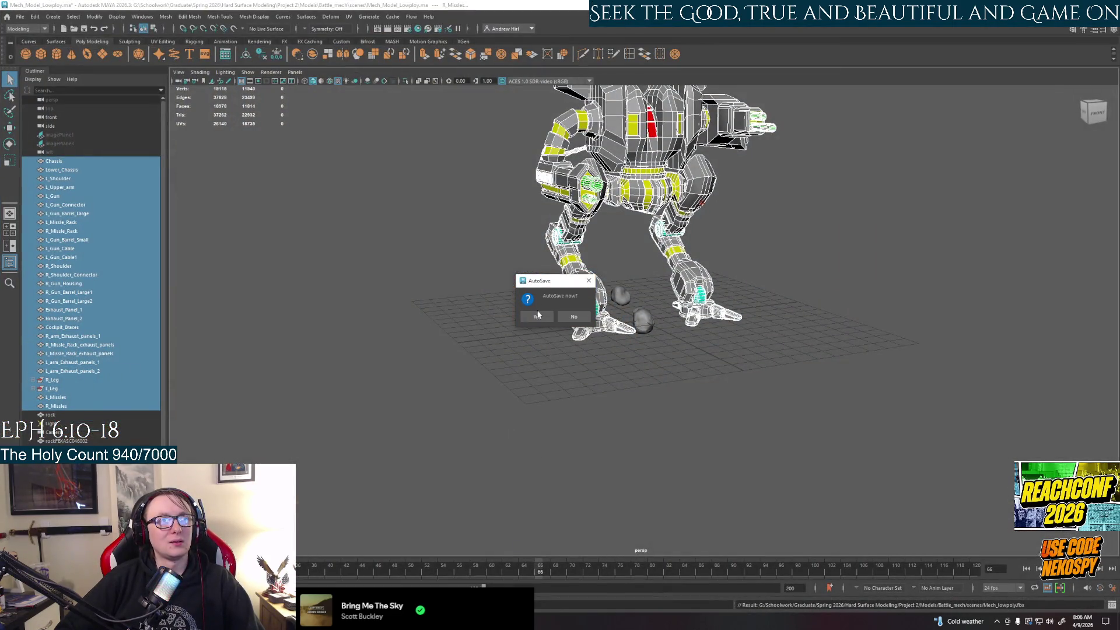
click(538, 315)
right_click(603, 354)
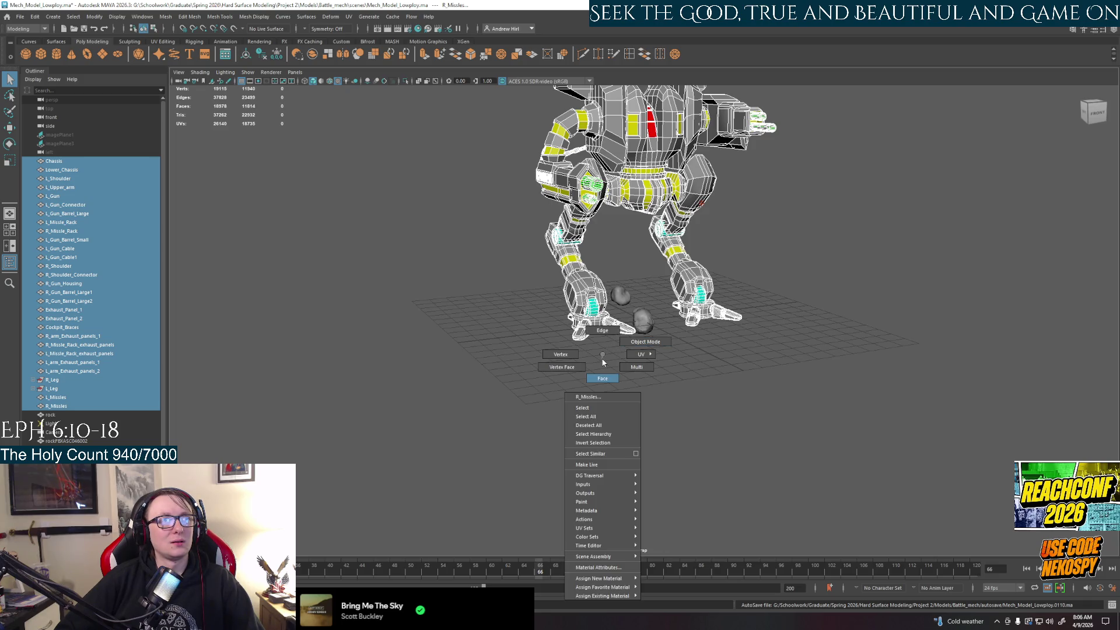
alt+drag(602, 362, 624, 348)
right_click(664, 285)
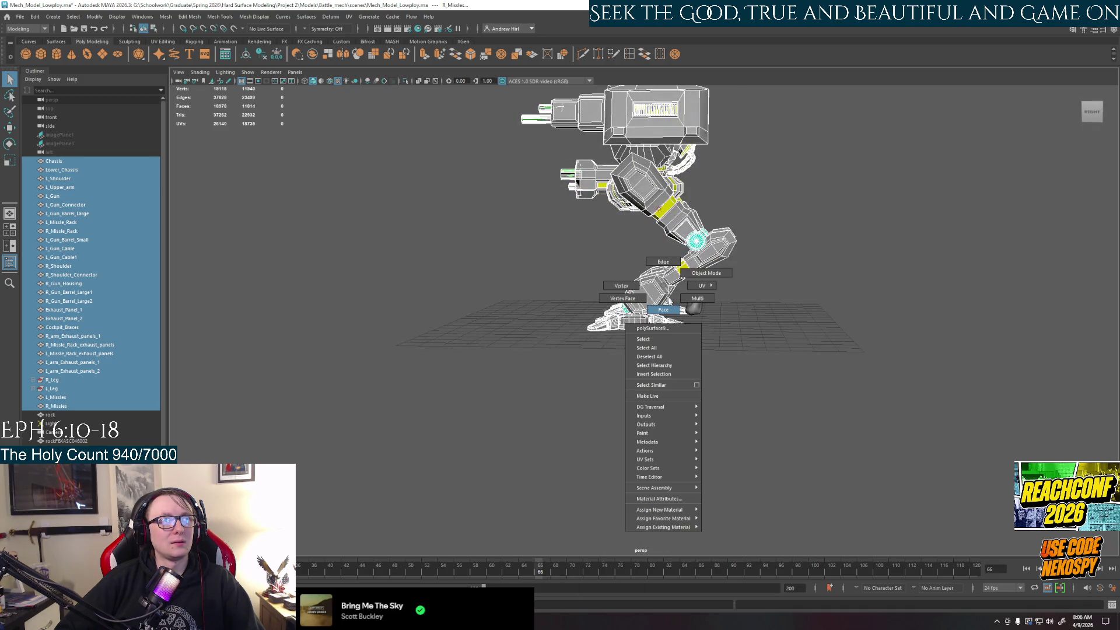
alt+drag(662, 286, 706, 319)
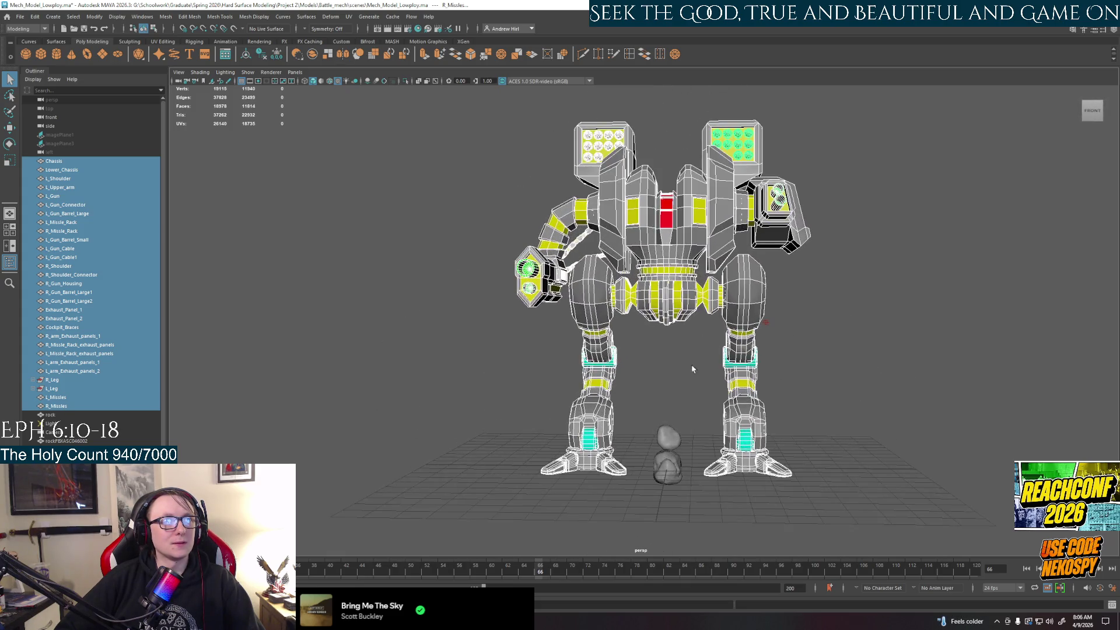
alt+drag(706, 320, 671, 356)
Step: Select Chassis plus L_Shoulder, L_Upper_arm, L_Gun, both left gun barrels and L_Missle_Rack
click(66, 161)
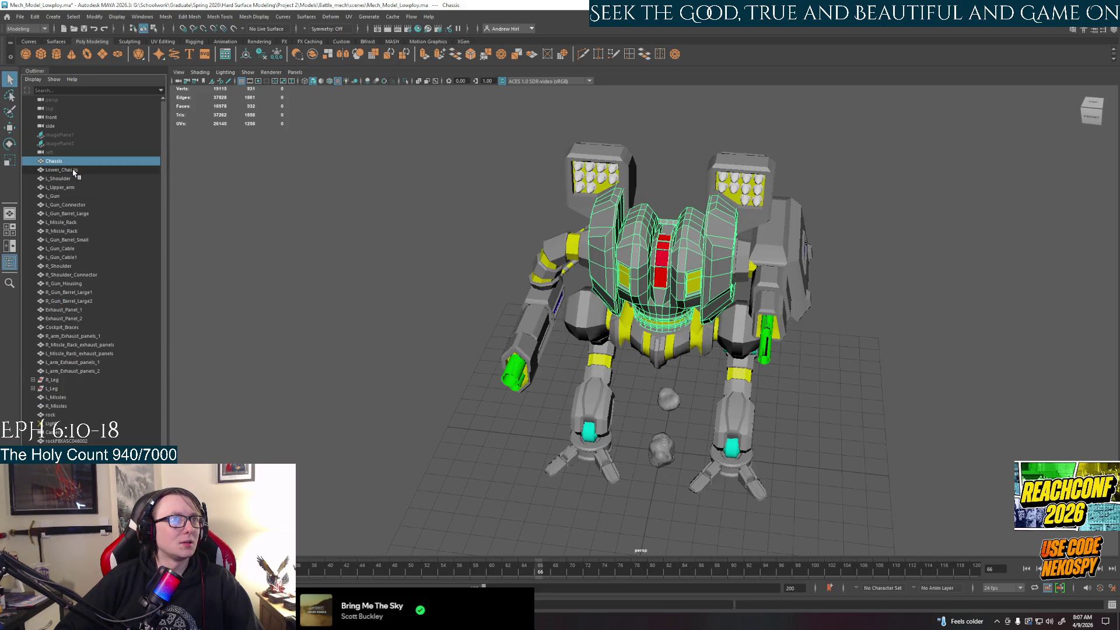
shift+click(80, 170)
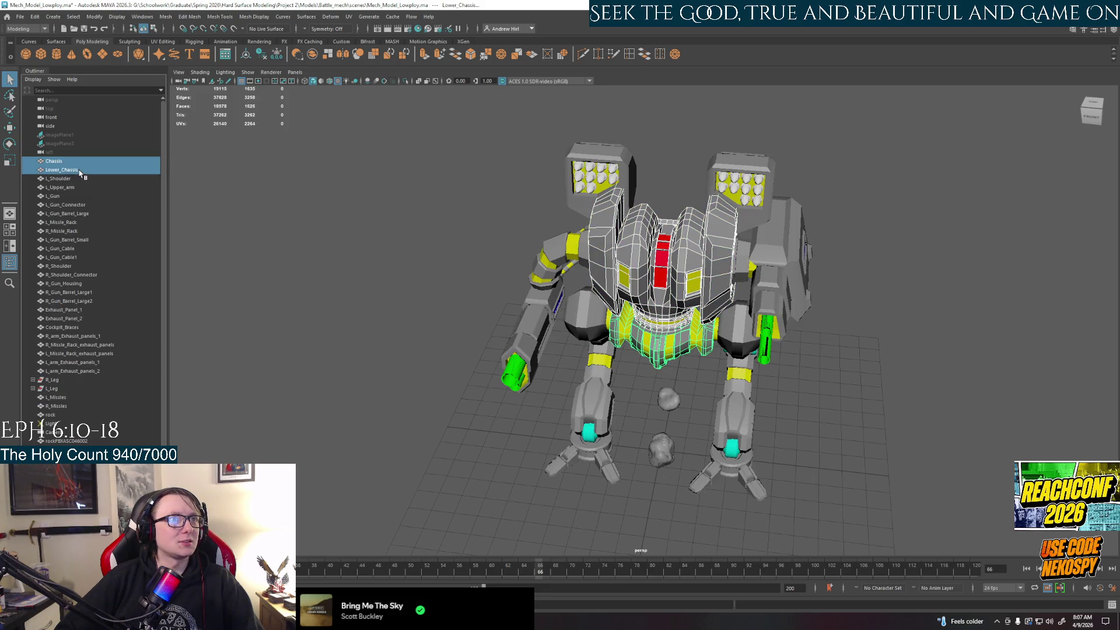
click(313, 218)
click(65, 163)
ctrl+click(61, 178)
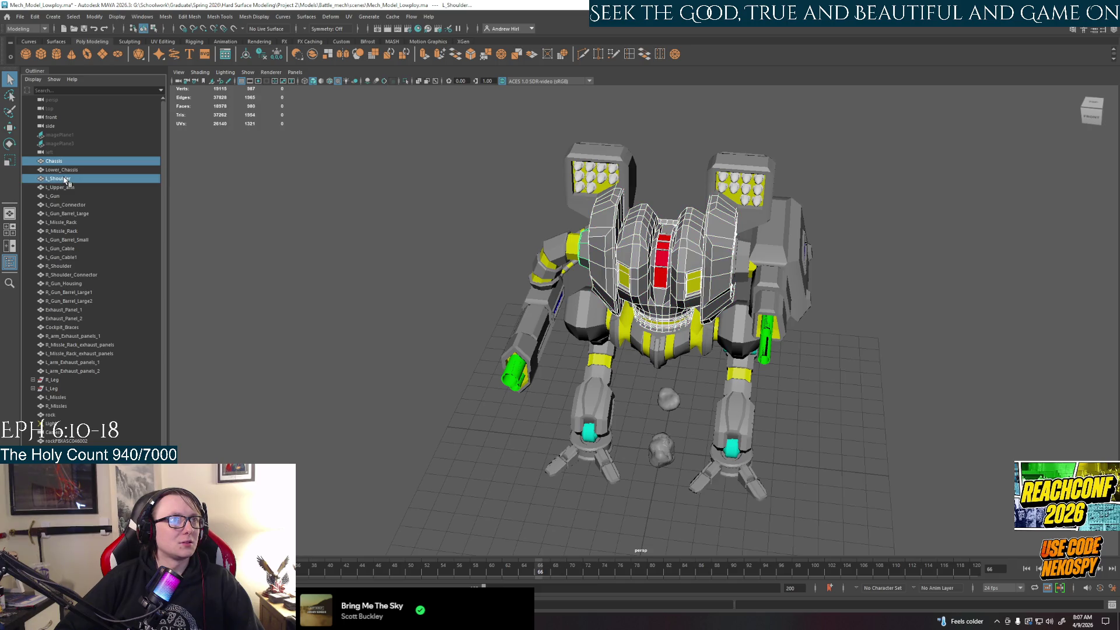
ctrl+click(62, 187)
ctrl+click(54, 196)
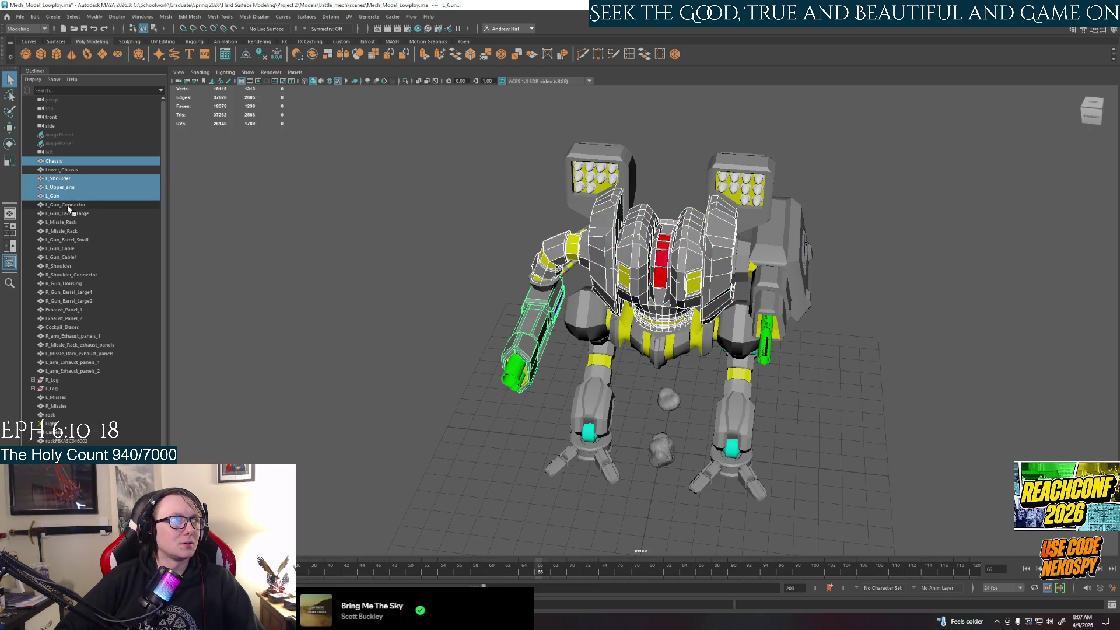
scroll(546, 389, up, 3)
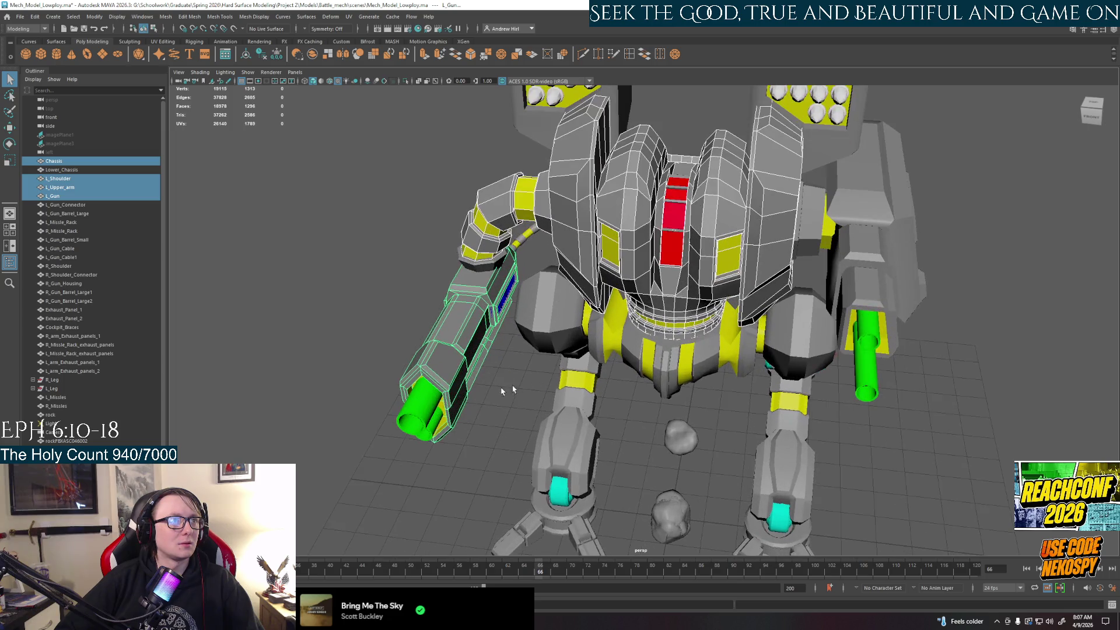
shift+click(425, 406)
shift+click(434, 433)
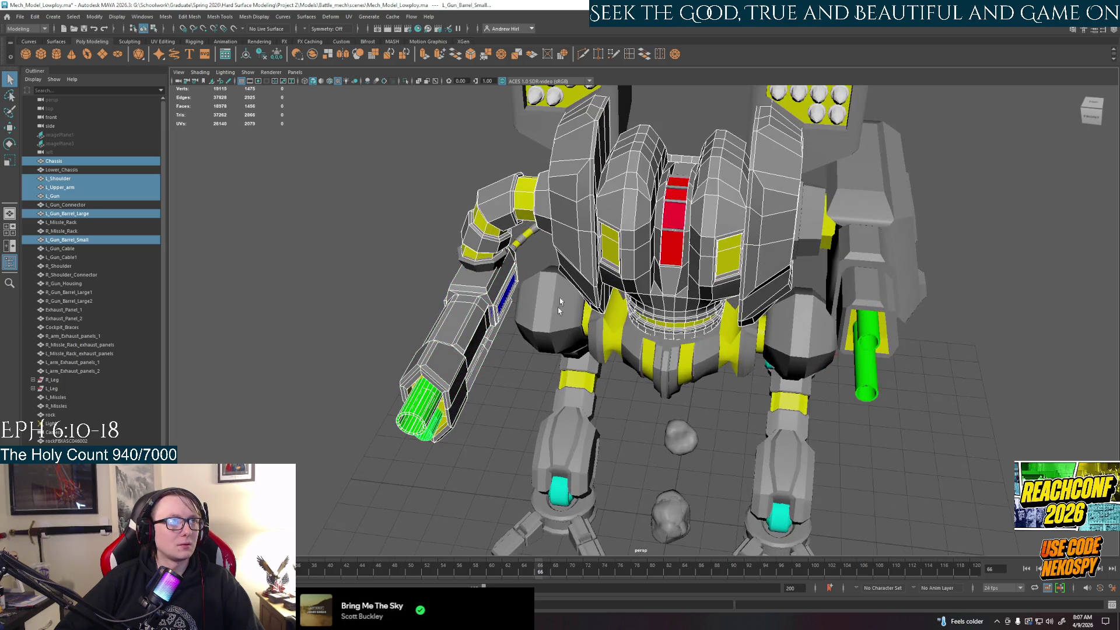
shift+click(536, 127)
Step: Add R_Gun_Housing, R_Shoulder, R_Shoulder_Connector, both right barrels, R_Missle_Rack, R_Missiles and L_Missiles
alt+drag(661, 104, 852, 317)
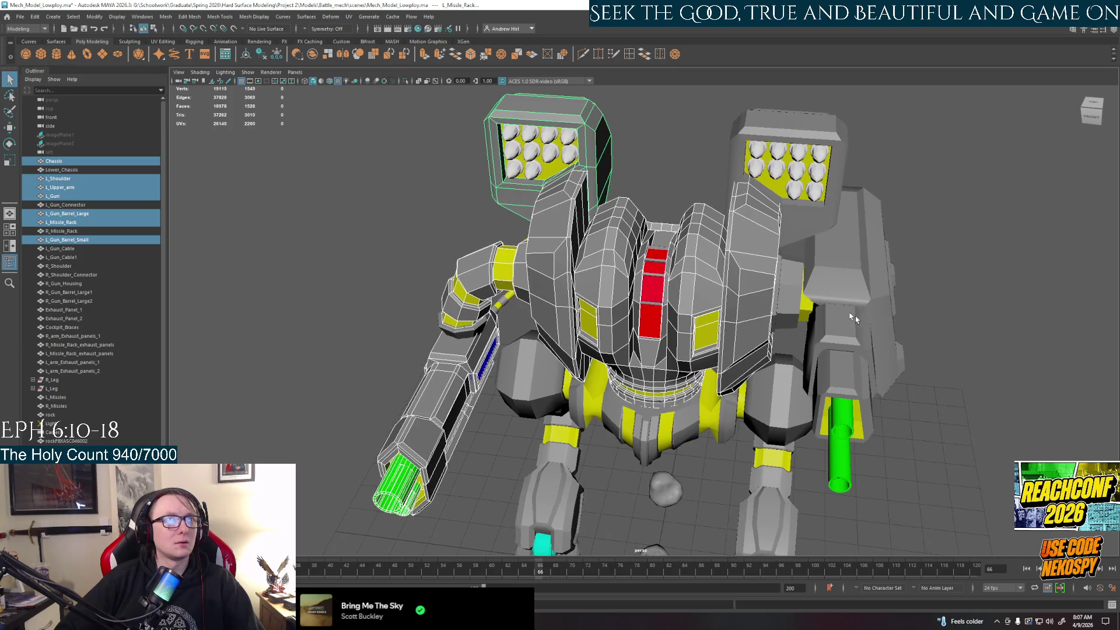
shift+click(853, 316)
shift+click(792, 320)
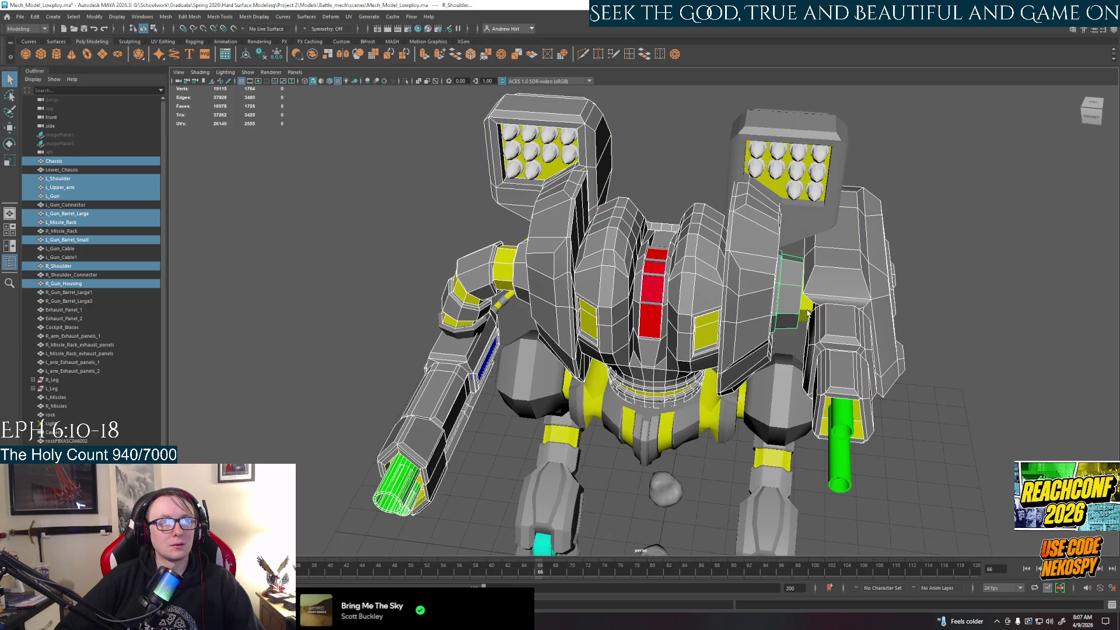
shift+click(808, 314)
shift+click(849, 432)
shift+click(840, 467)
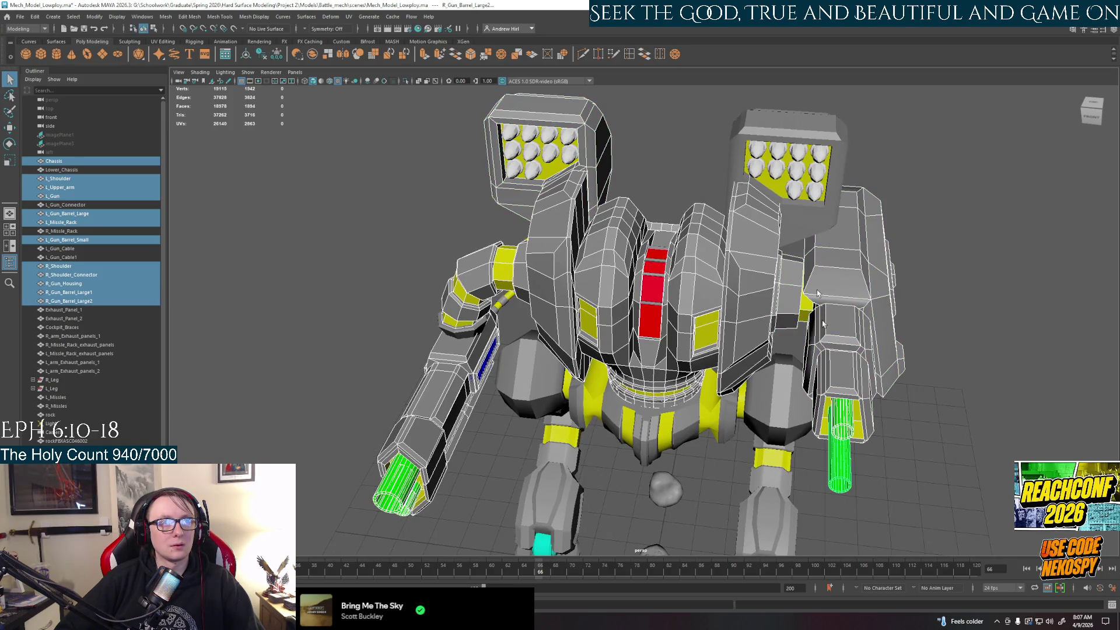
shift+click(823, 178)
shift+click(817, 182)
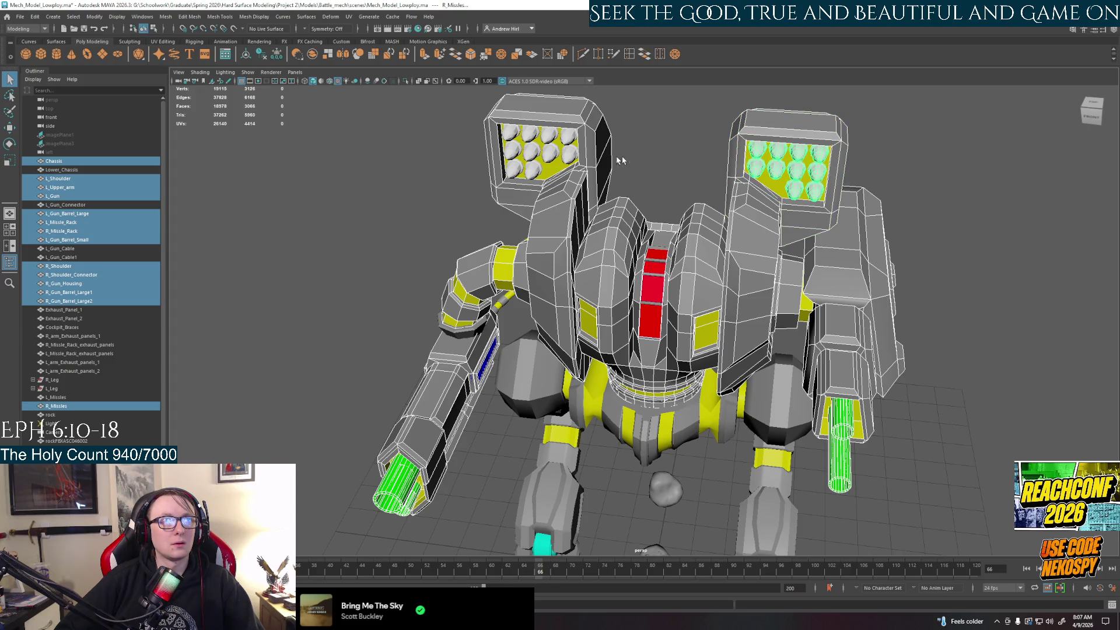
shift+click(559, 156)
alt+drag(559, 155, 573, 283)
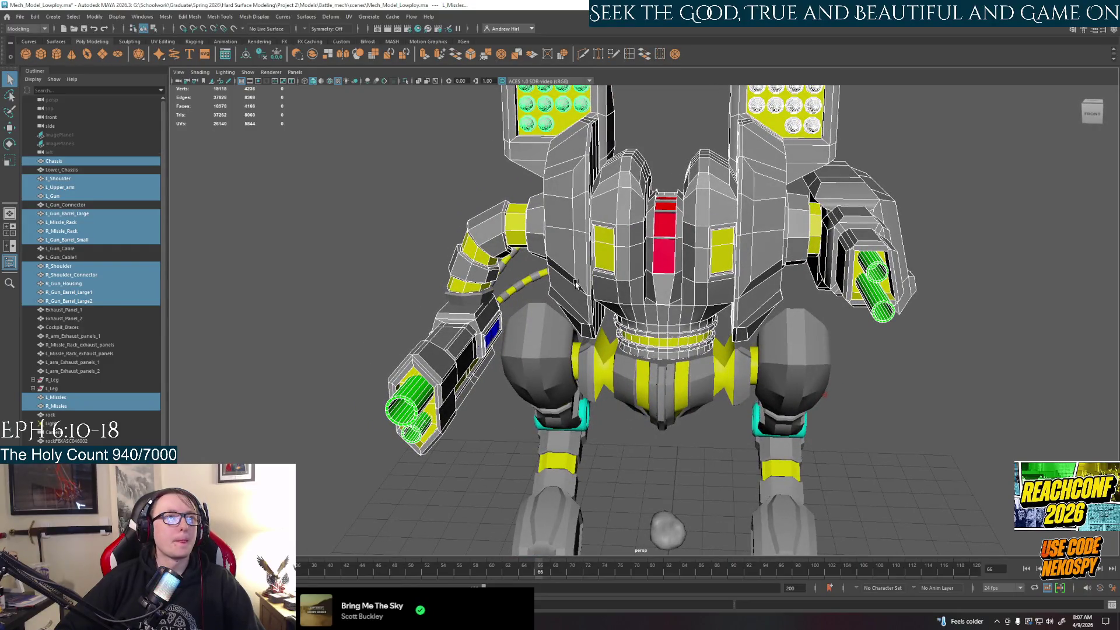
key(e)
alt+drag(695, 136, 628, 157)
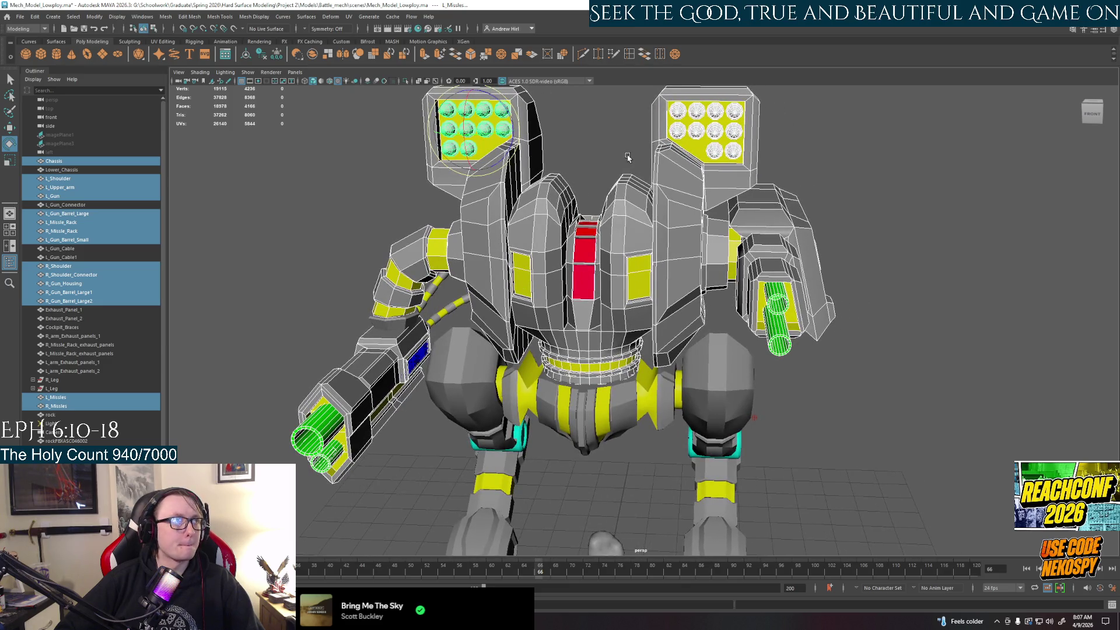
key(ctrl+h)
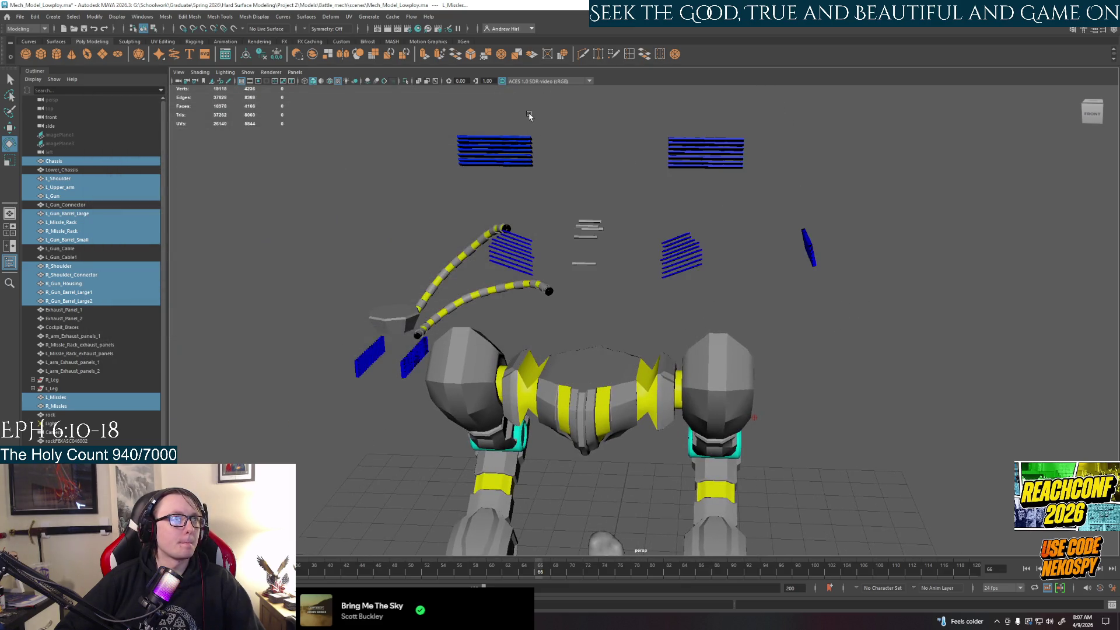
key(ctrl+z)
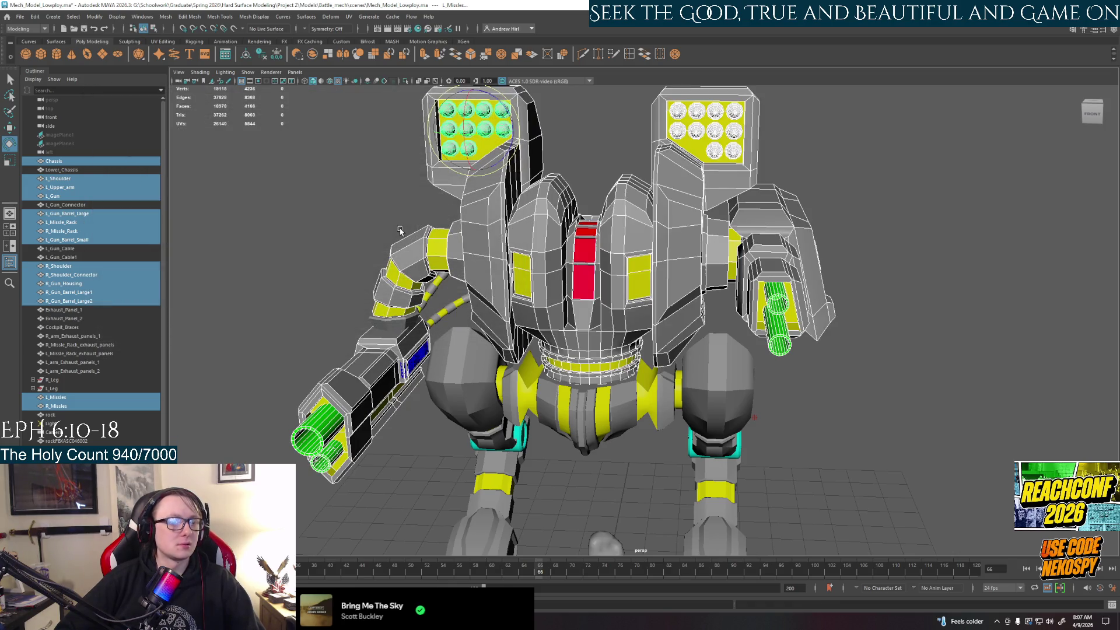
key(ctrl+h)
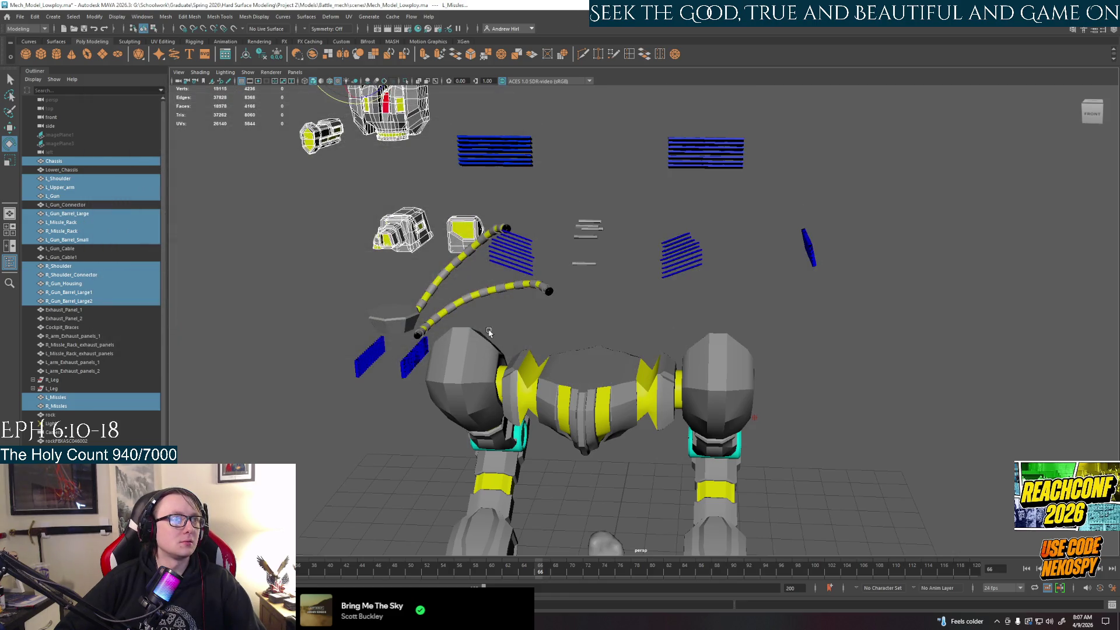
key(ctrl+z)
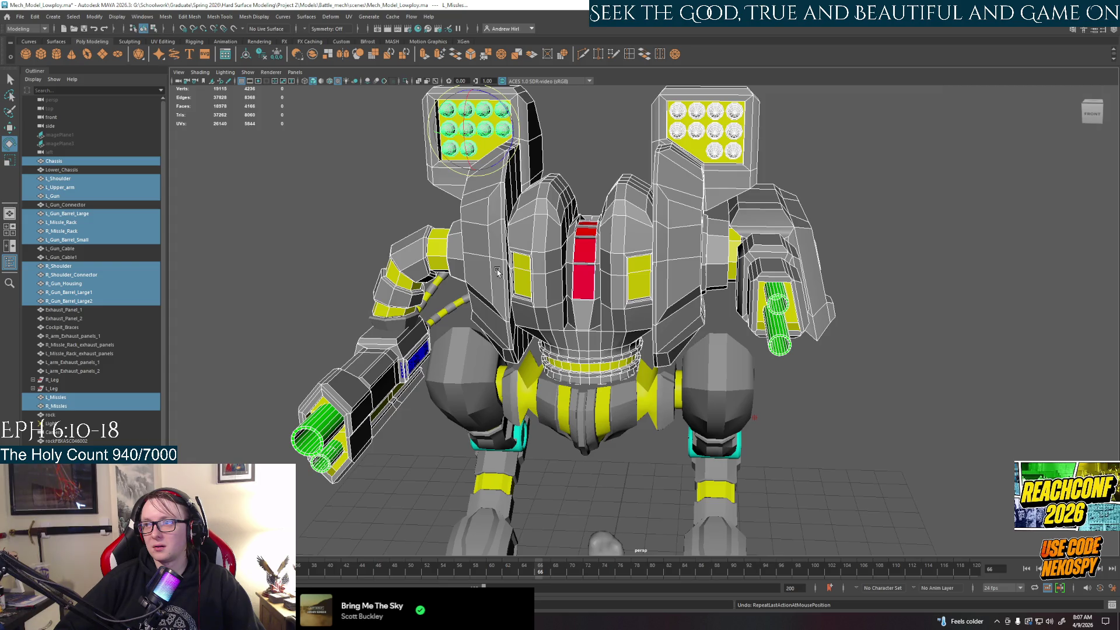
scroll(498, 273, down, 2)
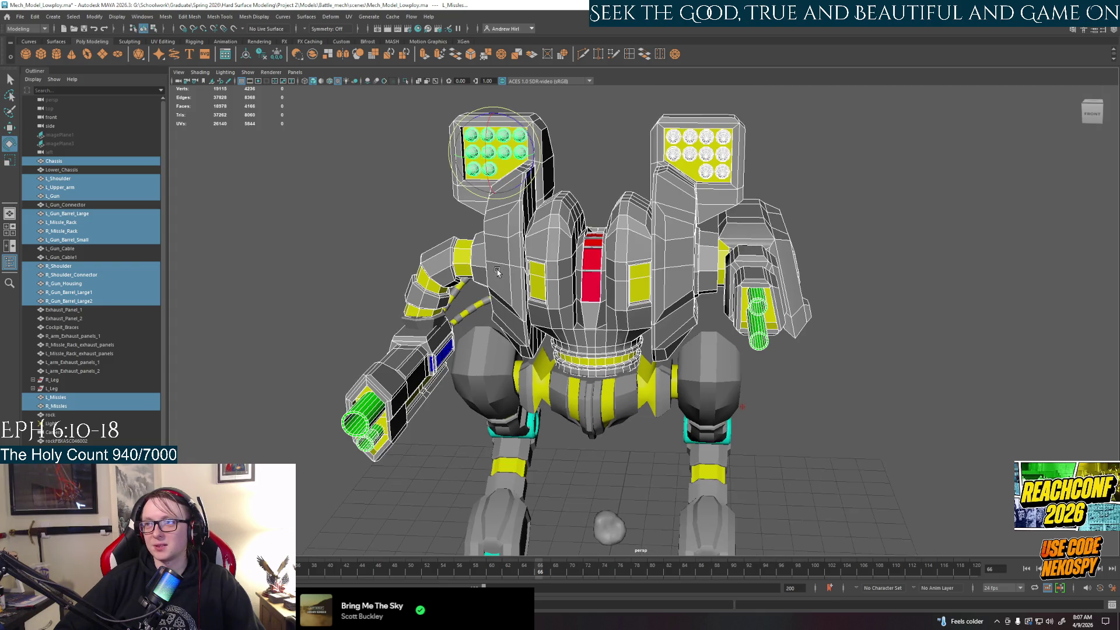
scroll(498, 272, up, 2)
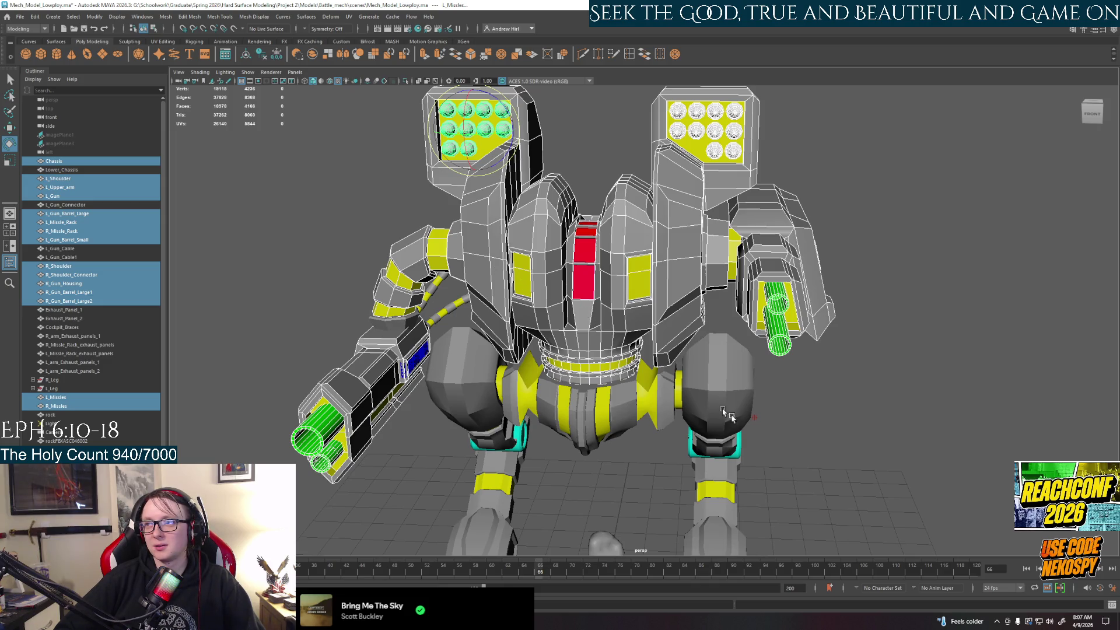
alt+drag(756, 422, 178, 567)
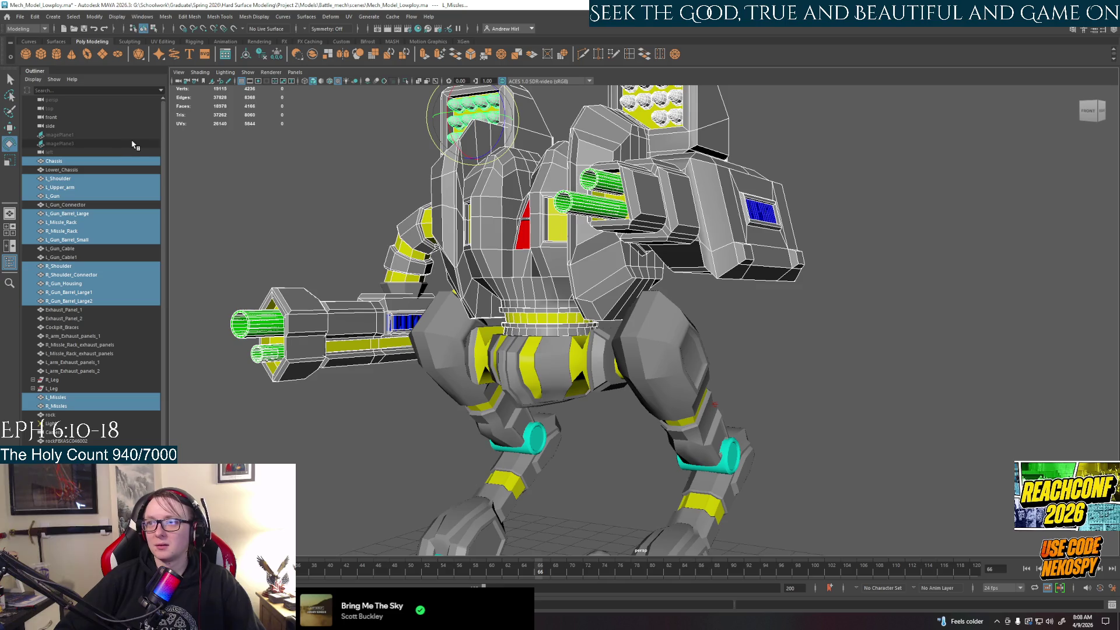
Step: Add L_Gun_Connector, L_Gun_Cable and L_Gun_Cable1 to the selection
right_click(84, 188)
key(Escape)
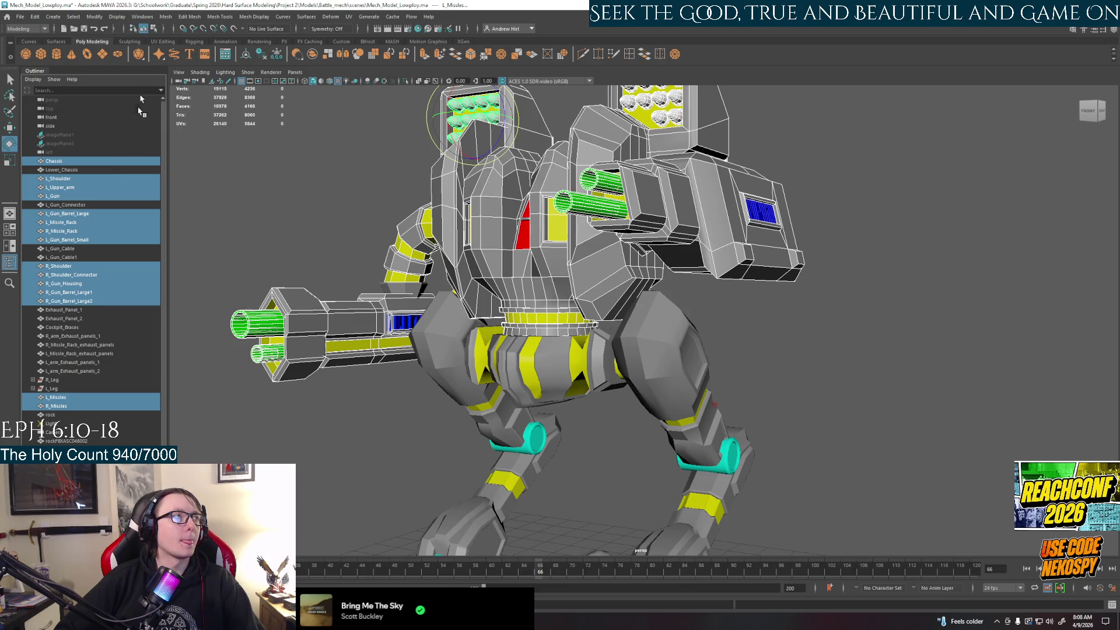
ctrl+click(78, 205)
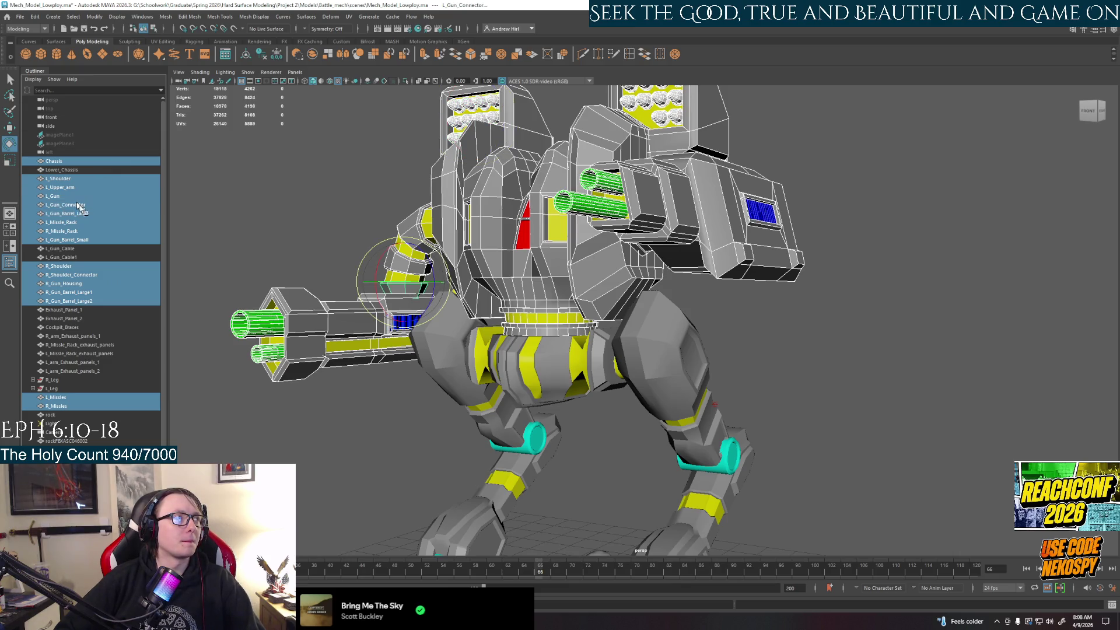
ctrl+click(76, 251)
ctrl+click(79, 258)
Step: Add both missile-rack exhaust panels, Exhaust_Panel_1 and 2, and both arm exhaust panels, undoing a test rotation
alt+drag(230, 258, 798, 143)
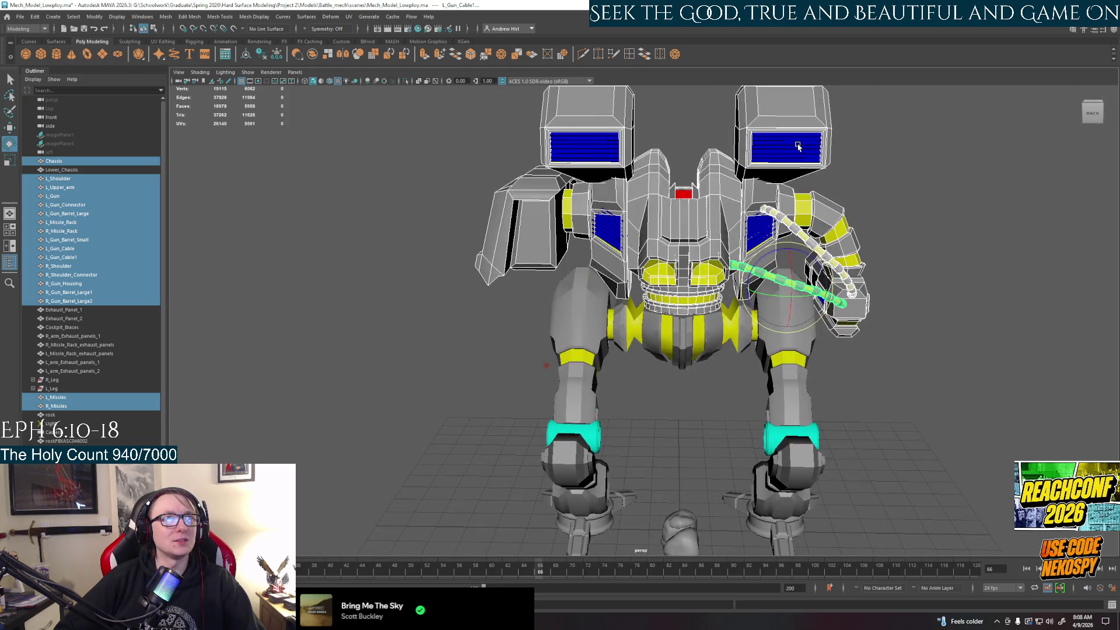
shift+click(798, 146)
shift+click(607, 149)
shift+click(608, 239)
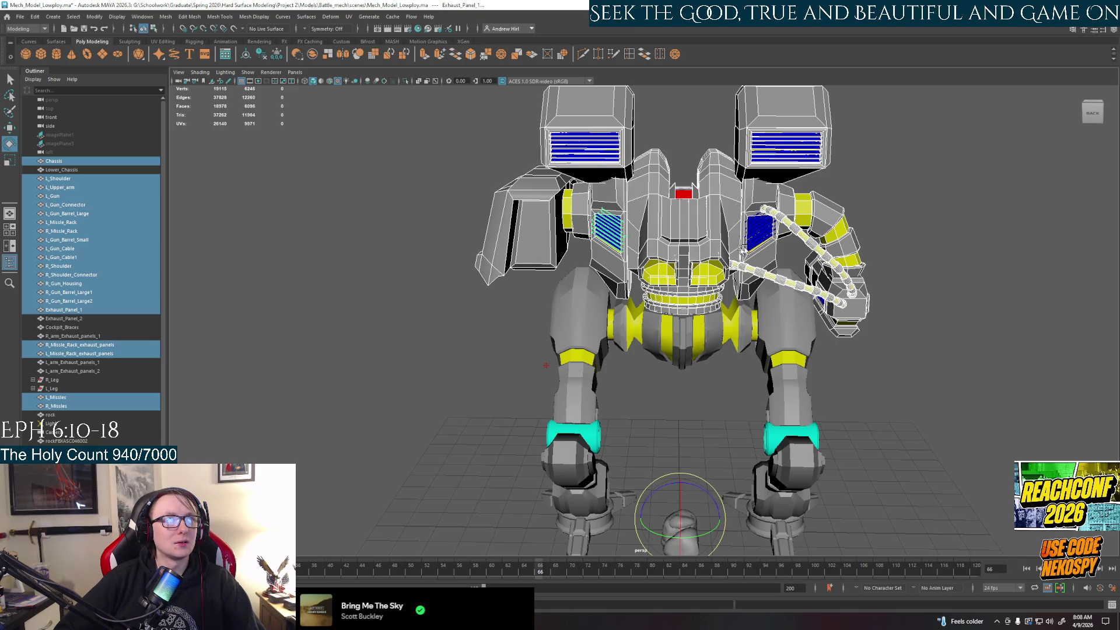
shift+click(771, 228)
mouse_move(770, 229)
alt+mouse_down()
mouse_move(745, 396)
mouse_move(716, 322)
alt+mouse_up()
shift+click(745, 396)
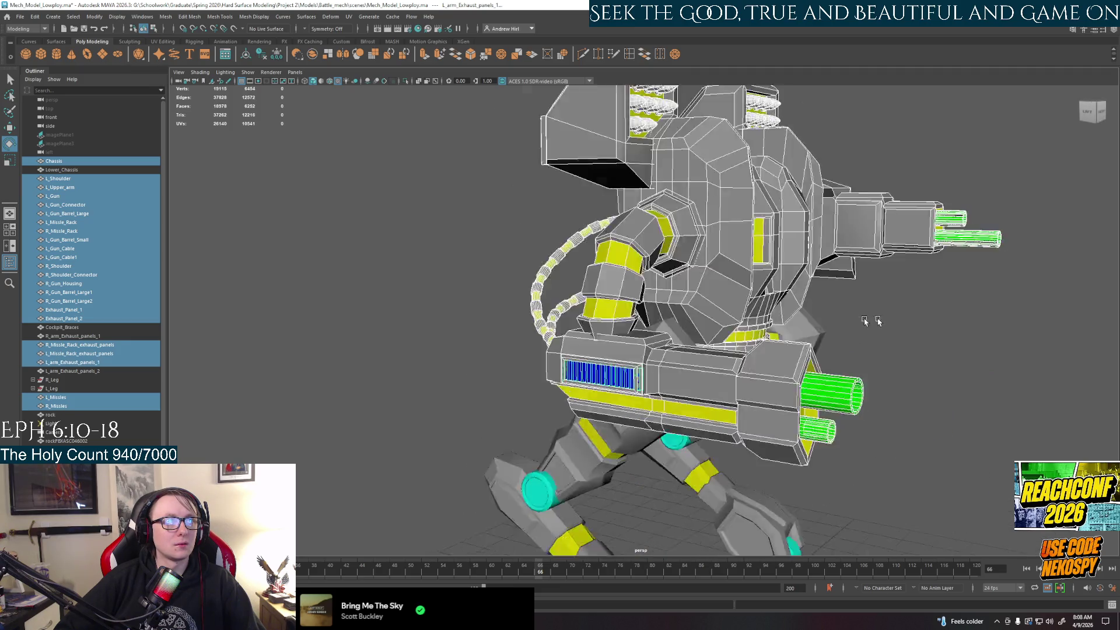
shift+click(521, 242)
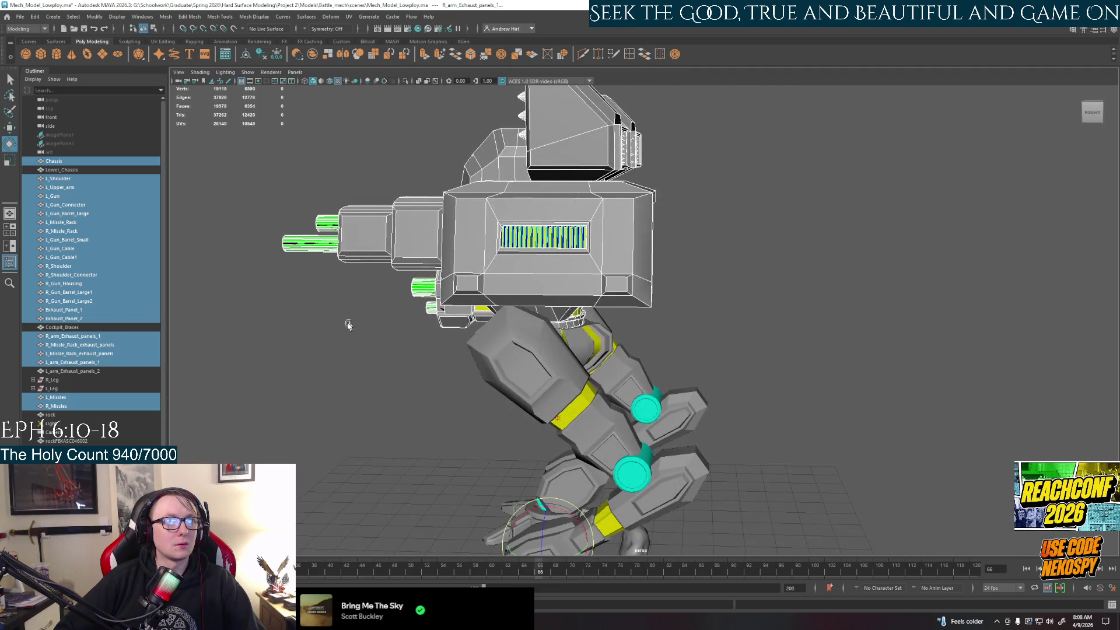
alt+drag(345, 322, 474, 177)
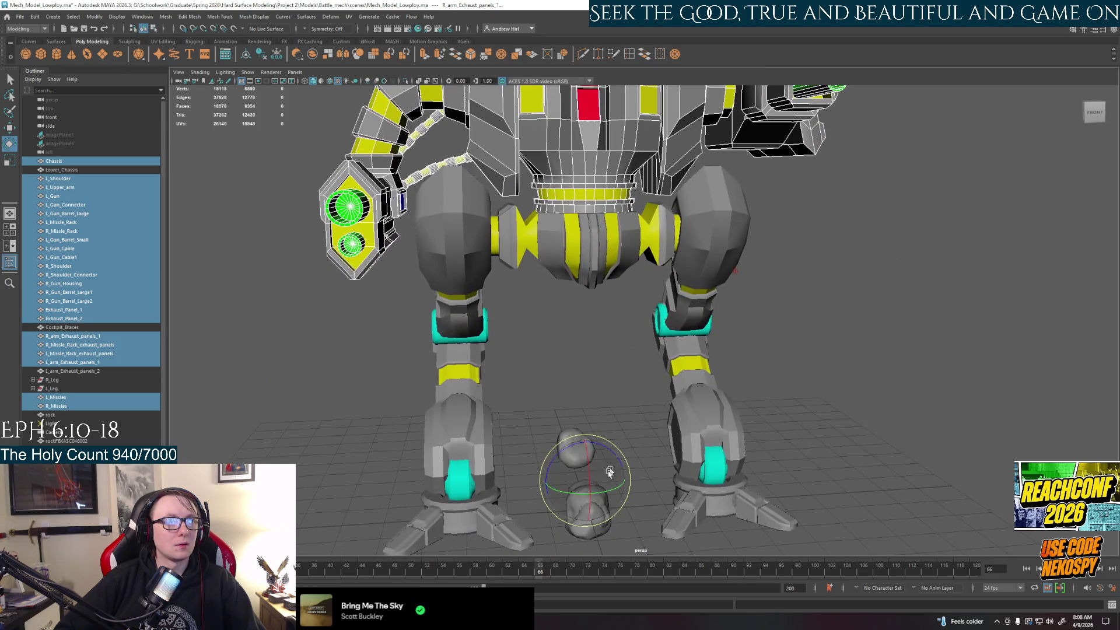
drag(604, 488, 621, 492)
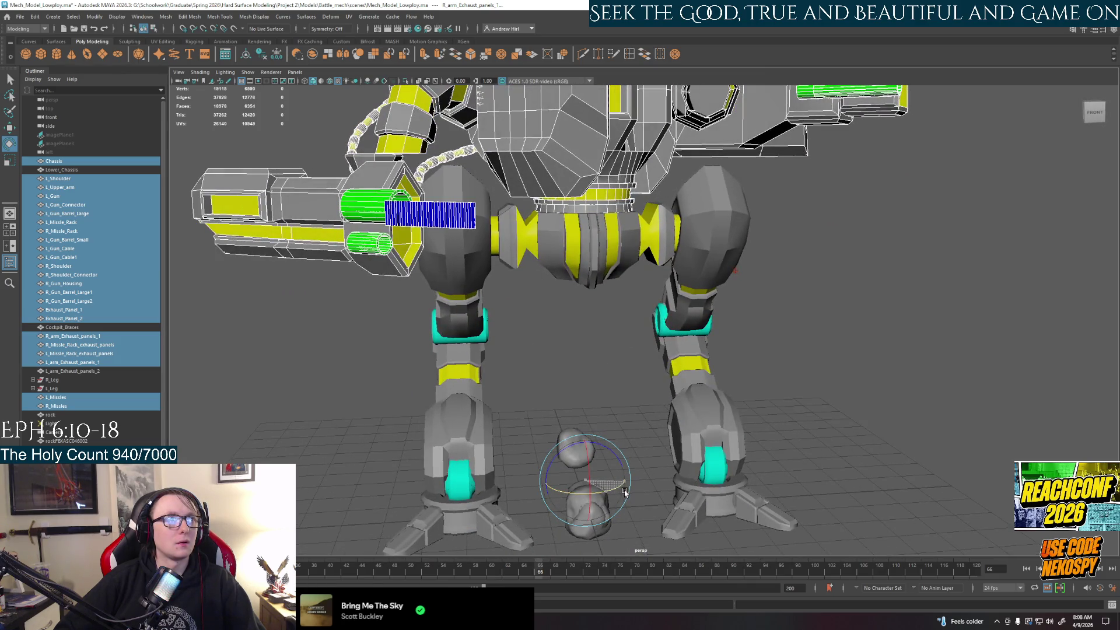
key(ctrl+z)
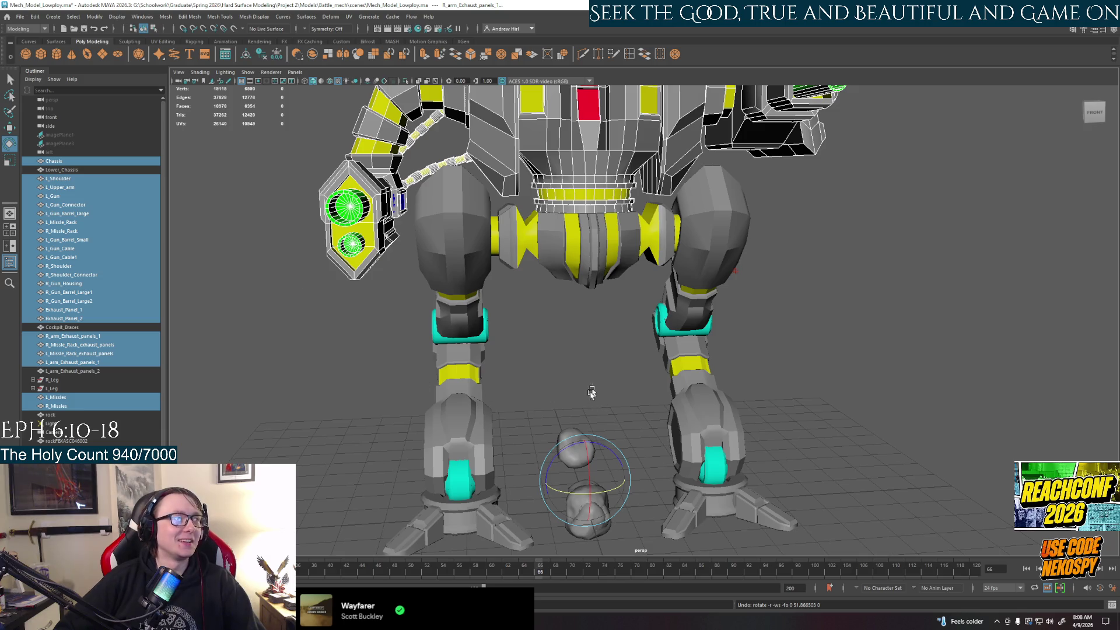
Step: Add Cockpit_Braces and L_arm_Exhaust_panels_2 to the selection, then reframe the view
ctrl+click(62, 327)
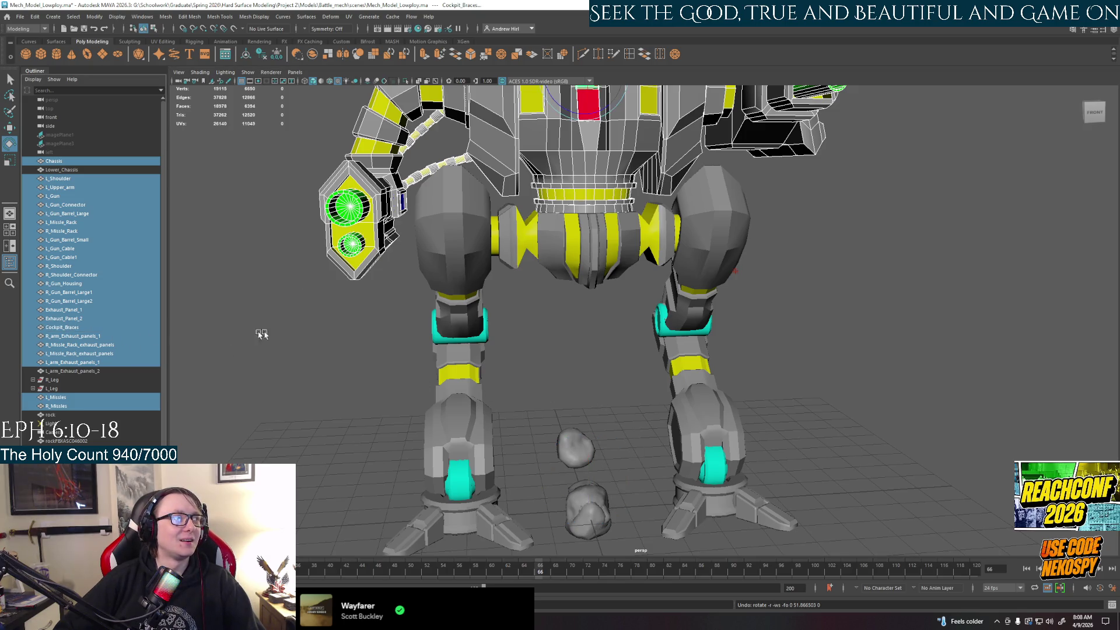
alt+drag(557, 343, 564, 399)
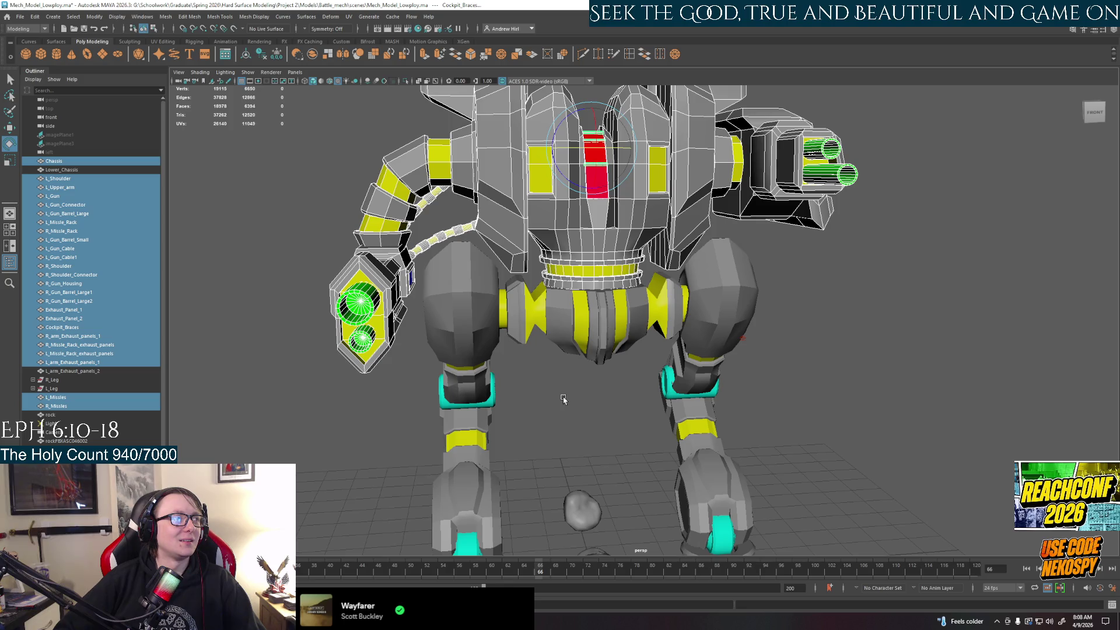
ctrl+click(73, 372)
mouse_move(380, 398)
alt+mouse_down()
mouse_move(402, 409)
mouse_move(346, 420)
alt+mouse_up()
alt+middle_drag(375, 441, 376, 388)
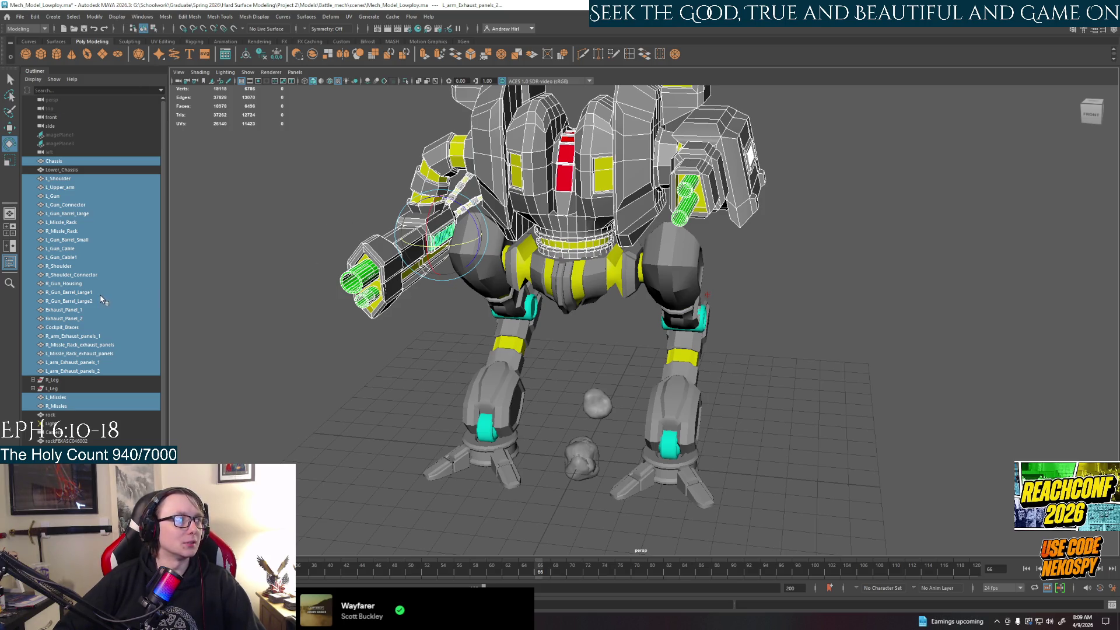
Step: Cancel the Export Selection, bring back the hidden parts, and group the selected upper-body parts as group1
key(ctrl+shift+s)
key(Escape)
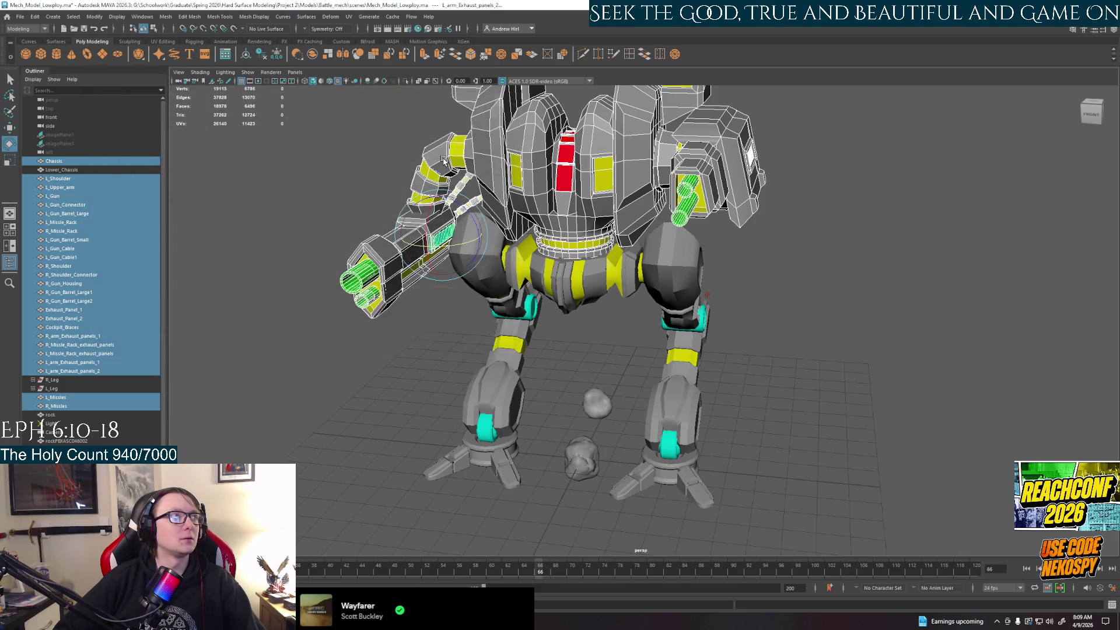
key(ctrl+shift+e)
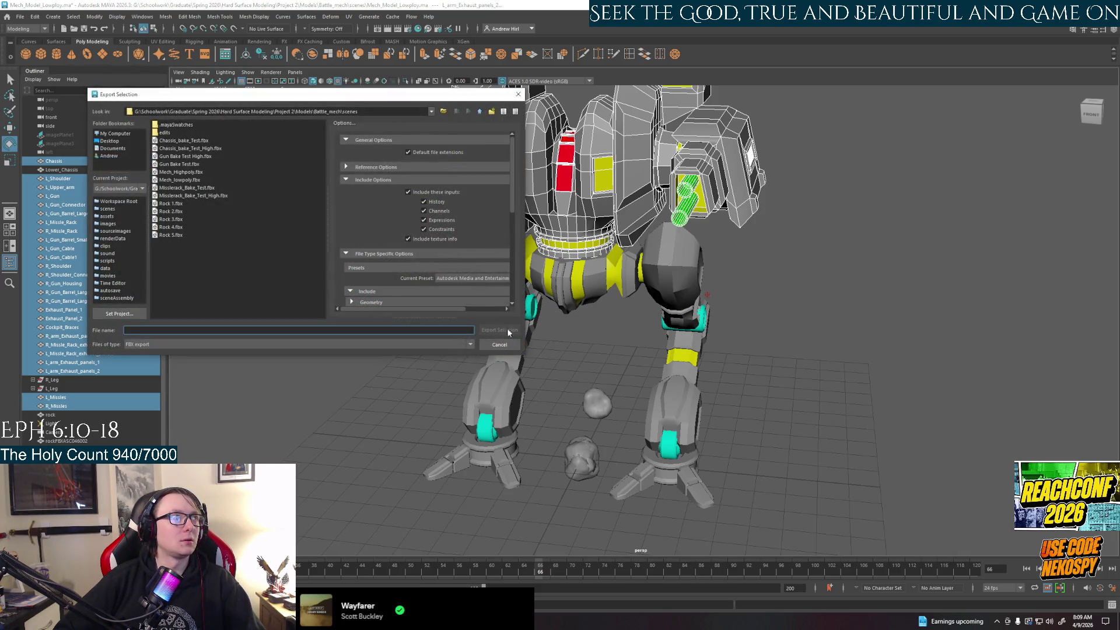
click(499, 344)
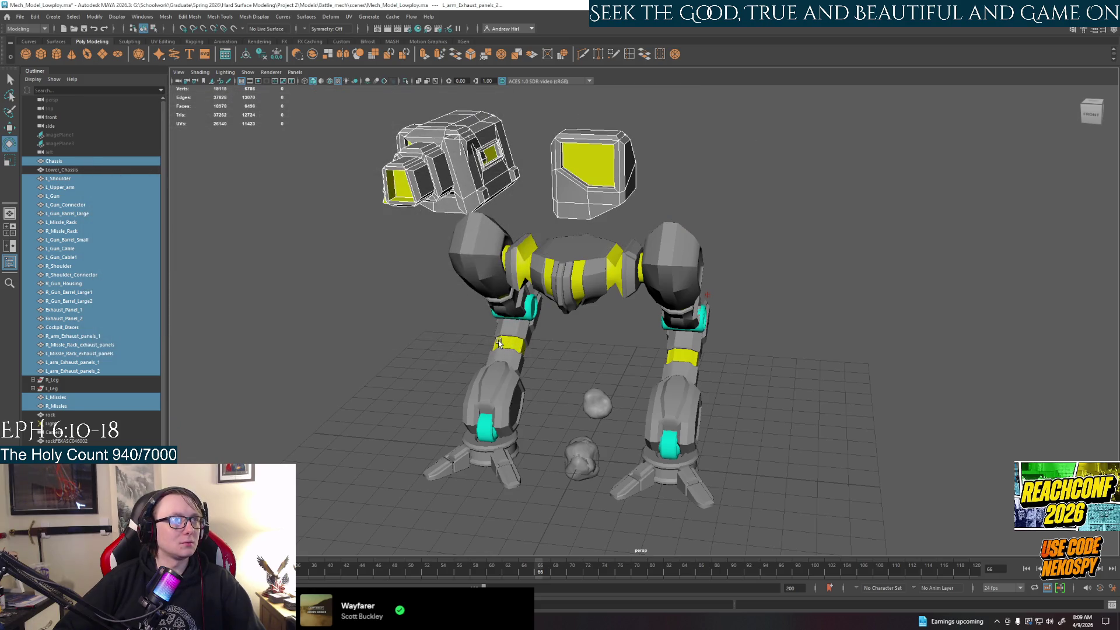
key(ctrl+z)
key(ctrl+g)
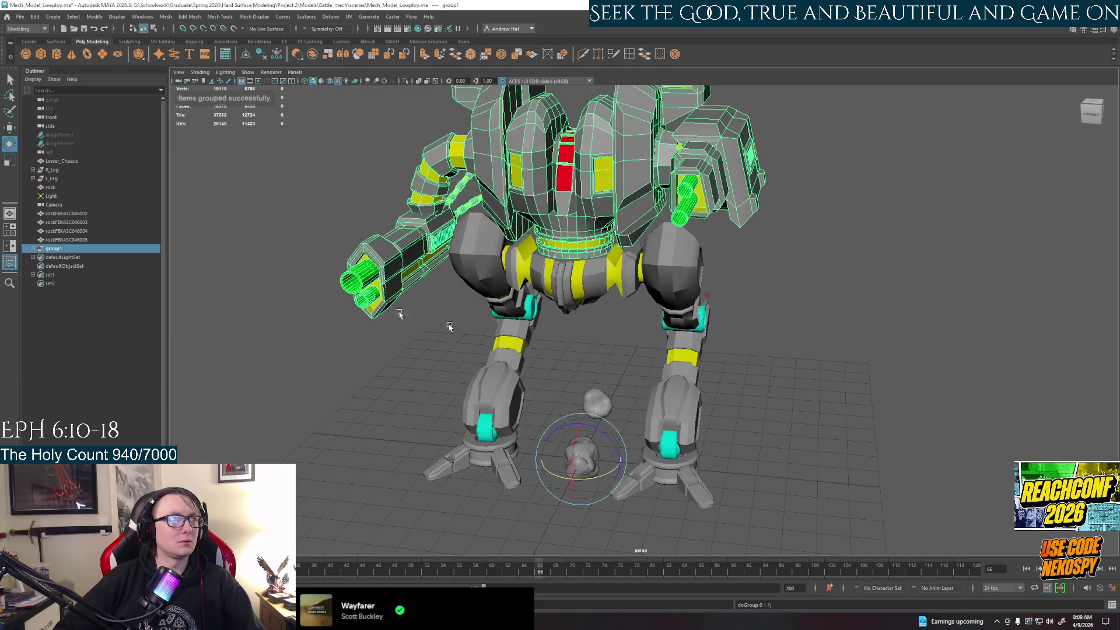
Step: Rename group1 to Upper_Body
double_click(60, 249)
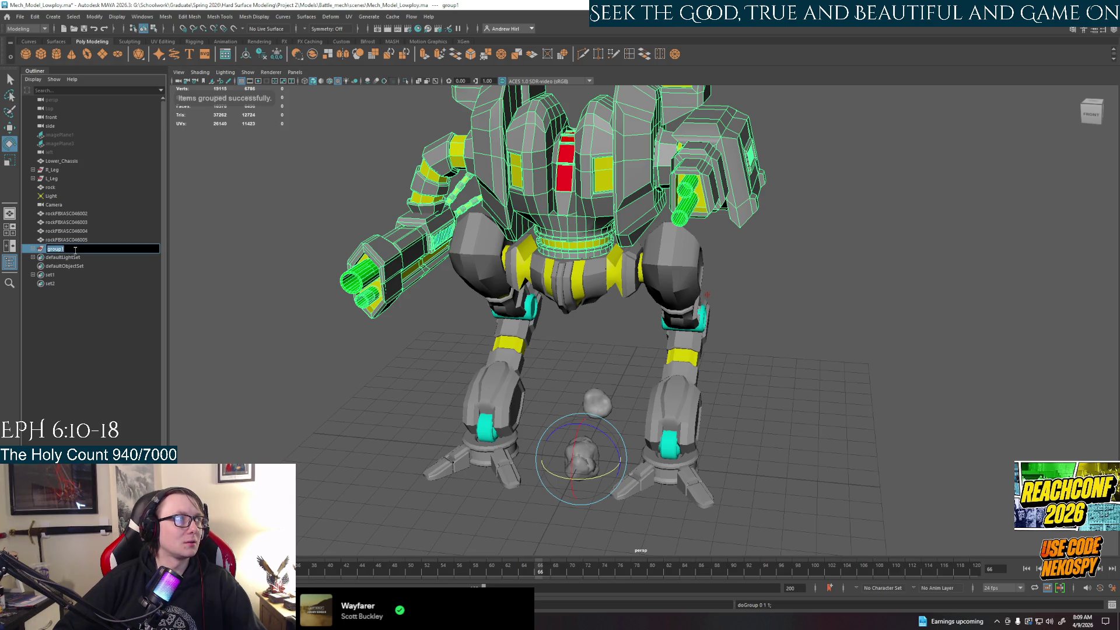
text(Upper Body)
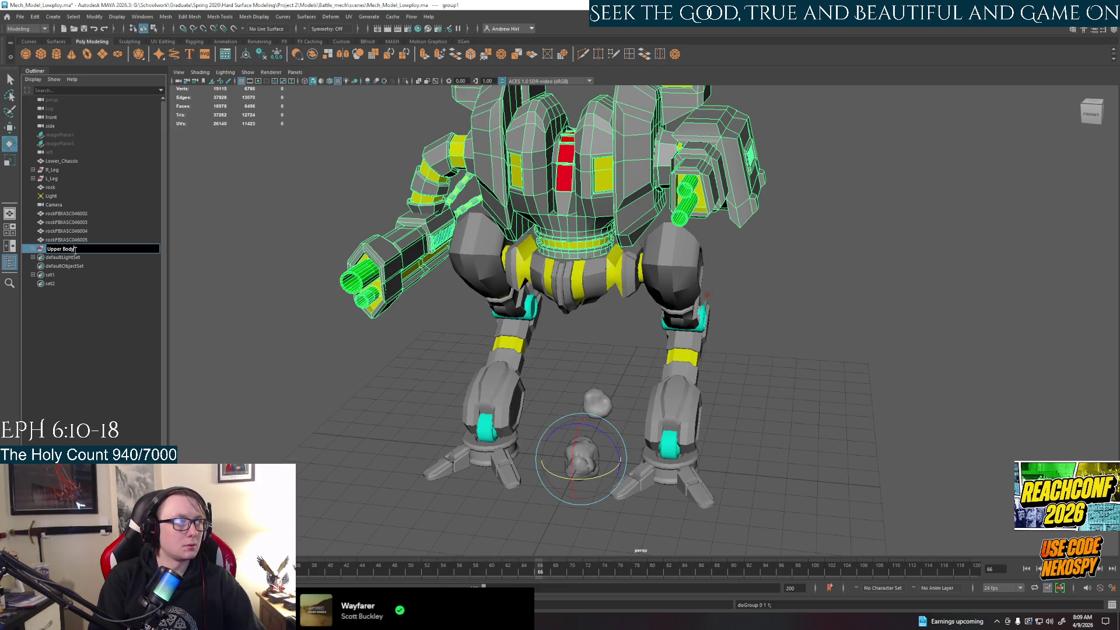
key(Return)
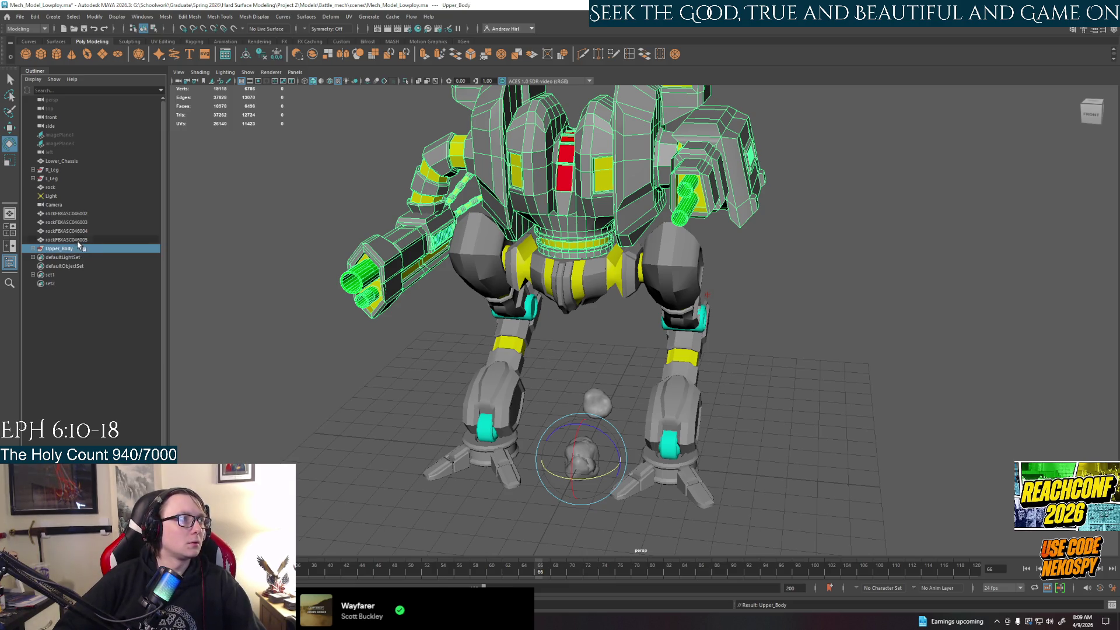
Step: Hide the four extra rockFBXASC rock models
click(78, 240)
key(h)
click(80, 232)
key(h)
click(76, 223)
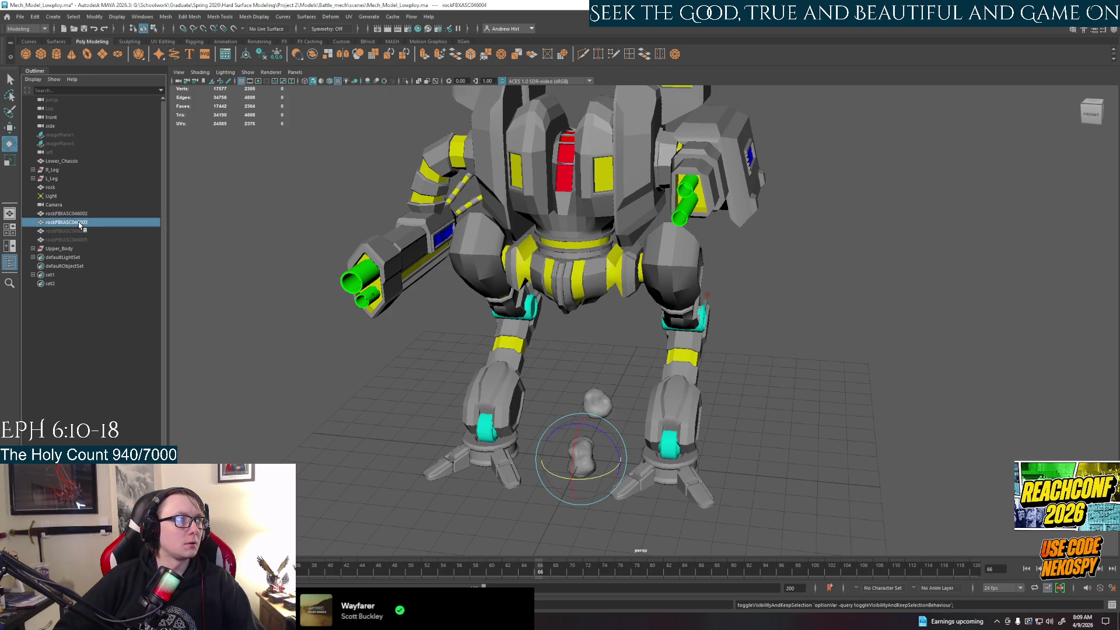
key(h)
click(70, 213)
key(h)
Step: Delete the Light and Camera, then select the Upper_Body group
drag(61, 206, 59, 199)
key(Delete)
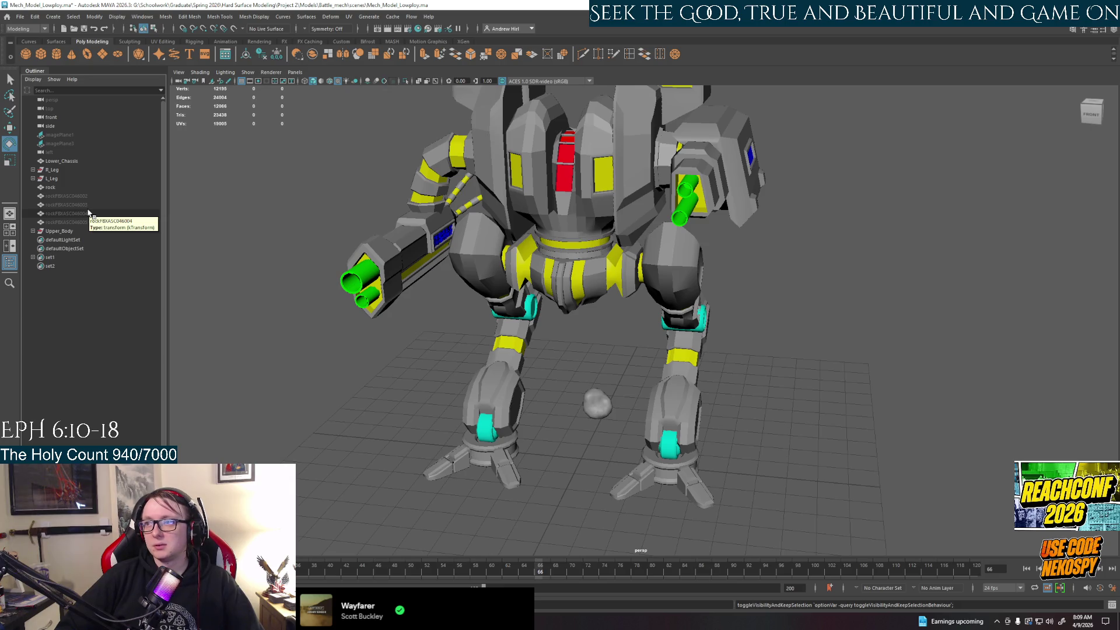
click(53, 231)
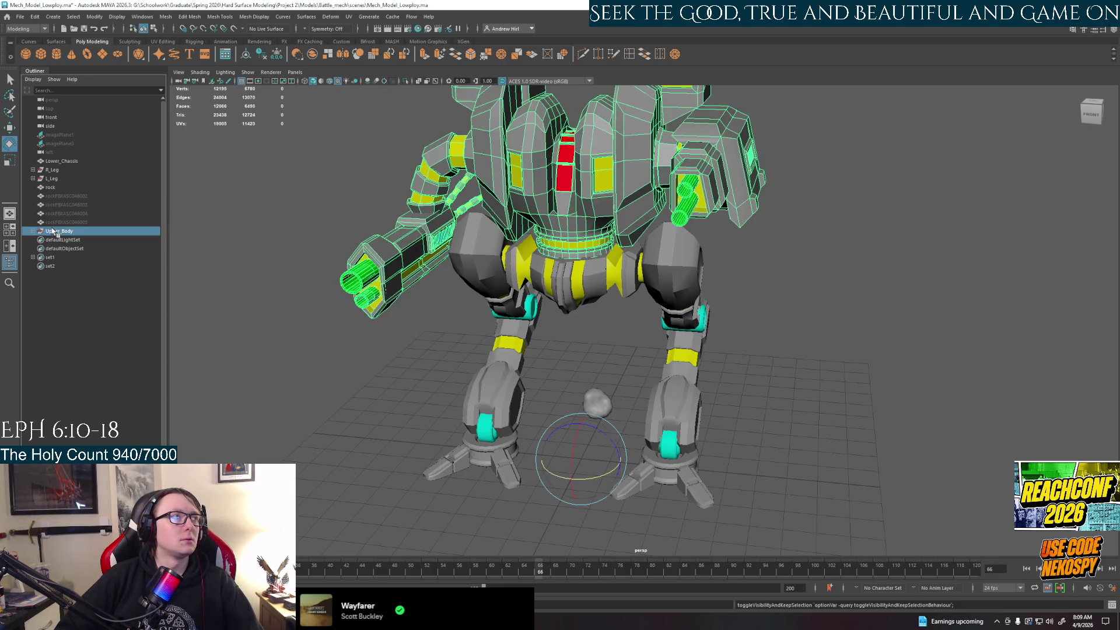
Step: Select Upper_Body and turn it on the yellow Y ring so the gun arms face a new direction
drag(57, 233, 60, 159)
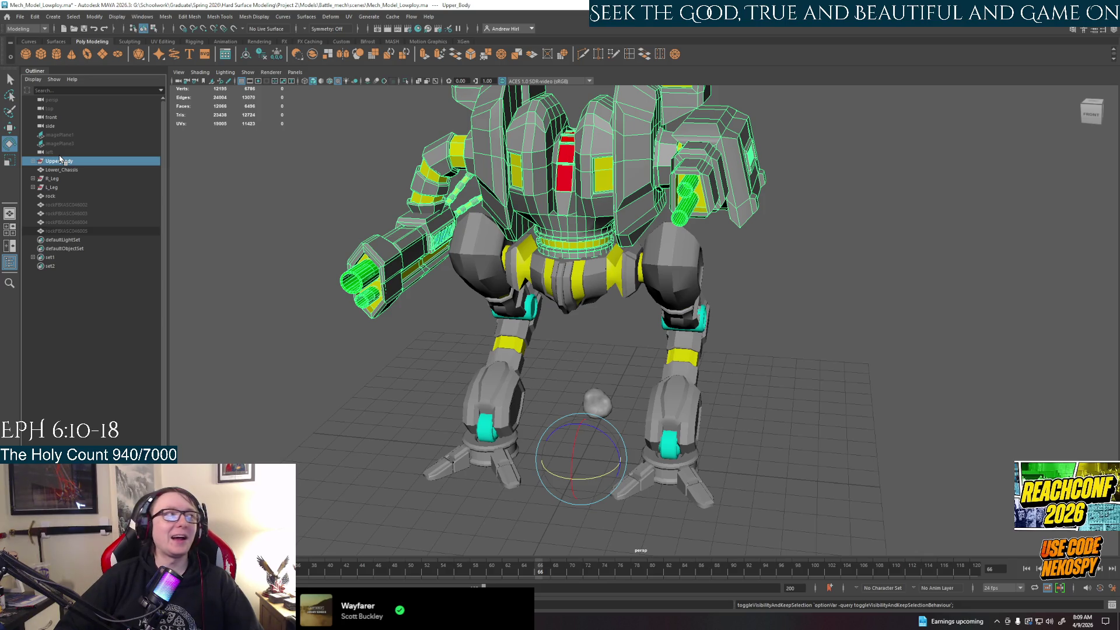
drag(51, 187, 51, 196)
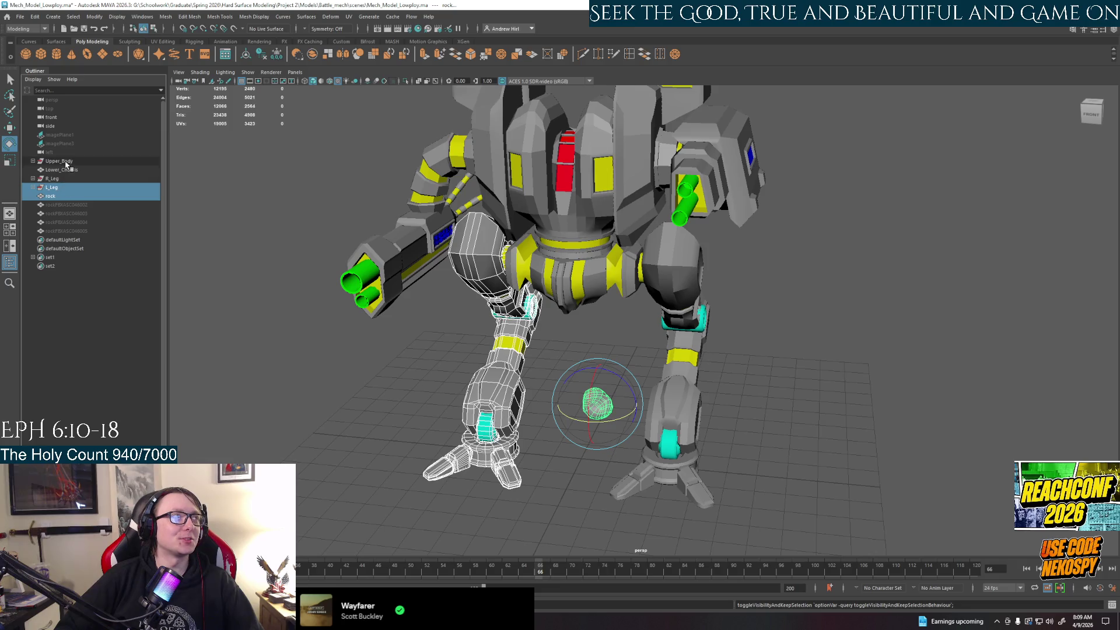
click(312, 252)
click(81, 161)
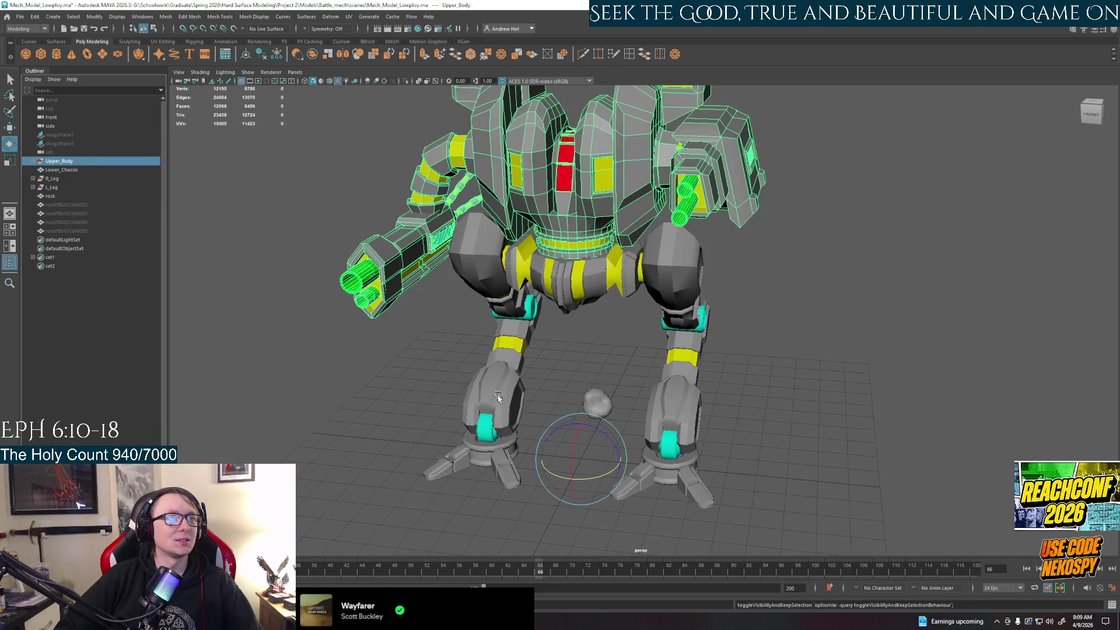
drag(594, 477, 622, 475)
mouse_move(671, 356)
alt+mouse_down()
mouse_move(580, 353)
mouse_move(633, 367)
alt+mouse_up()
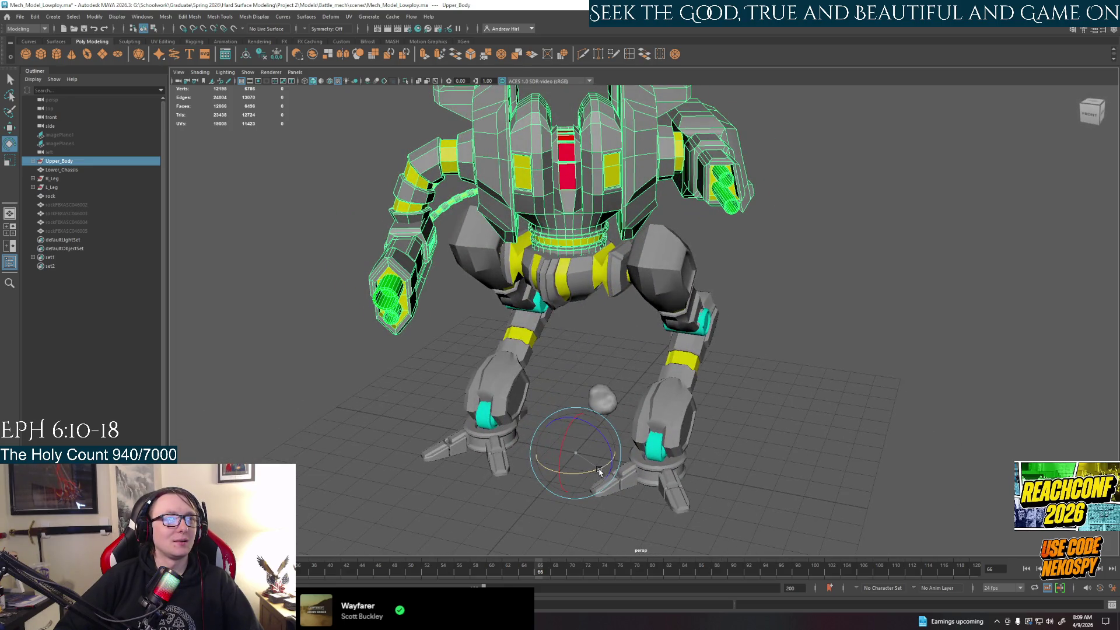
mouse_move(599, 471)
mouse_down()
mouse_move(719, 408)
mouse_move(691, 401)
mouse_up()
click(607, 490)
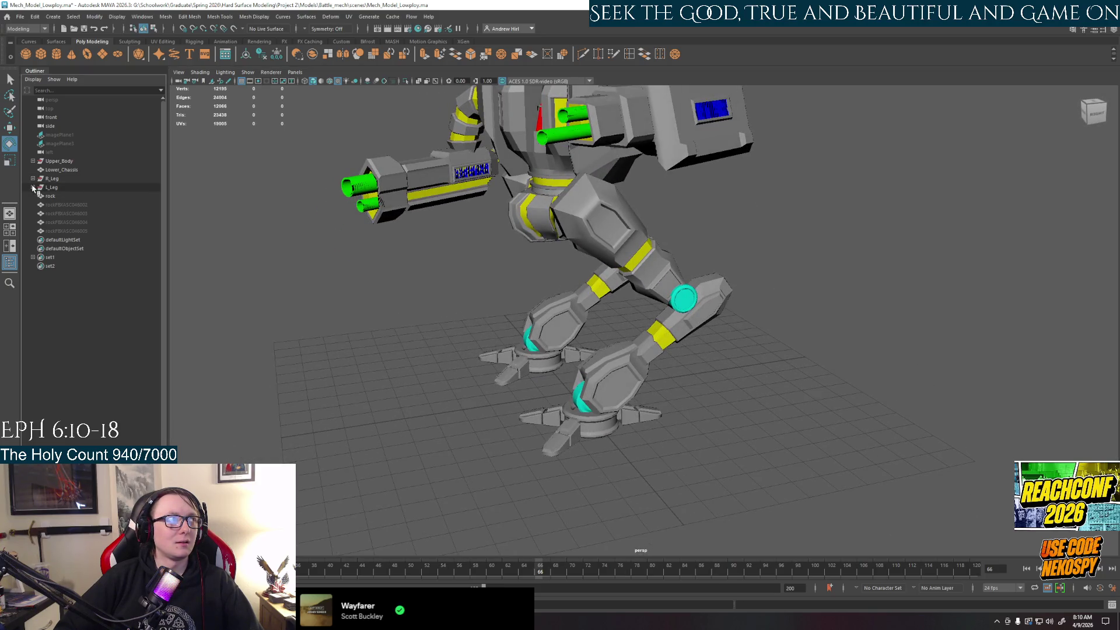
Step: Expand the L_Leg and R_Leg groups in the Outliner to inspect their parts, such as polySurface12
click(33, 188)
click(33, 179)
alt+drag(415, 312, 379, 308)
click(34, 179)
mouse_move(493, 336)
alt+mouse_down()
mouse_move(483, 333)
mouse_move(490, 343)
alt+mouse_up()
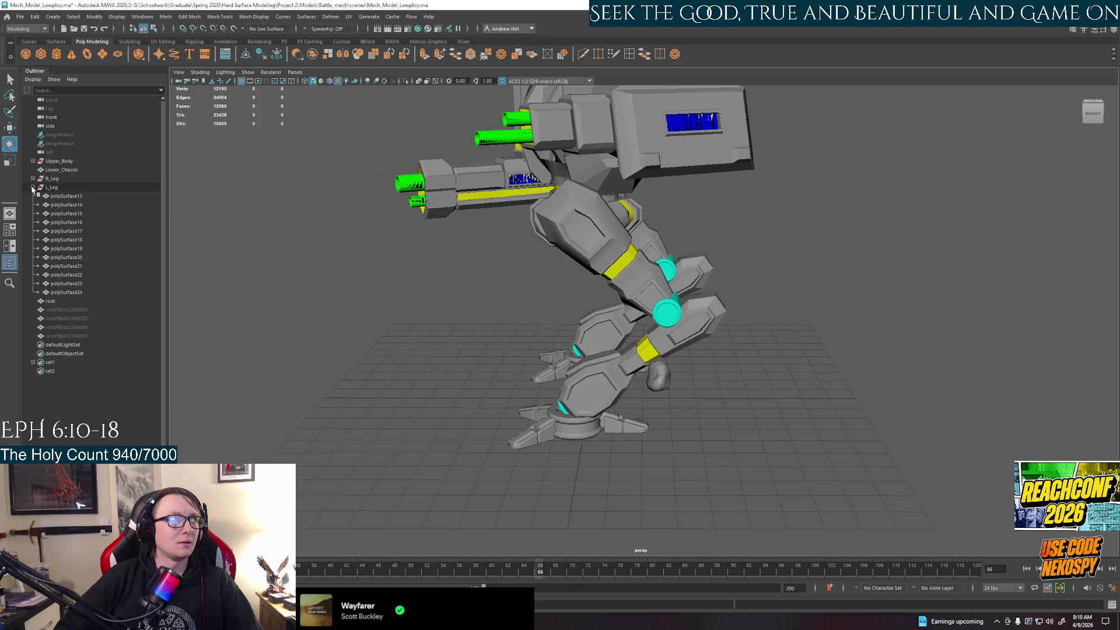
click(51, 187)
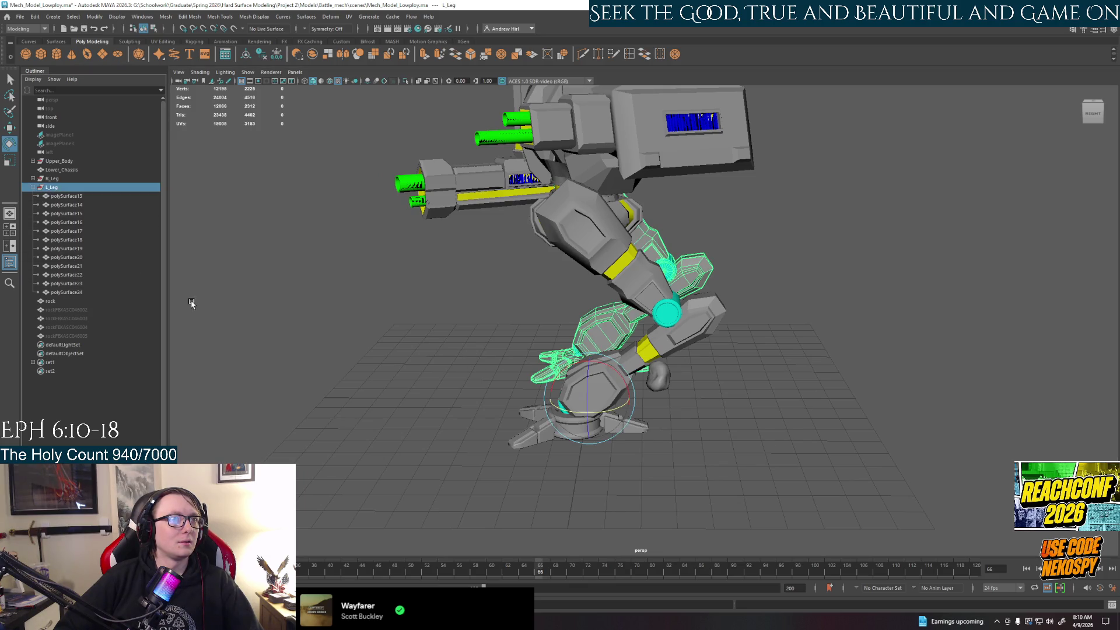
mouse_move(191, 303)
alt+mouse_down()
mouse_move(247, 238)
mouse_move(210, 234)
alt+mouse_up()
click(33, 187)
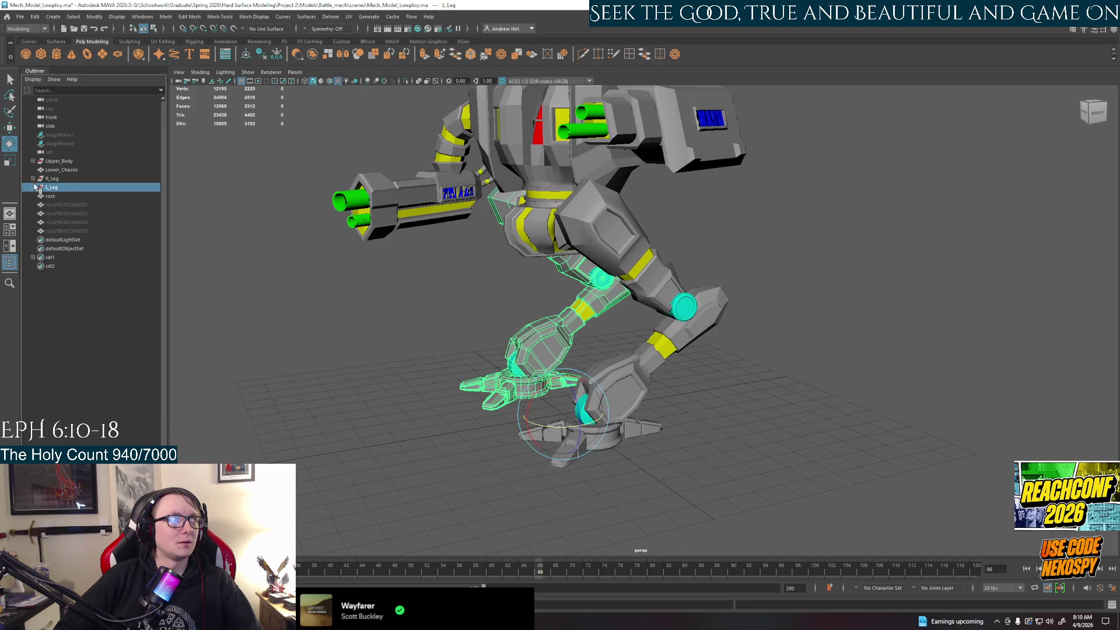
click(33, 178)
click(82, 283)
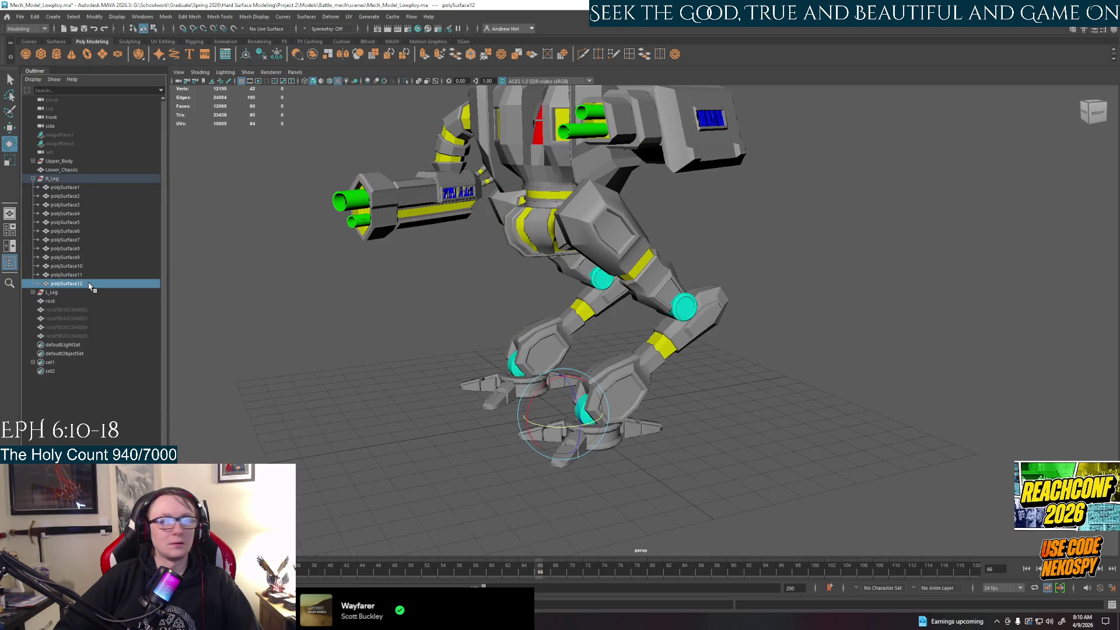
click(696, 506)
scroll(670, 462, up, 2)
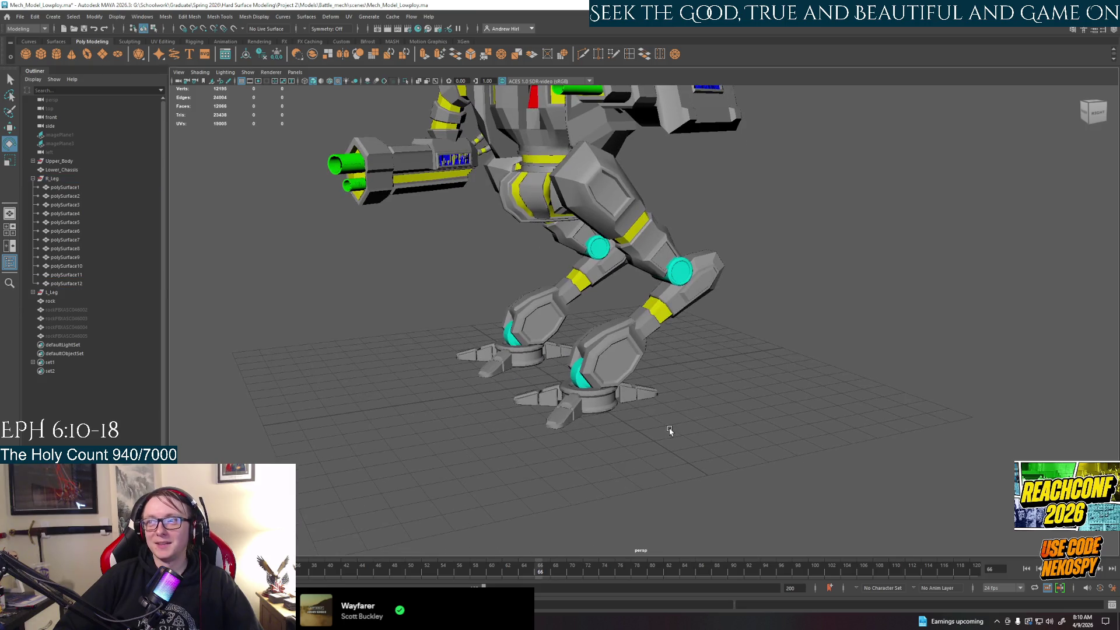
Step: With the Q select tool, pick several R_Leg foot and leg parts in the viewport, then clear the selection
scroll(668, 430, up, 2)
scroll(672, 460, up, 2)
mouse_move(672, 460)
alt+mouse_down()
mouse_move(650, 418)
mouse_move(753, 393)
mouse_move(650, 419)
mouse_move(558, 407)
alt+mouse_up()
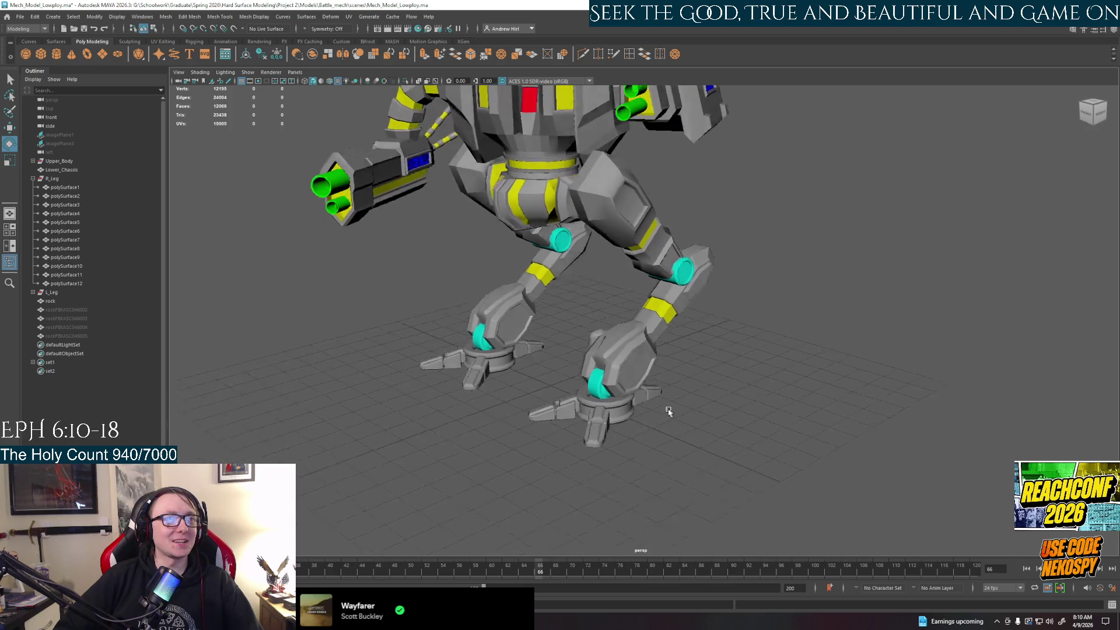
click(559, 407)
key(q)
shift+click(539, 407)
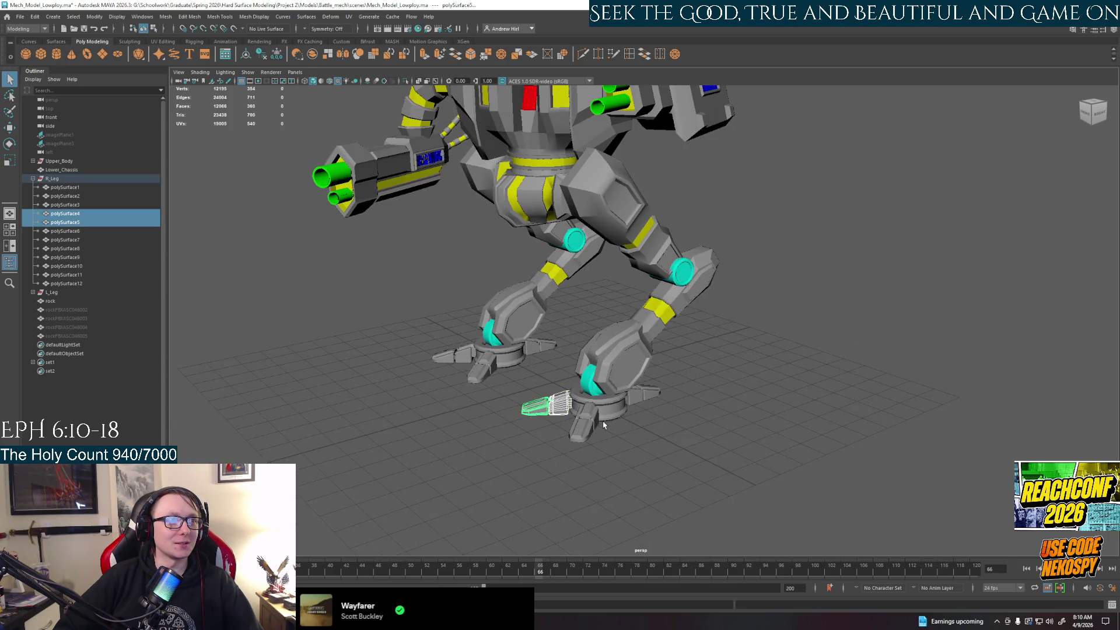
shift+click(586, 419)
shift+click(584, 432)
shift+click(629, 403)
shift+click(613, 411)
shift+click(645, 393)
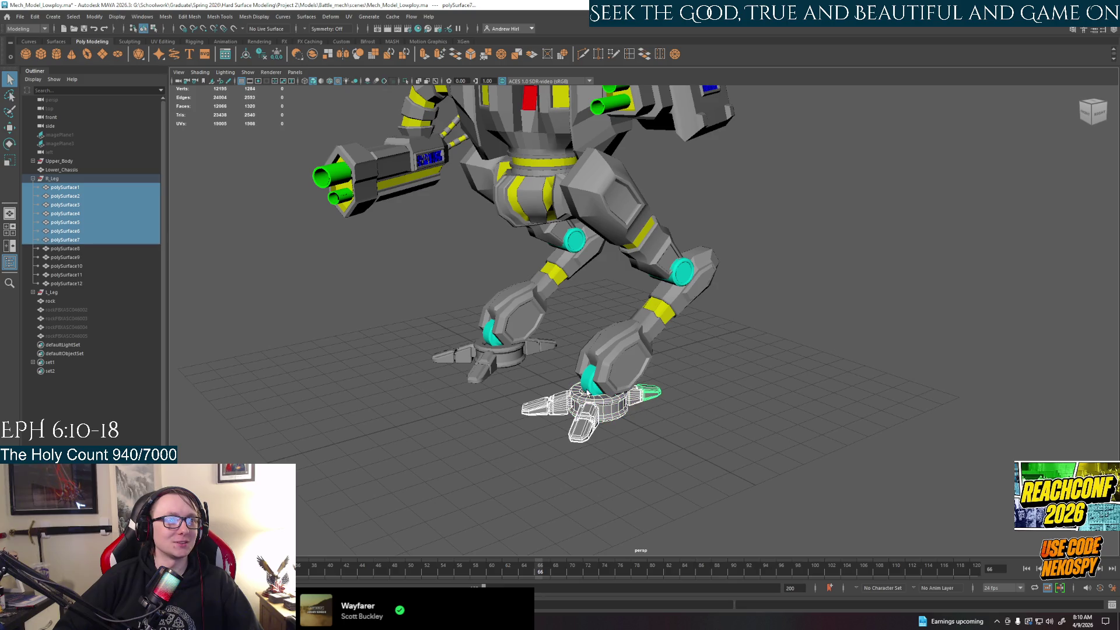
shift+click(592, 382)
shift+click(663, 320)
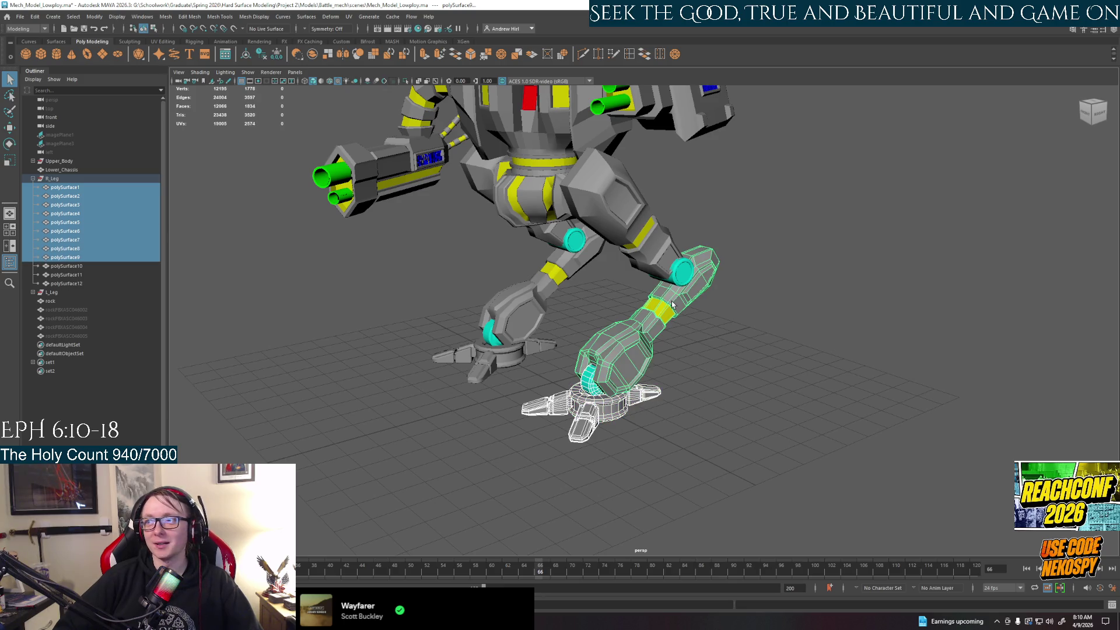
click(700, 428)
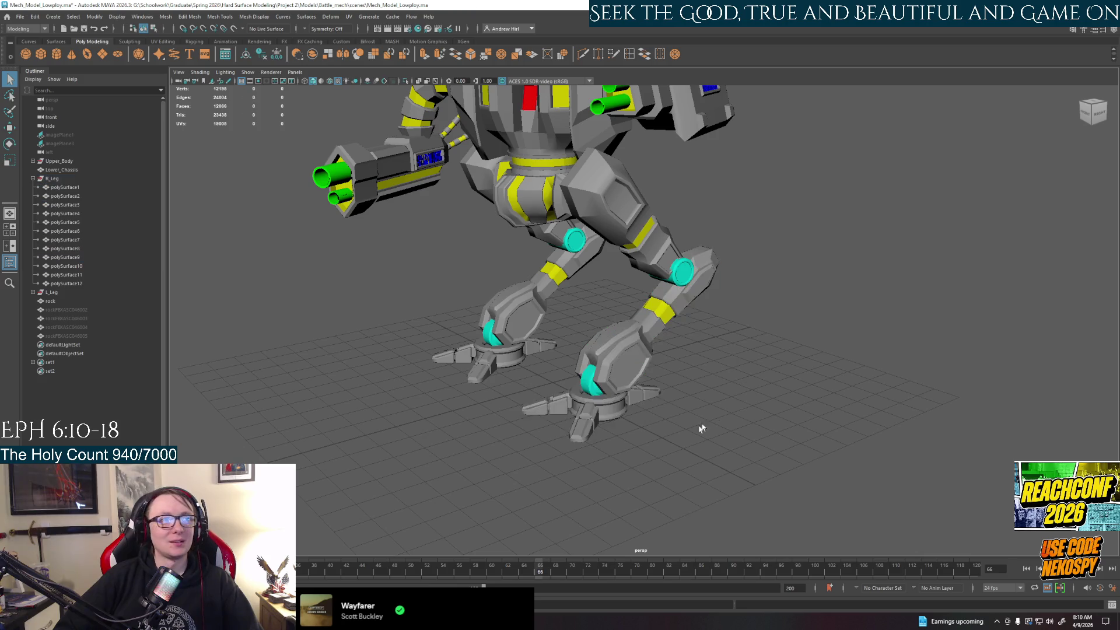
Step: From a top-down view, reselect the foot parts polySurface1–7, including the right toe
alt+drag(700, 427, 655, 467)
scroll(620, 469, up, 3)
scroll(575, 443, up, 2)
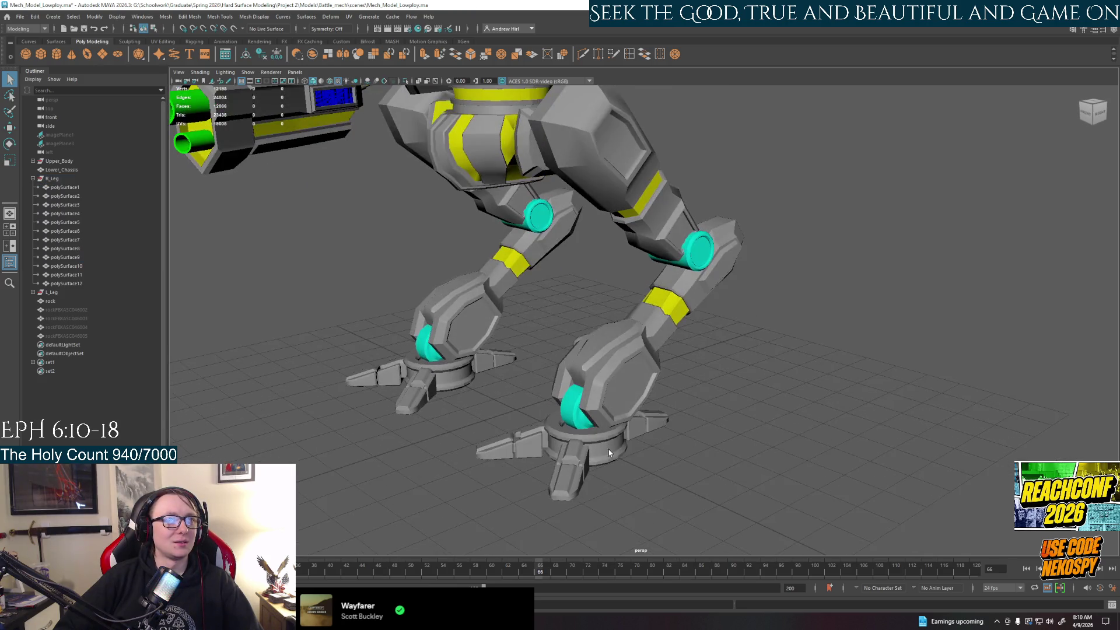
alt+drag(575, 444, 578, 415)
click(575, 432)
shift+click(577, 441)
shift+click(577, 419)
shift+click(507, 411)
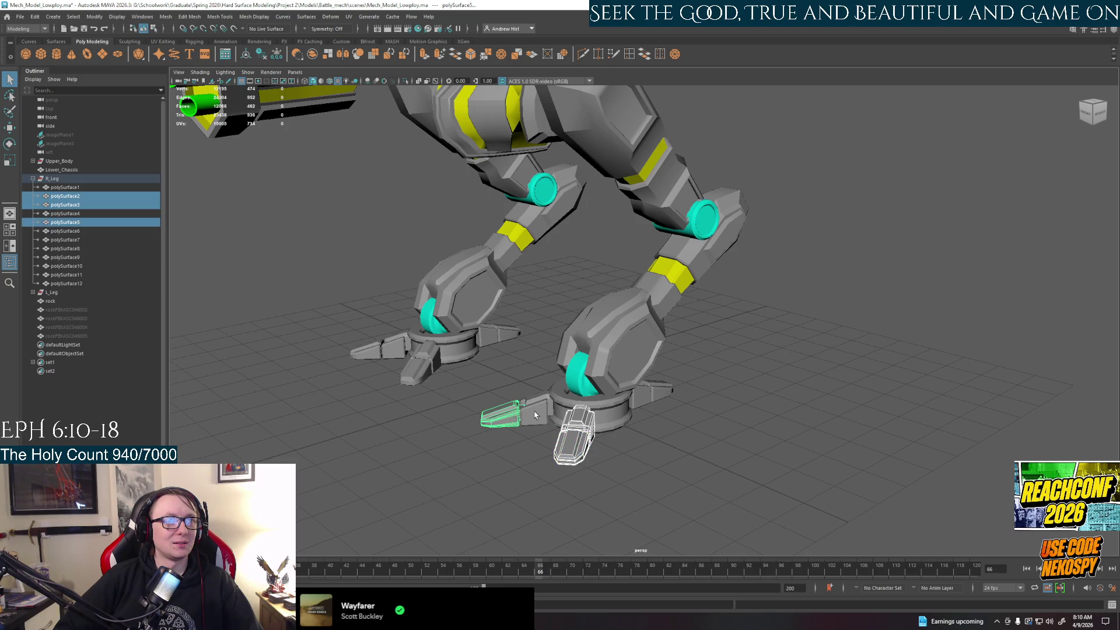
shift+click(589, 402)
shift+click(647, 400)
shift+click(659, 390)
alt+drag(697, 410, 683, 412)
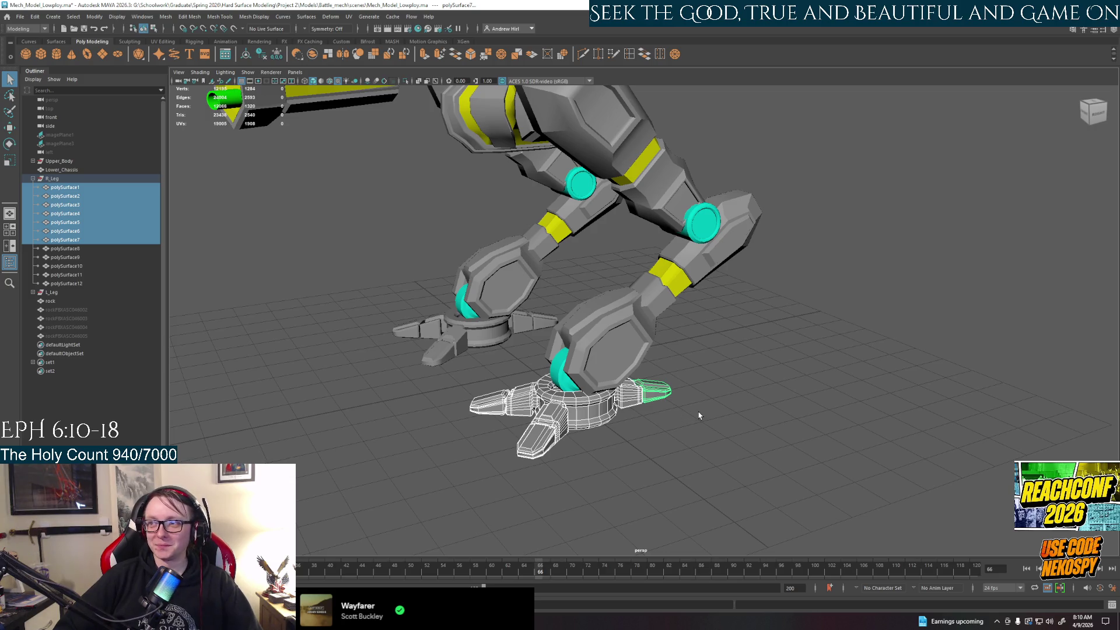
alt+drag(698, 412, 640, 438)
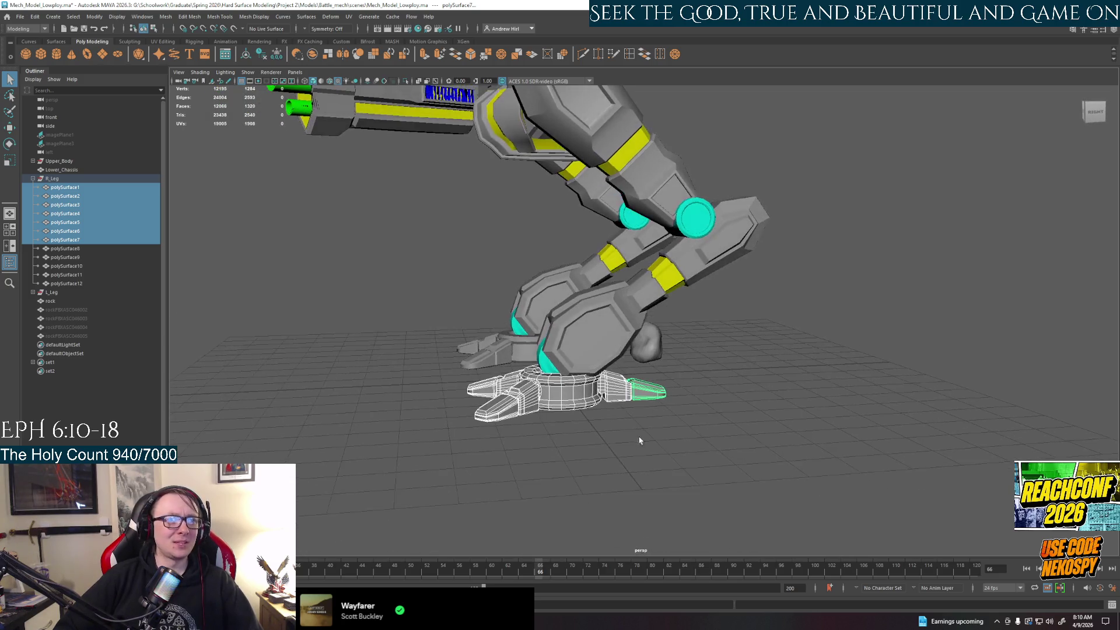
right_click(69, 201)
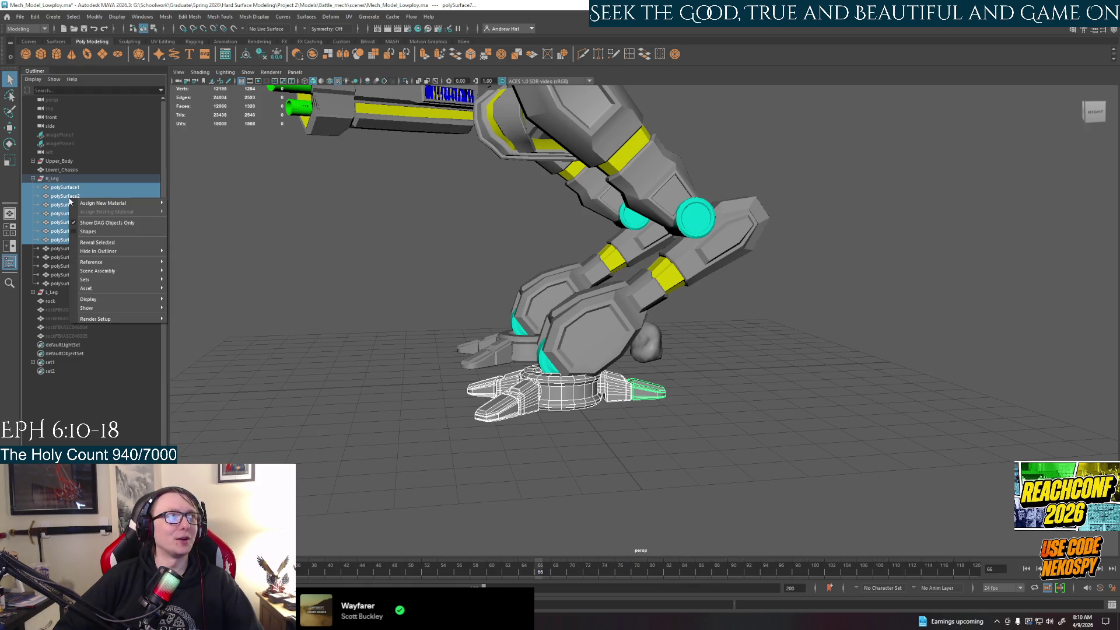
key(Escape)
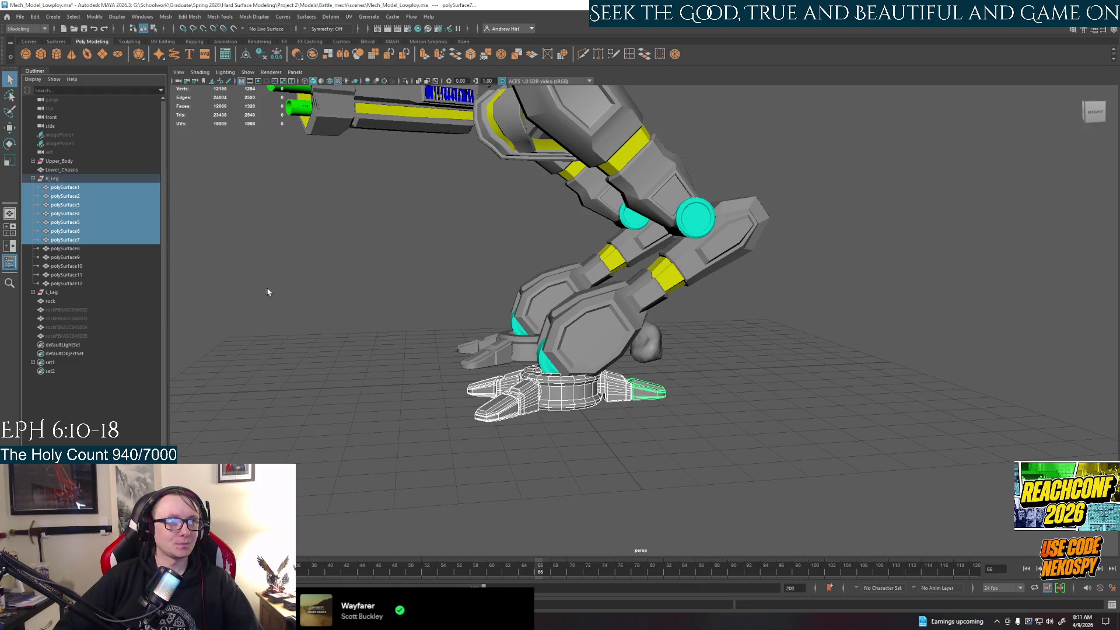
mouse_move(567, 409)
alt+mouse_down()
mouse_move(607, 460)
mouse_move(692, 361)
alt+mouse_up()
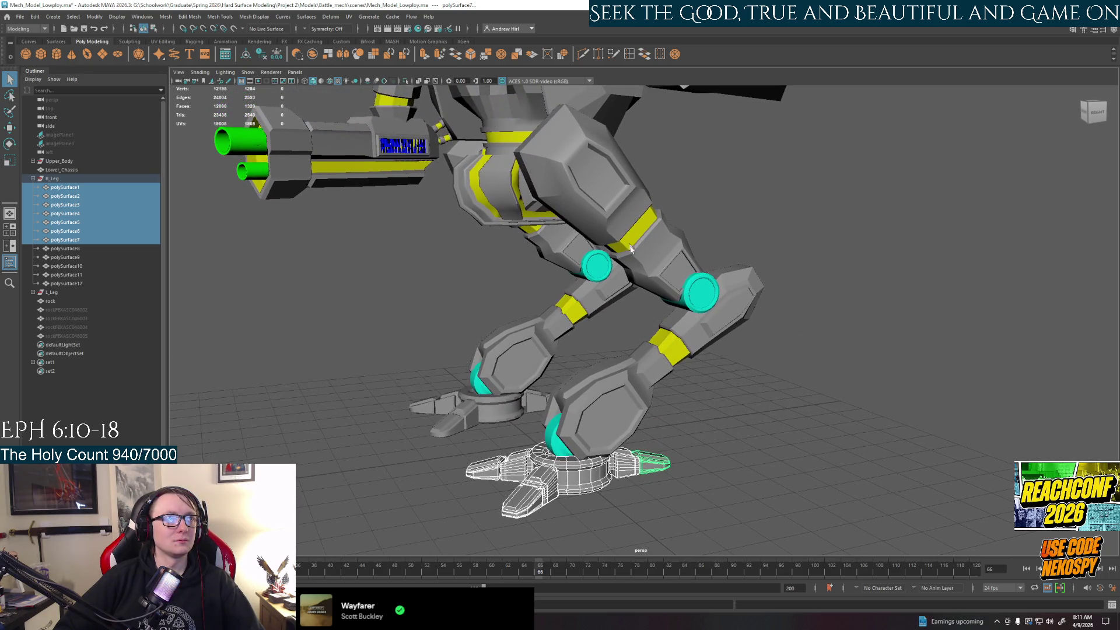
Step: Slide the foot and lower leg sideways, then rotate the lower leg upward
shift+click(558, 451)
shift+click(645, 365)
key(w)
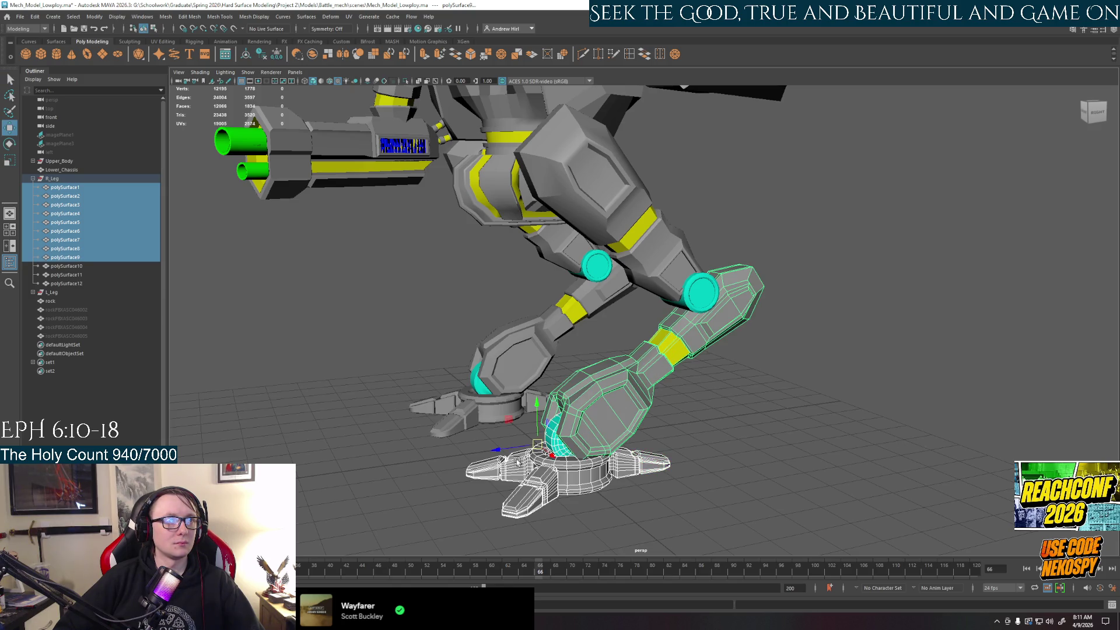
drag(502, 449, 397, 457)
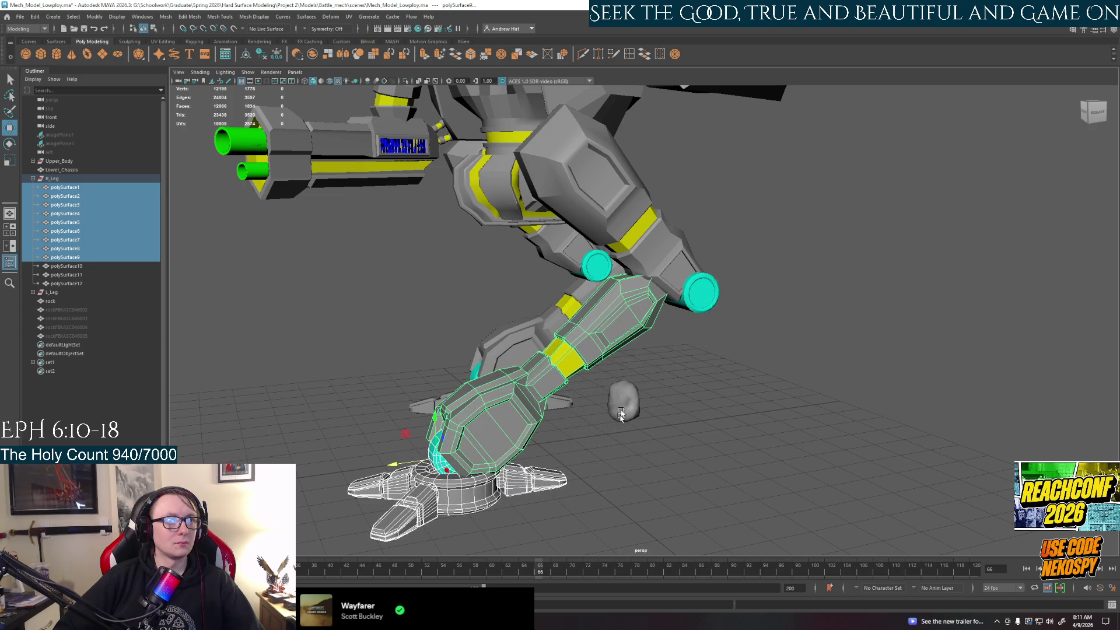
click(593, 337)
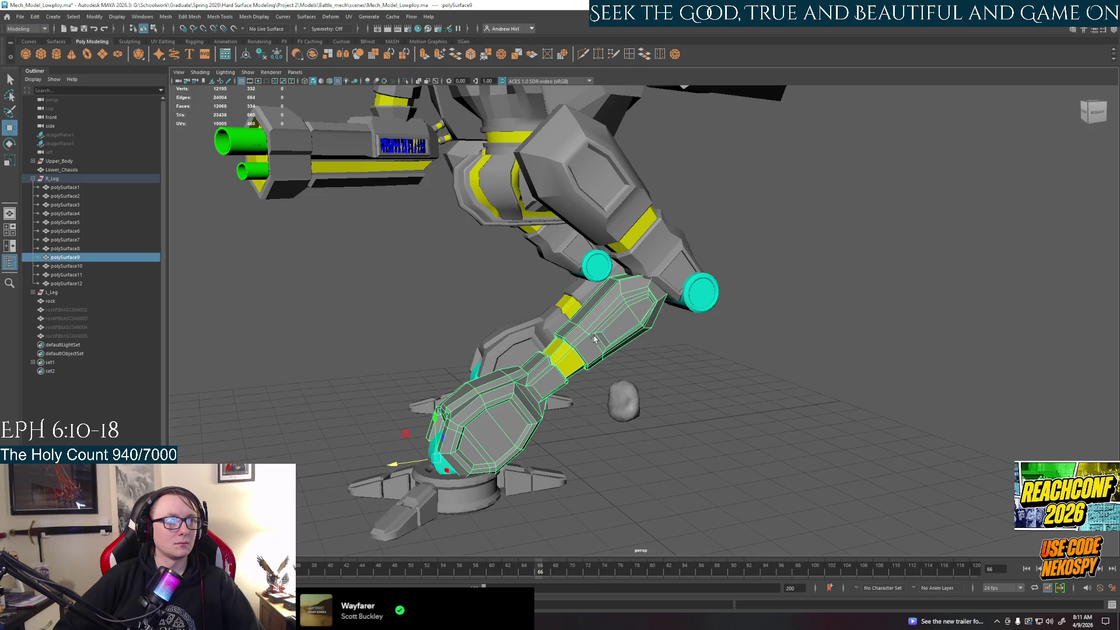
key(e)
mouse_move(464, 434)
mouse_down()
mouse_move(462, 448)
mouse_move(403, 466)
mouse_up()
key(w)
Step: Select the upper leg piece and move its pivot beside the thigh
click(680, 290)
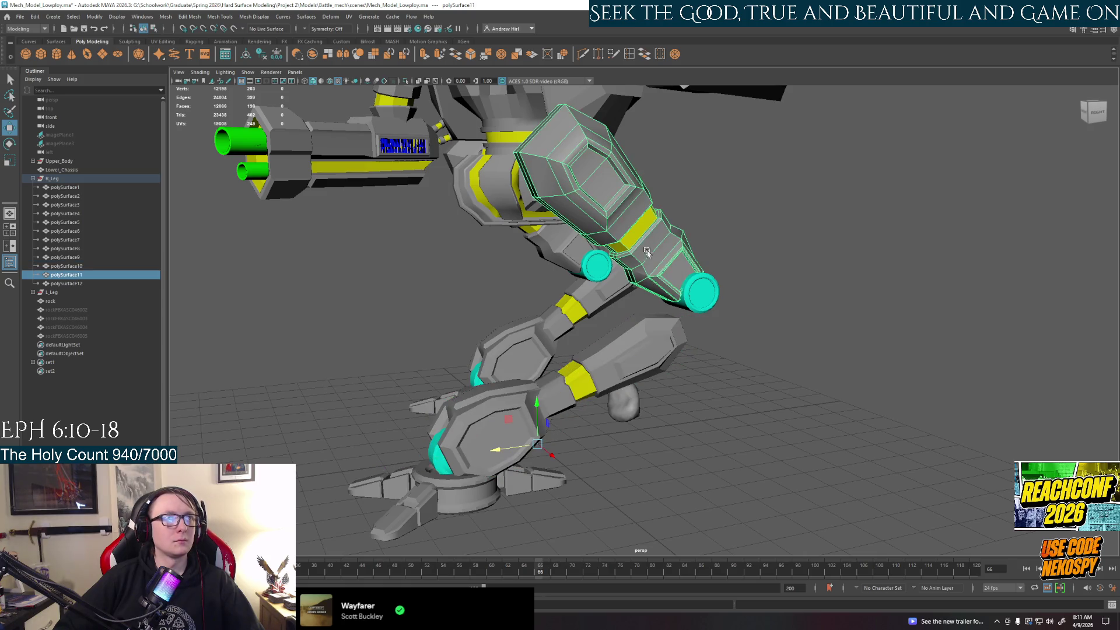
alt+drag(726, 293, 709, 295)
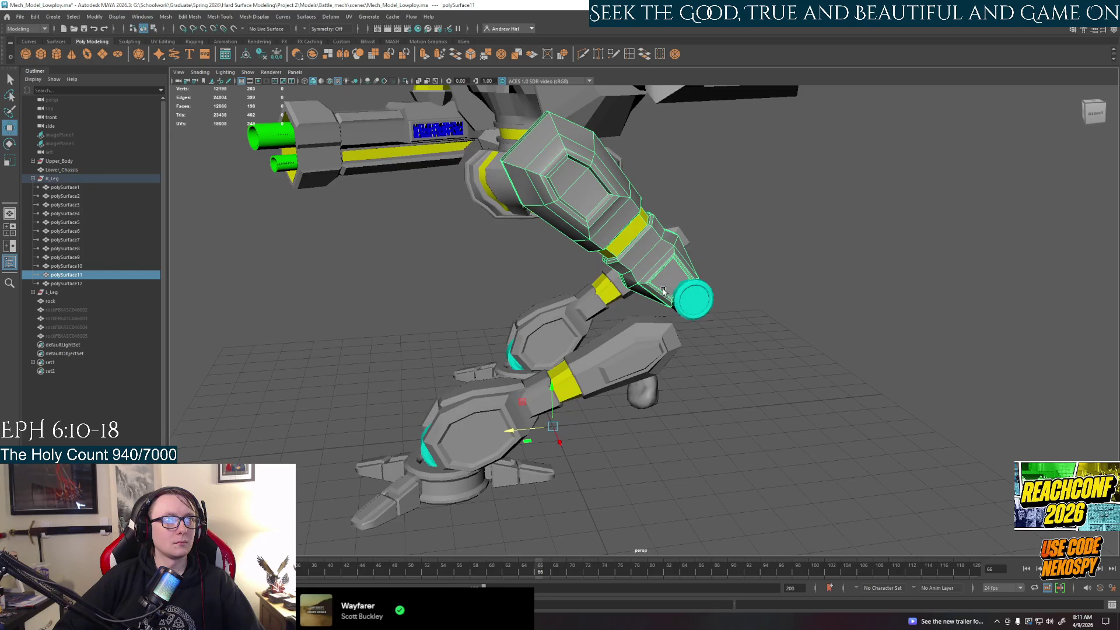
key(e)
key(w)
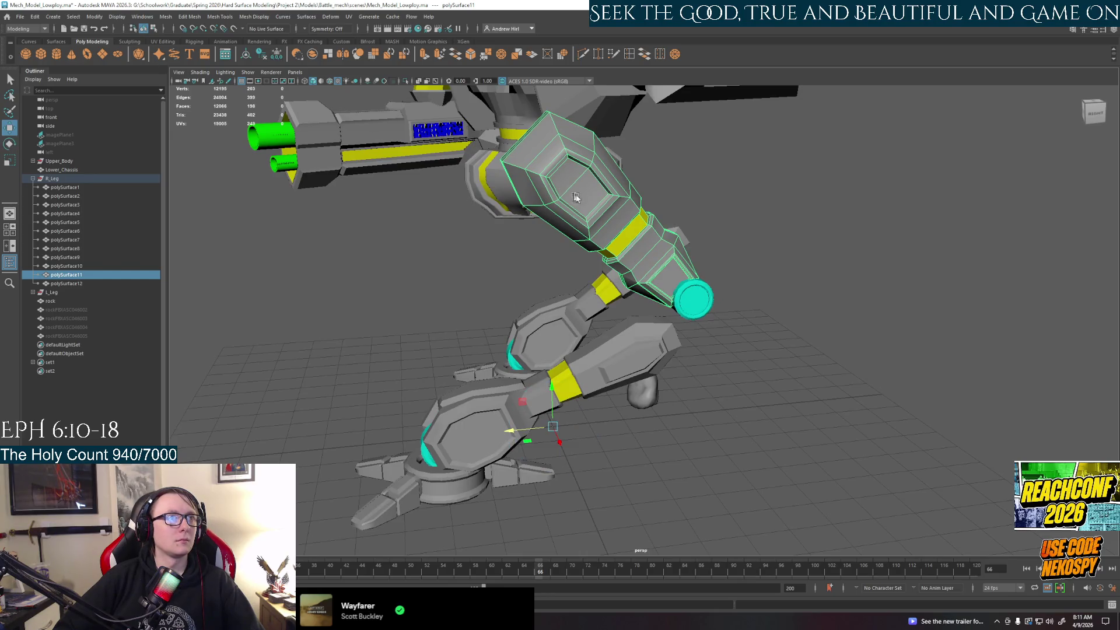
mouse_move(566, 191)
alt+mouse_down()
mouse_move(603, 321)
mouse_move(638, 311)
alt+mouse_up()
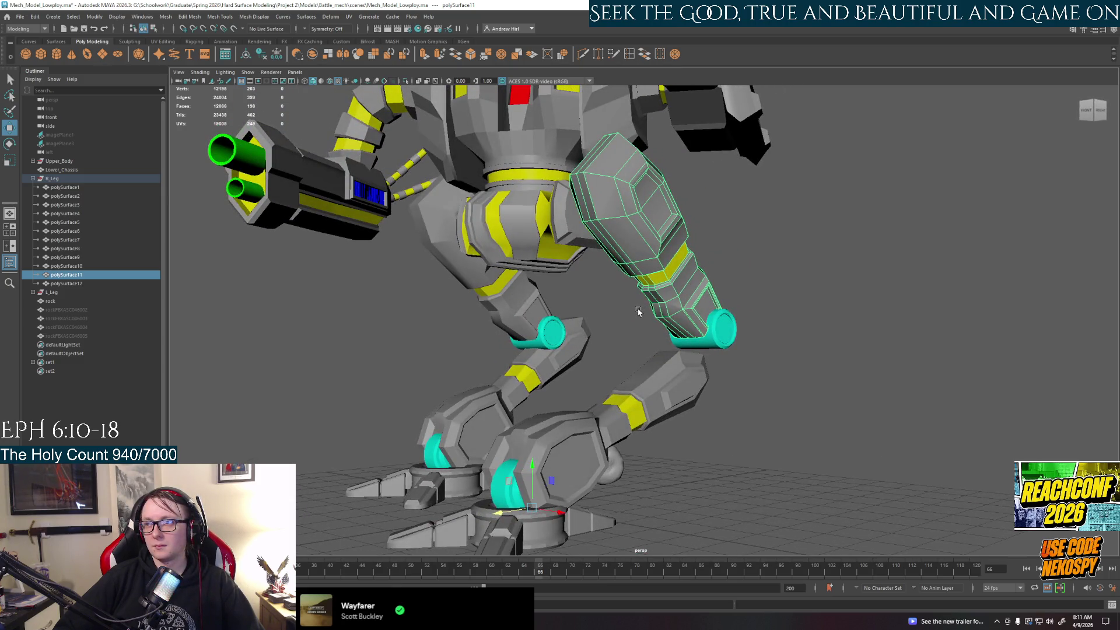
mouse_move(643, 314)
alt+mouse_down()
mouse_move(560, 316)
mouse_move(569, 203)
alt+mouse_up()
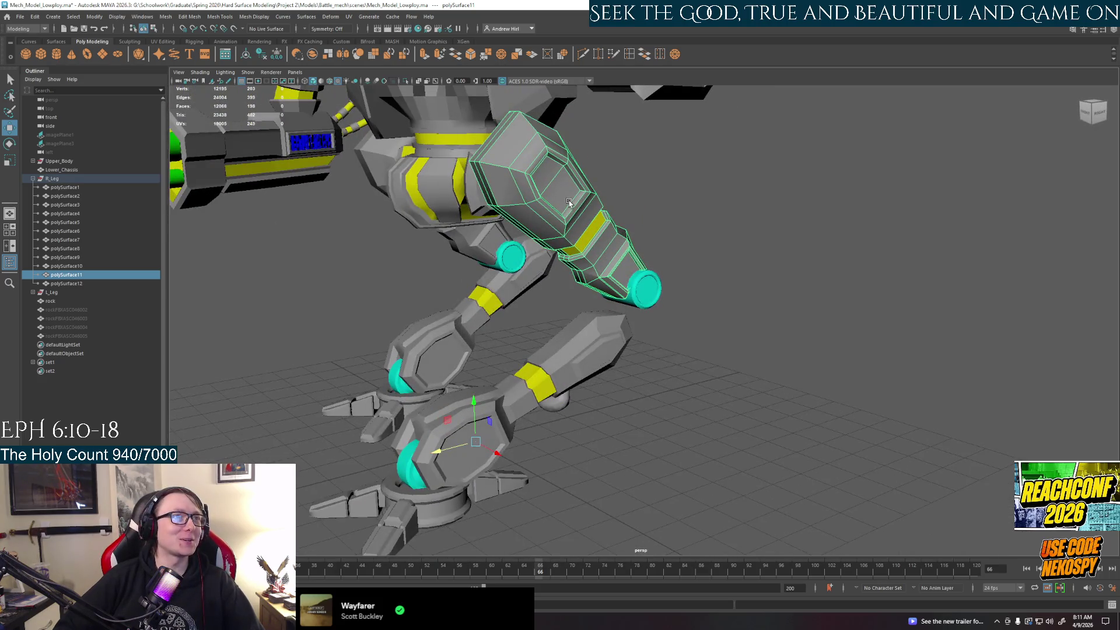
mouse_move(599, 257)
alt+mouse_down()
mouse_move(659, 338)
mouse_move(674, 434)
mouse_move(489, 500)
mouse_move(489, 434)
alt+mouse_up()
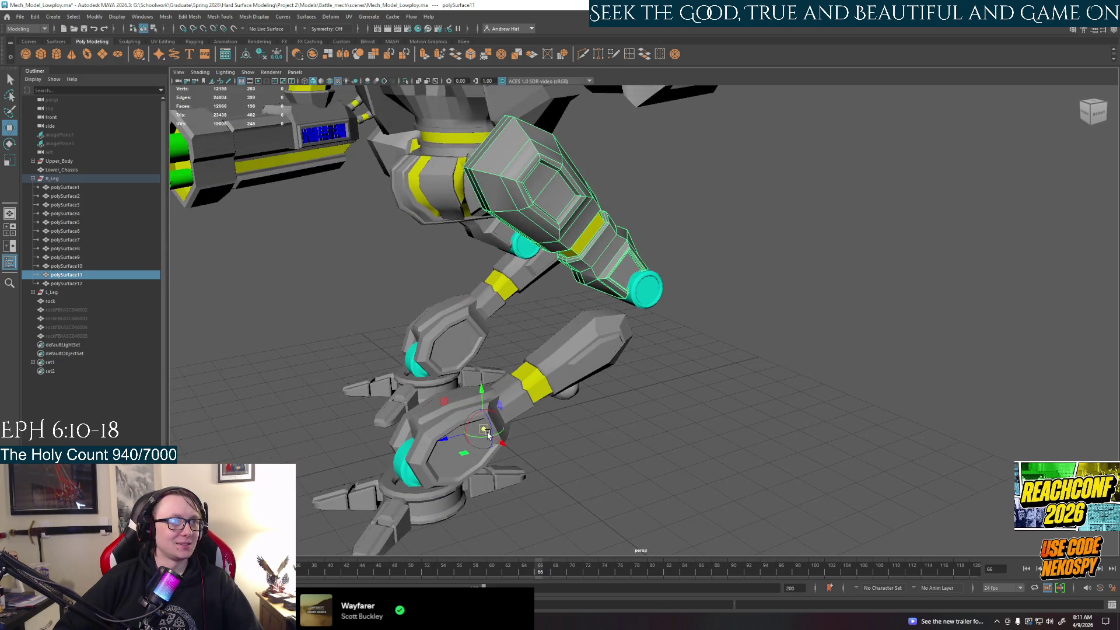
drag(488, 435, 574, 317)
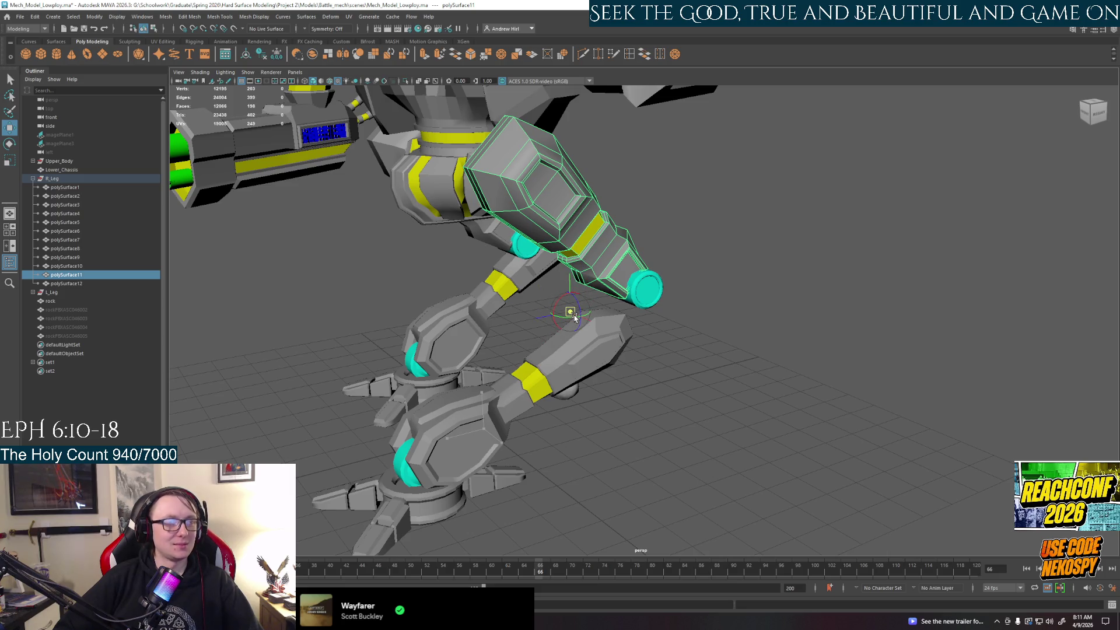
key(v)
click(570, 246)
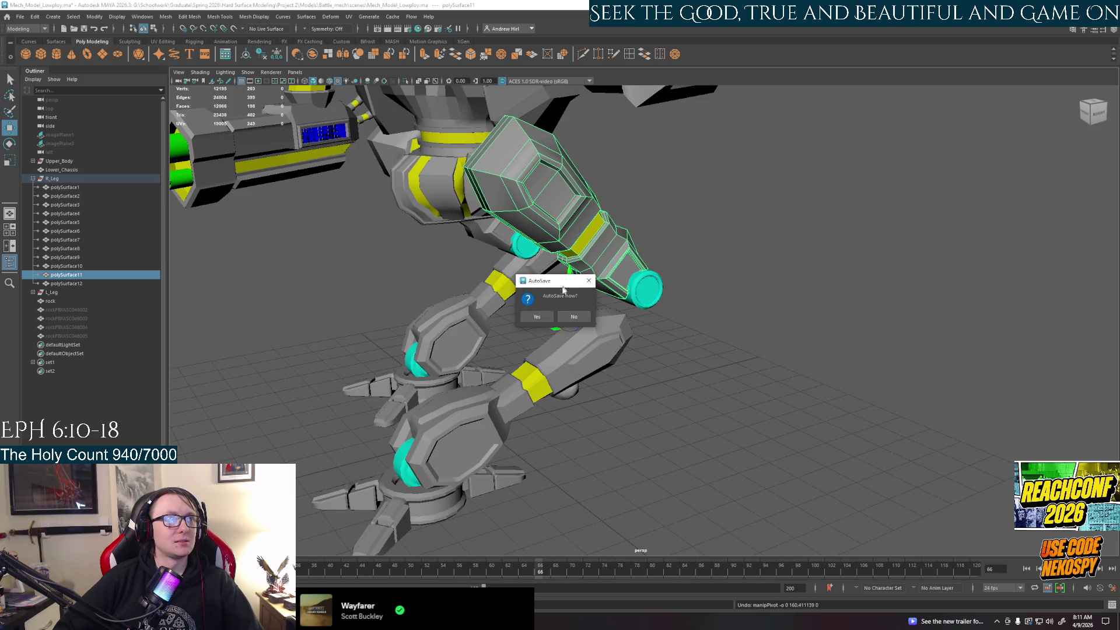
Step: Snap polySurface11's pivot to its top vertex and rotate the thigh to point more downward
click(537, 317)
key(v)
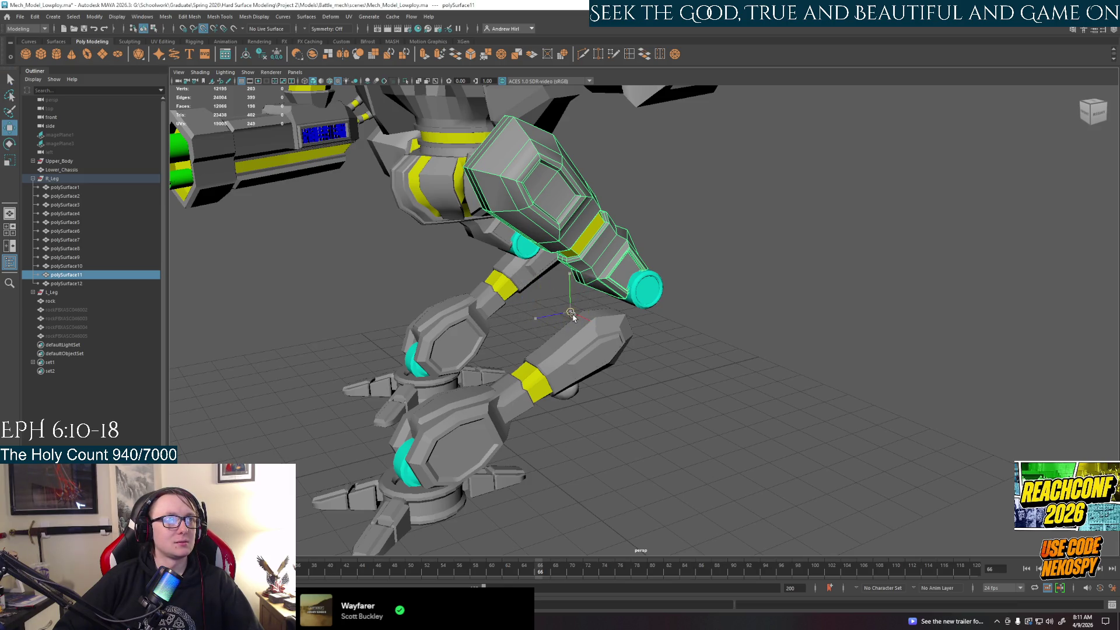
drag(572, 315, 562, 320)
key(ctrl+z)
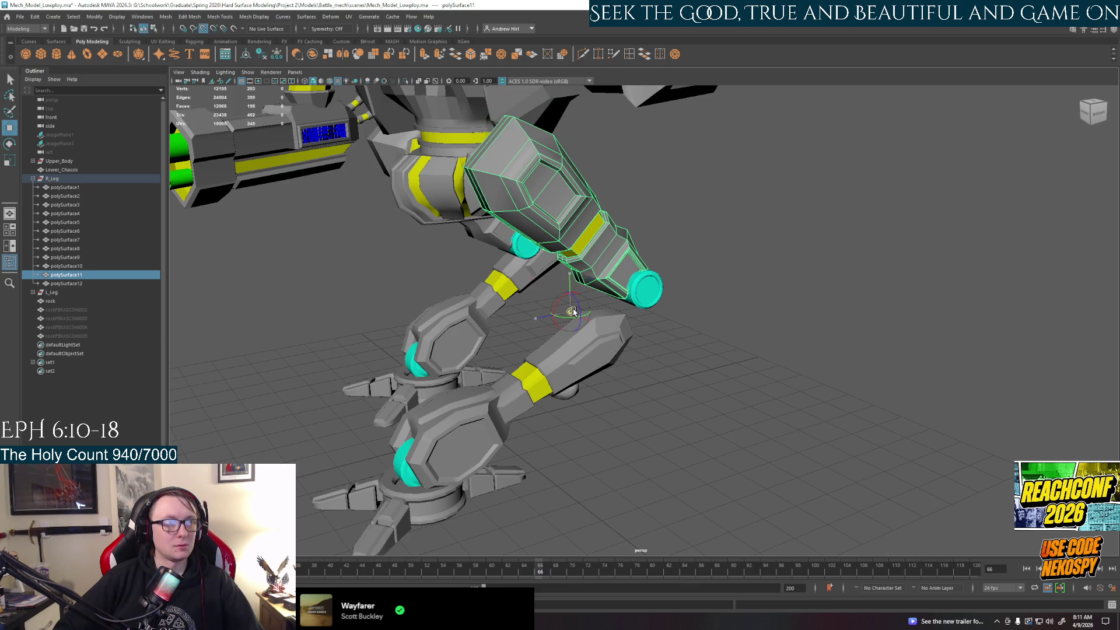
mouse_move(572, 312)
mouse_down()
mouse_move(547, 188)
mouse_move(547, 200)
mouse_up()
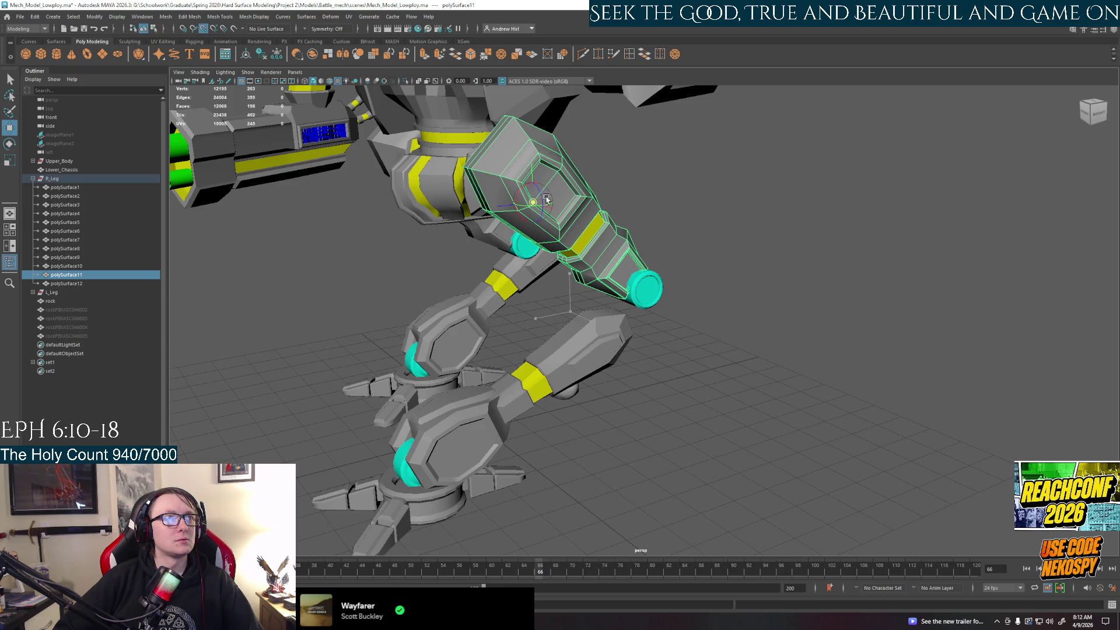
alt+drag(546, 300, 508, 199)
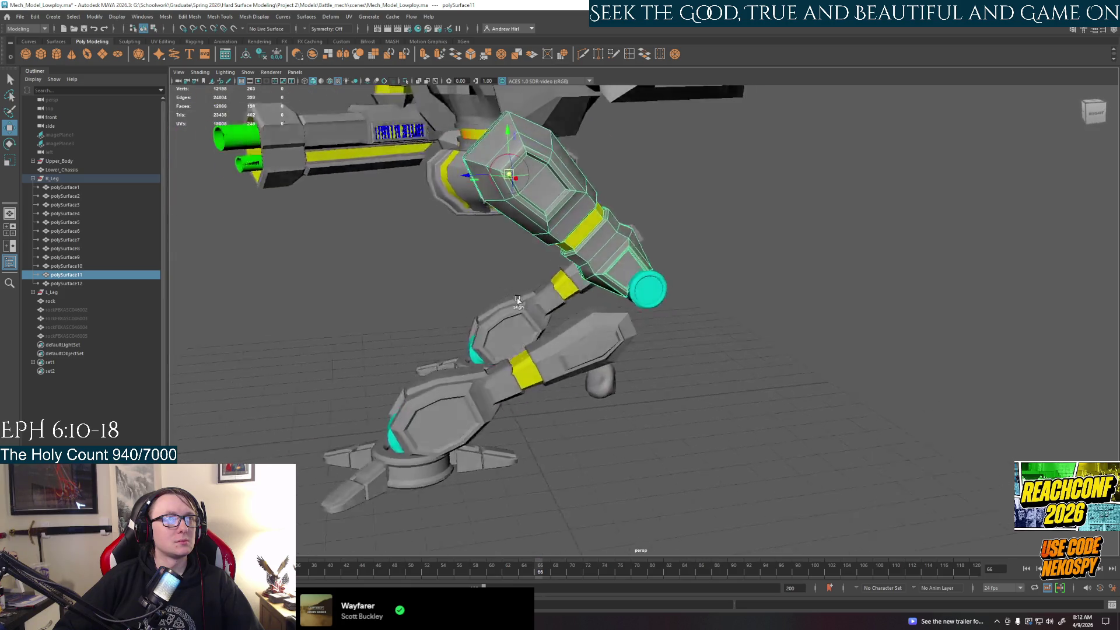
key(e)
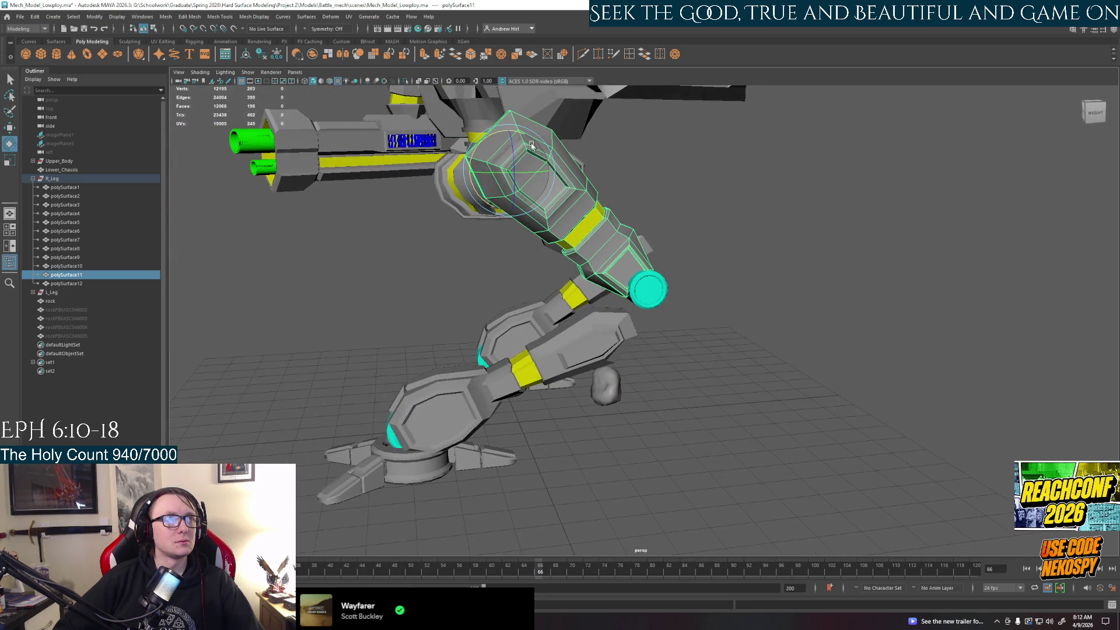
drag(528, 143, 527, 141)
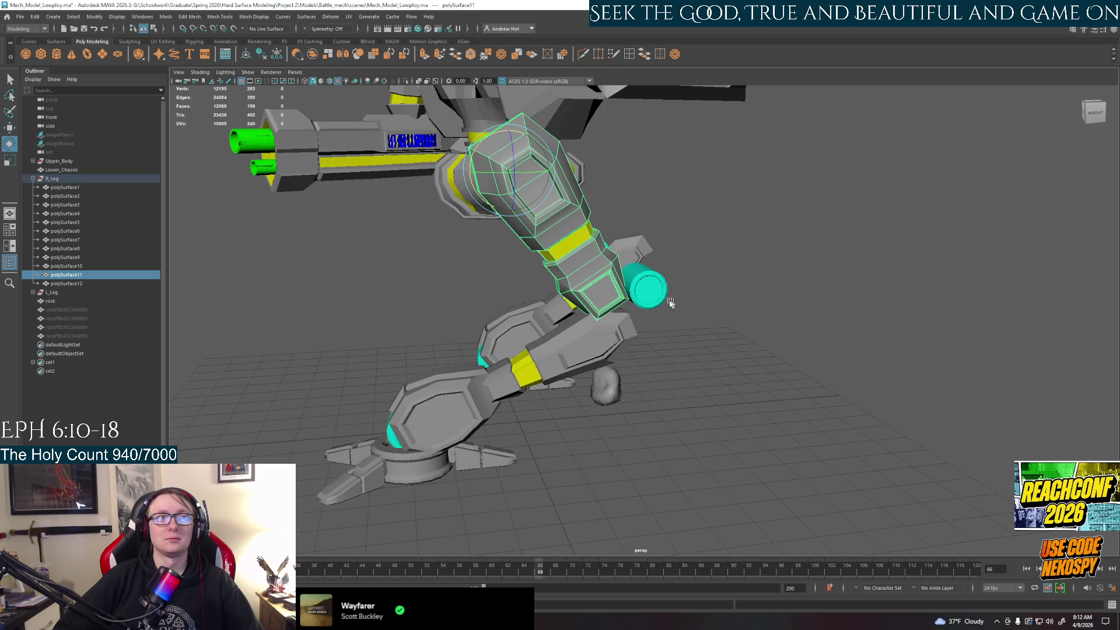
Step: Apply Modify > Center Pivot to polySurface10 and drag the cyan cylinder down onto the bent knee
click(647, 290)
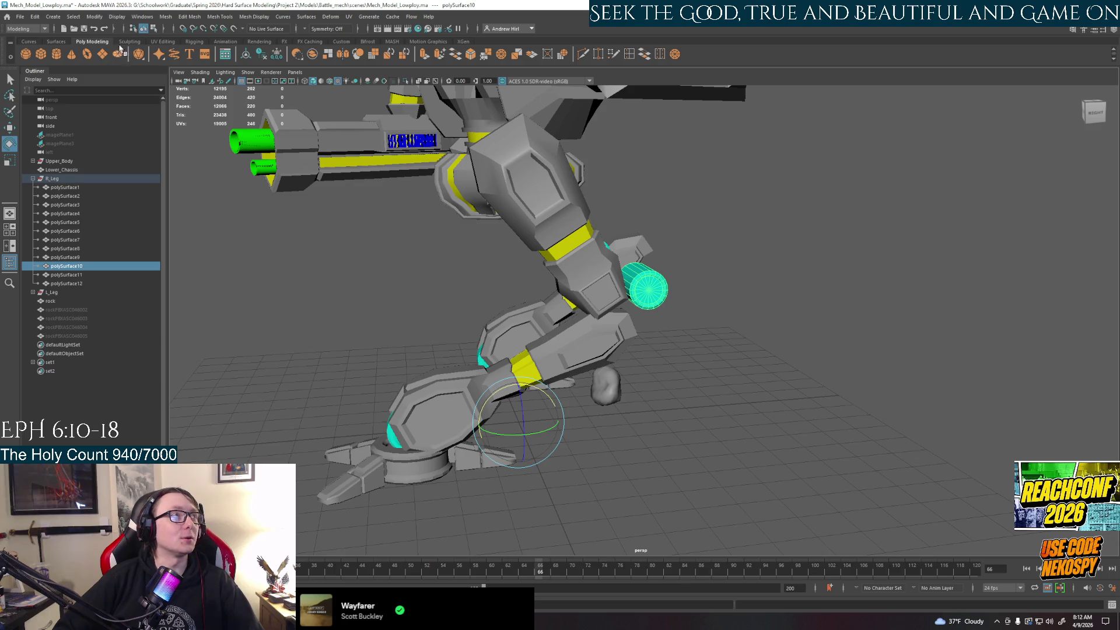
click(94, 17)
click(114, 82)
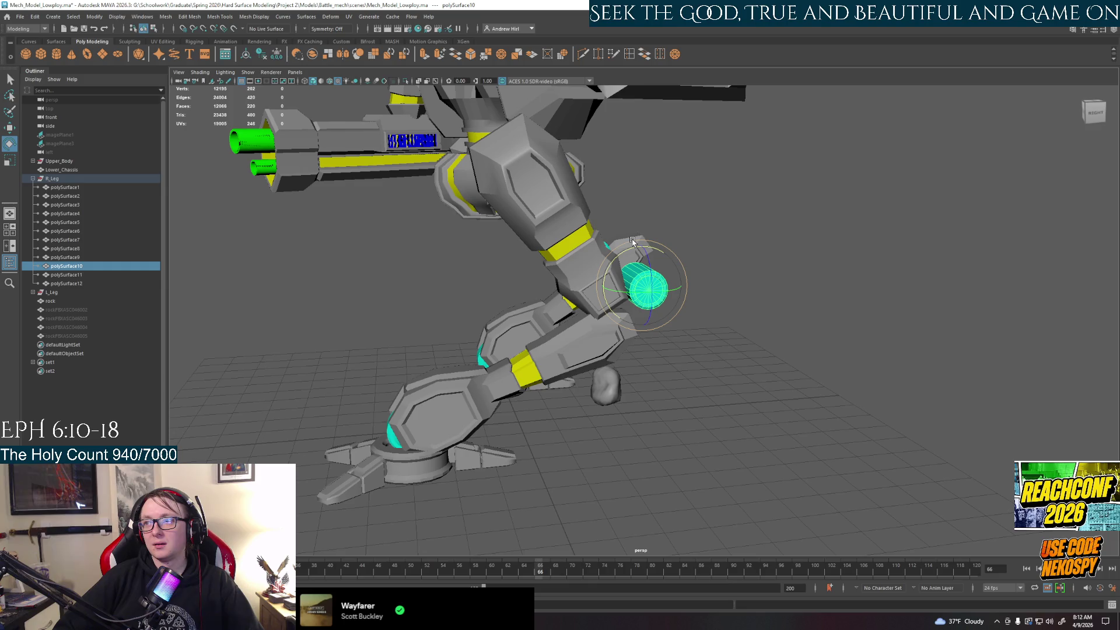
key(w)
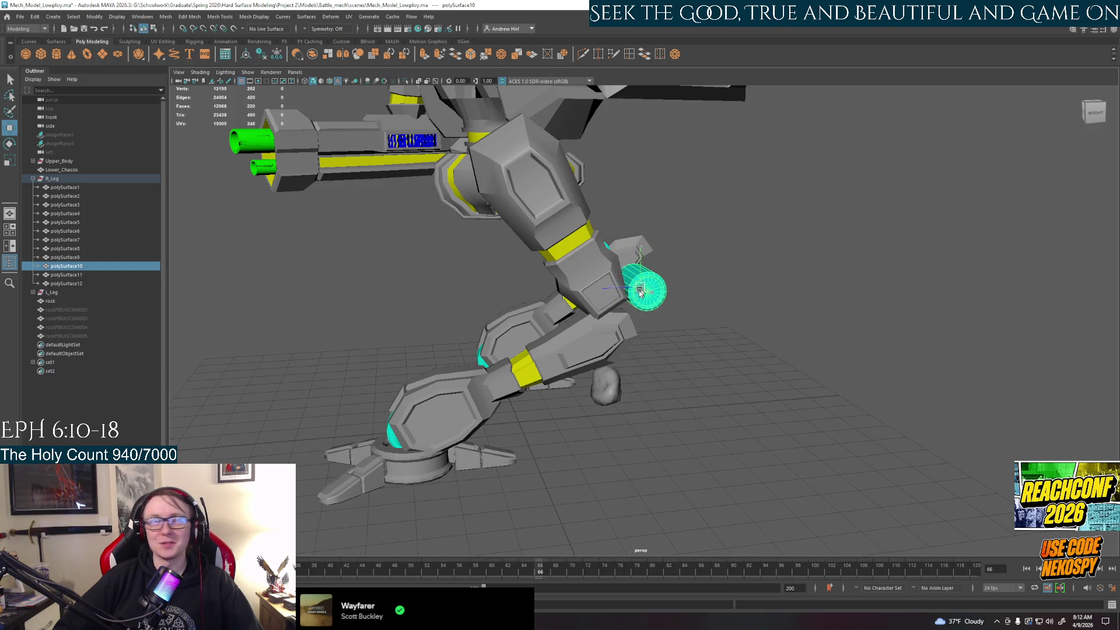
mouse_move(642, 287)
mouse_down()
mouse_move(609, 314)
mouse_move(601, 398)
mouse_move(688, 395)
mouse_move(607, 393)
mouse_up()
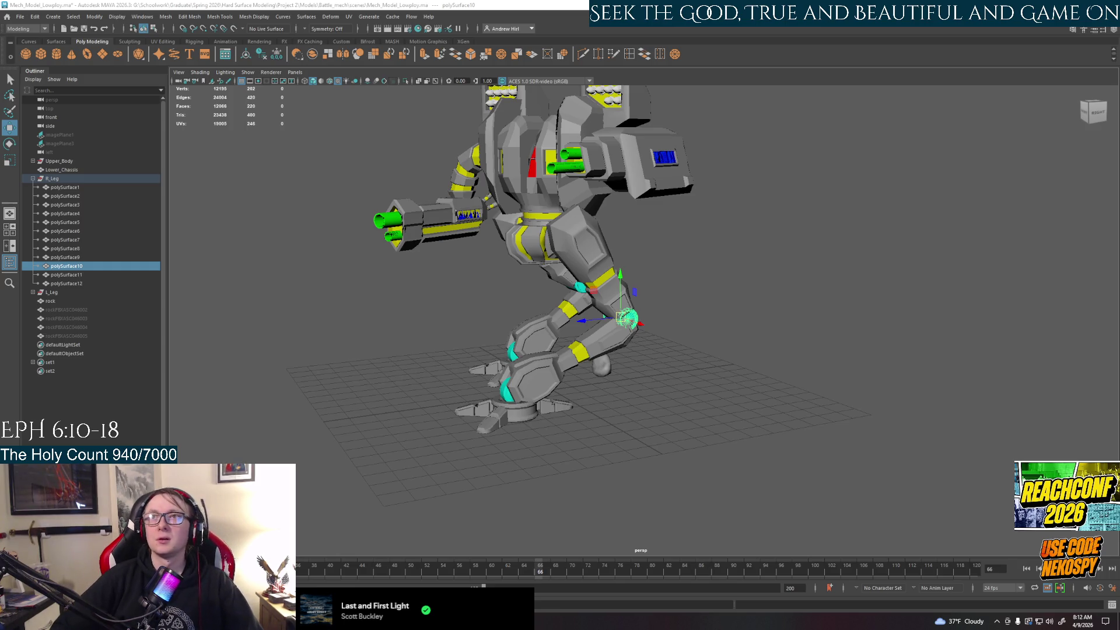
key(alt+Tab)
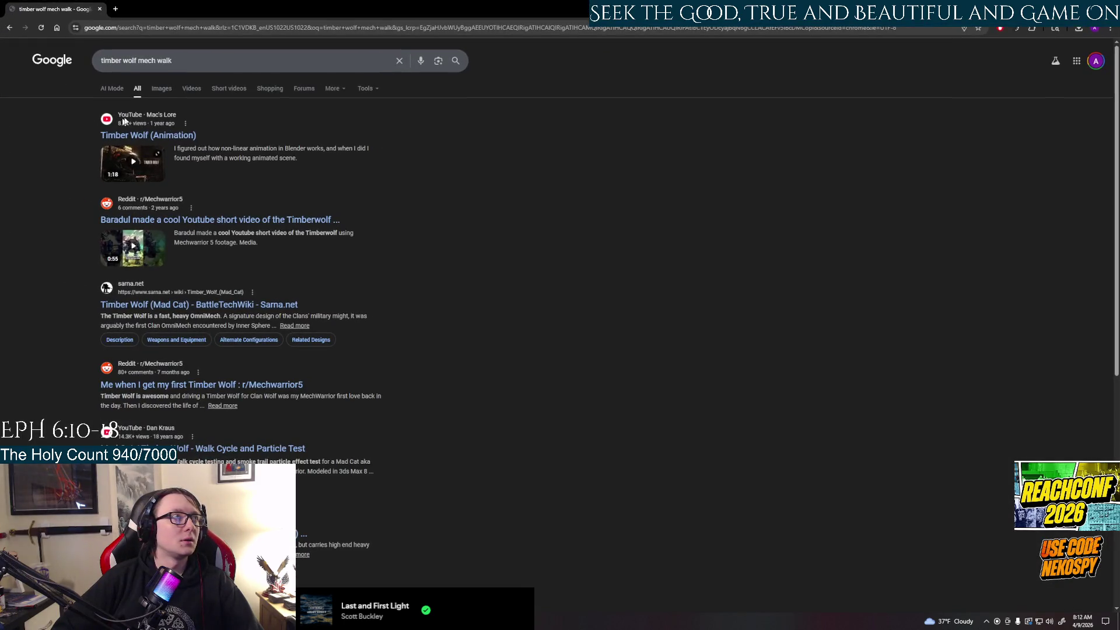
click(162, 88)
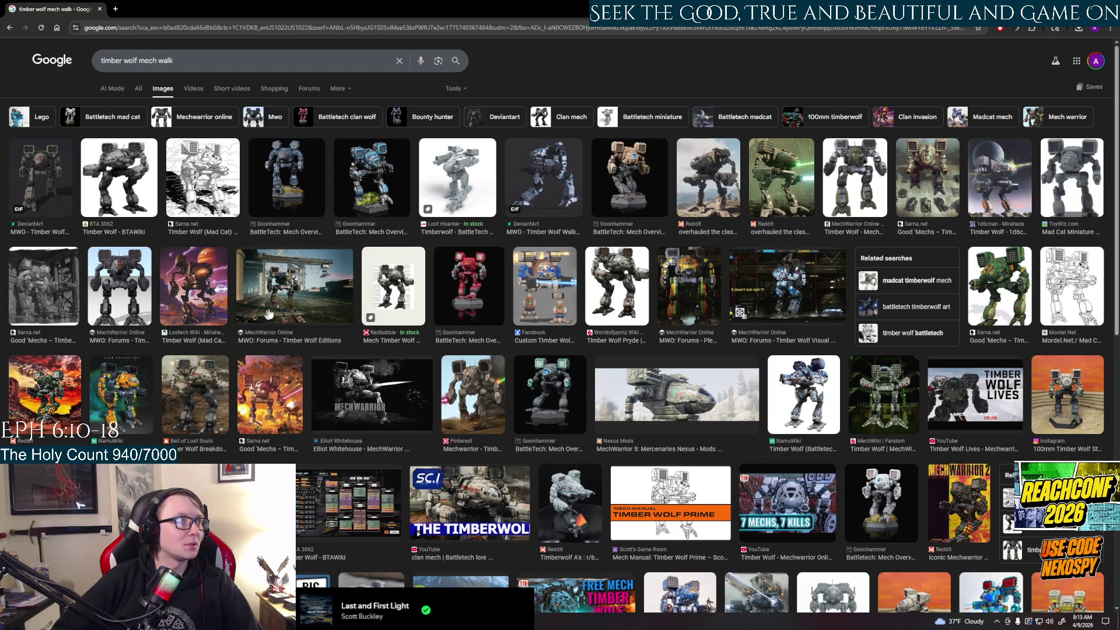
click(368, 411)
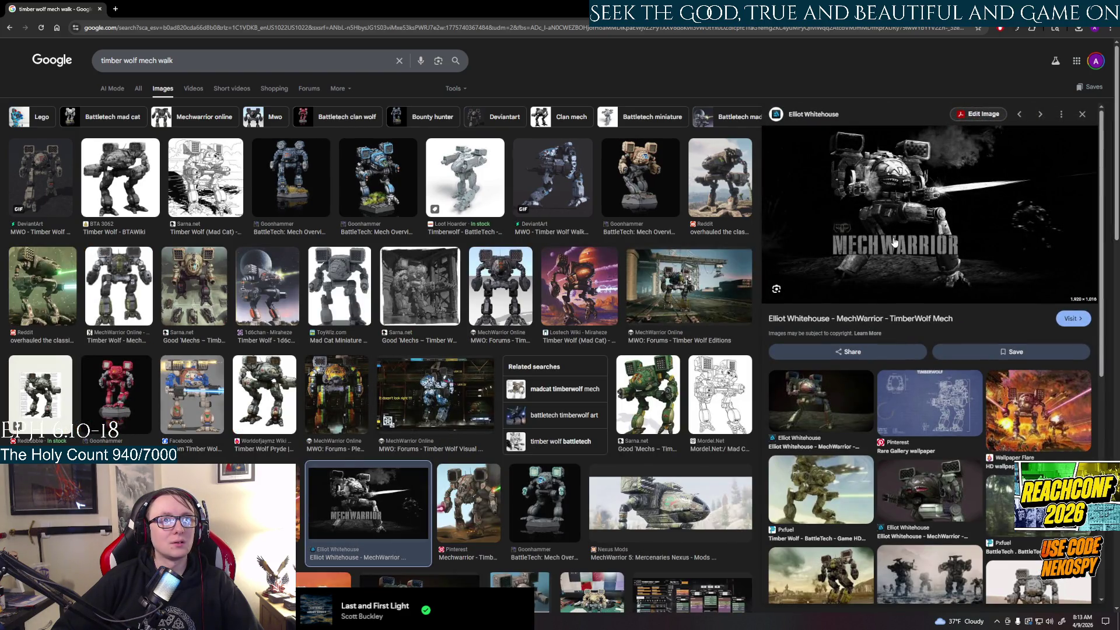
click(894, 242)
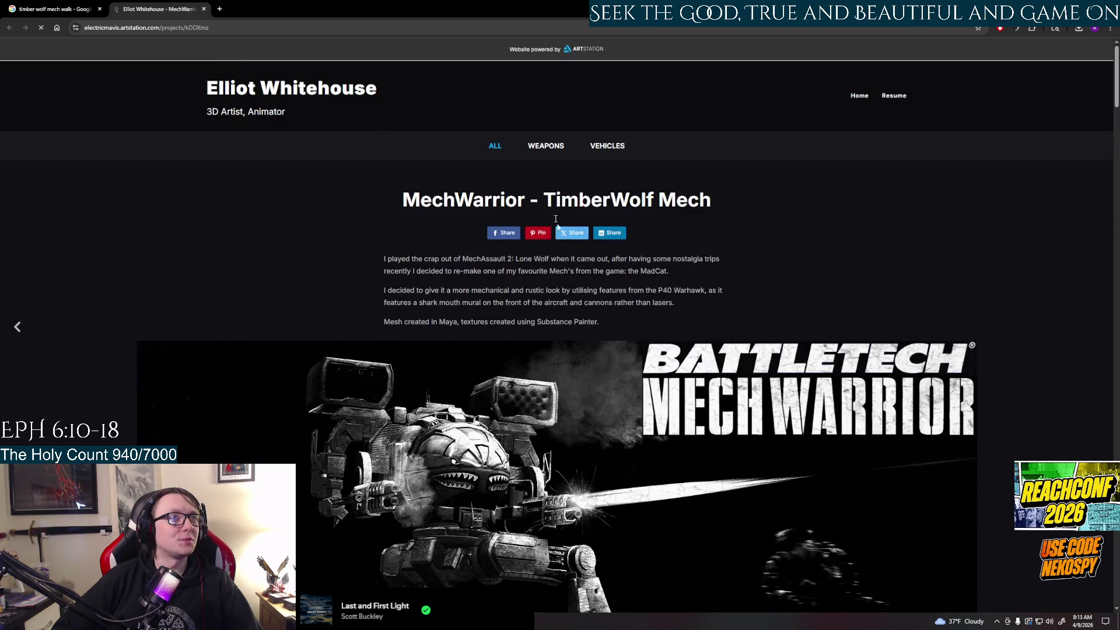
scroll(580, 464, down, 5)
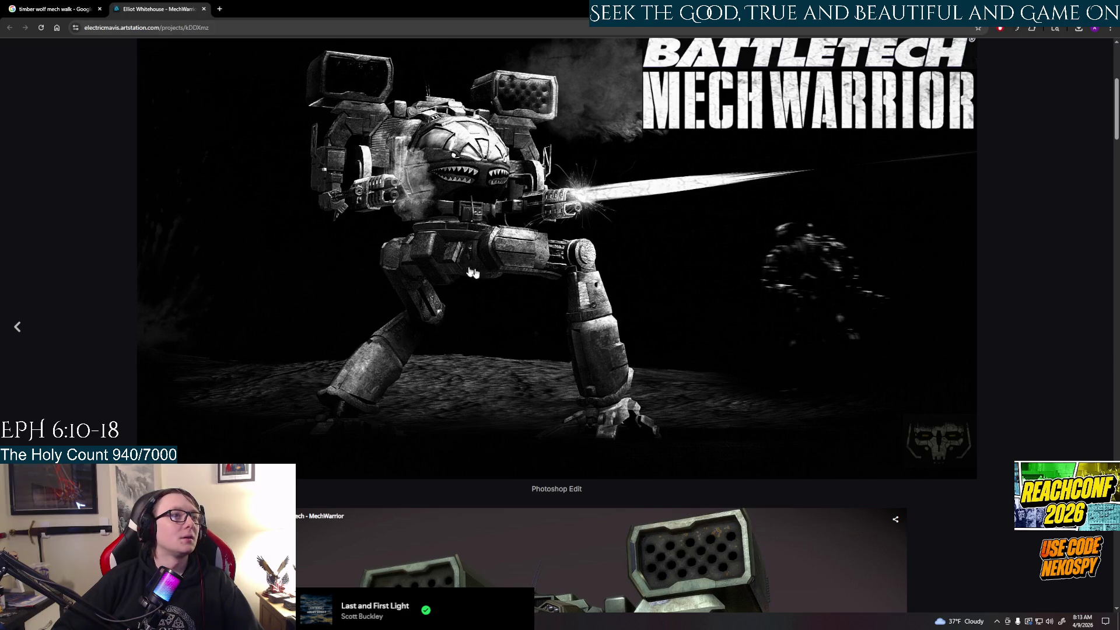
scroll(482, 275, down, 5)
scroll(482, 275, down, 5)
scroll(482, 275, down, 1)
scroll(482, 275, down, 3)
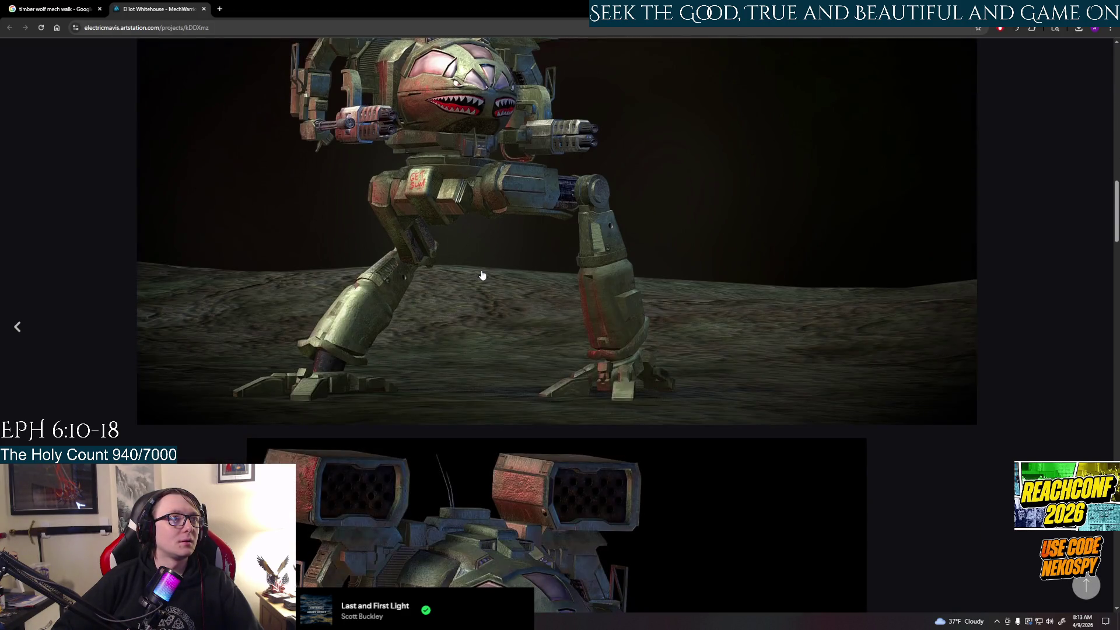
scroll(482, 275, down, 1)
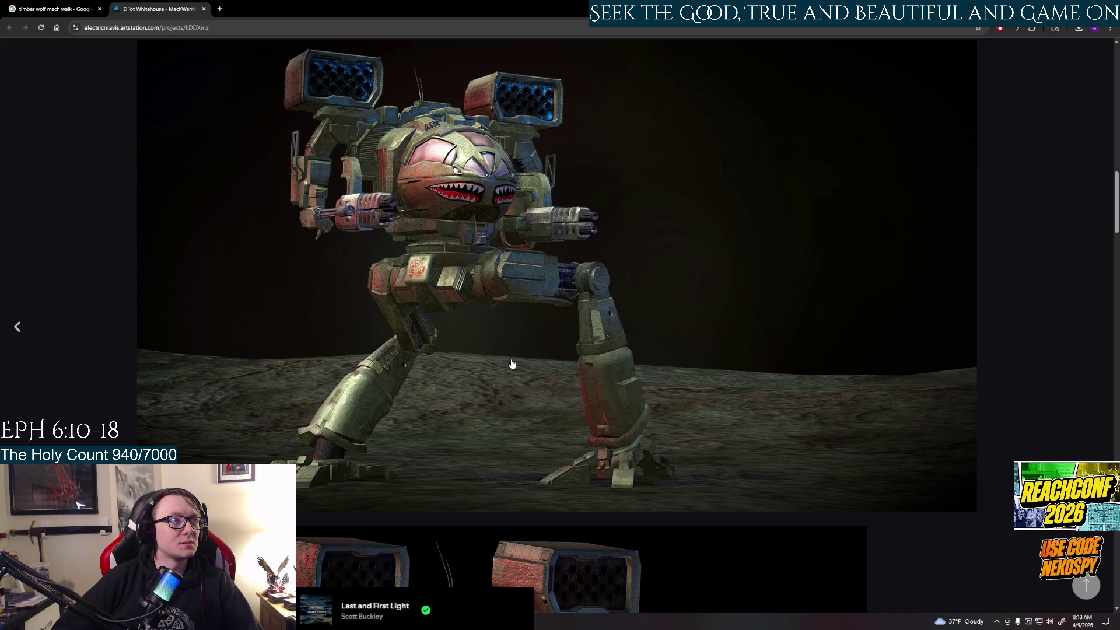
scroll(517, 362, down, 3)
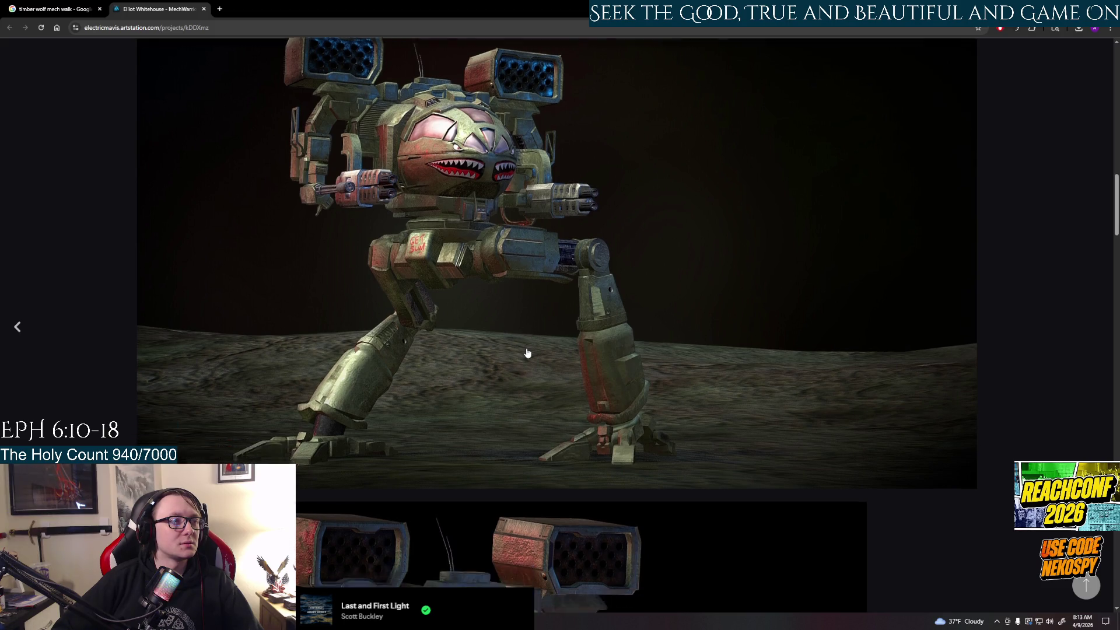
scroll(523, 358, down, 5)
scroll(528, 354, down, 5)
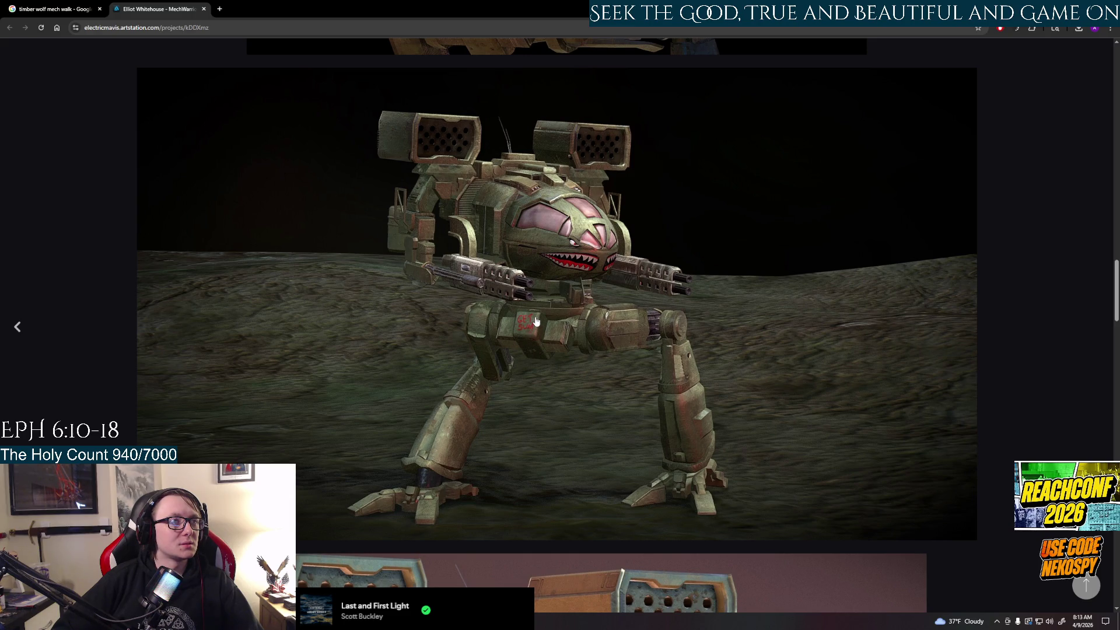
scroll(530, 306, down, 5)
scroll(533, 302, up, 5)
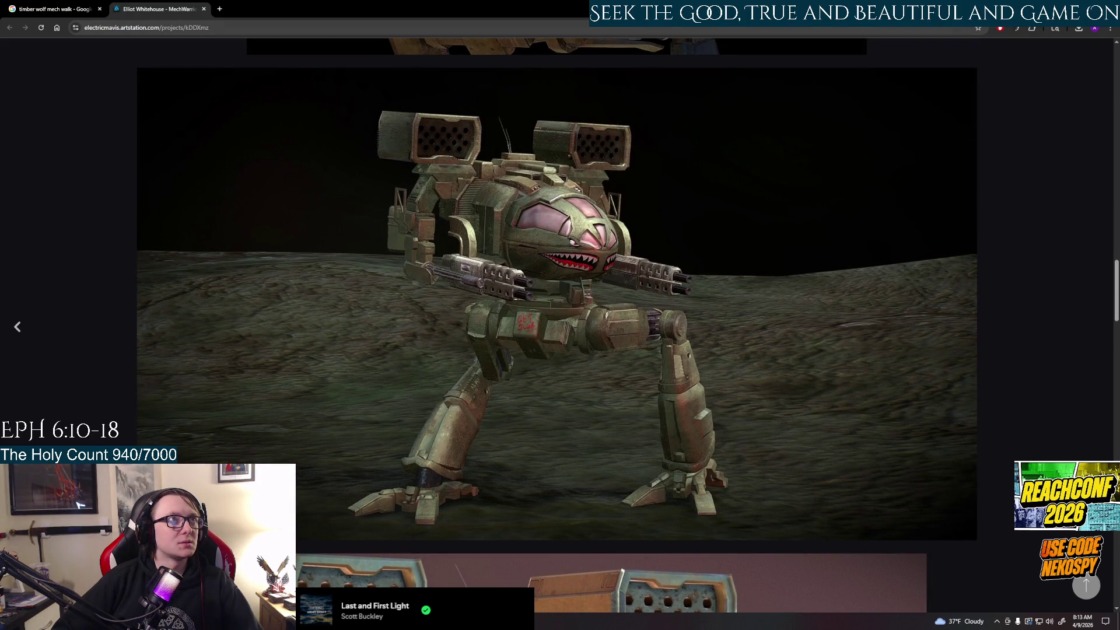
key(alt+Tab)
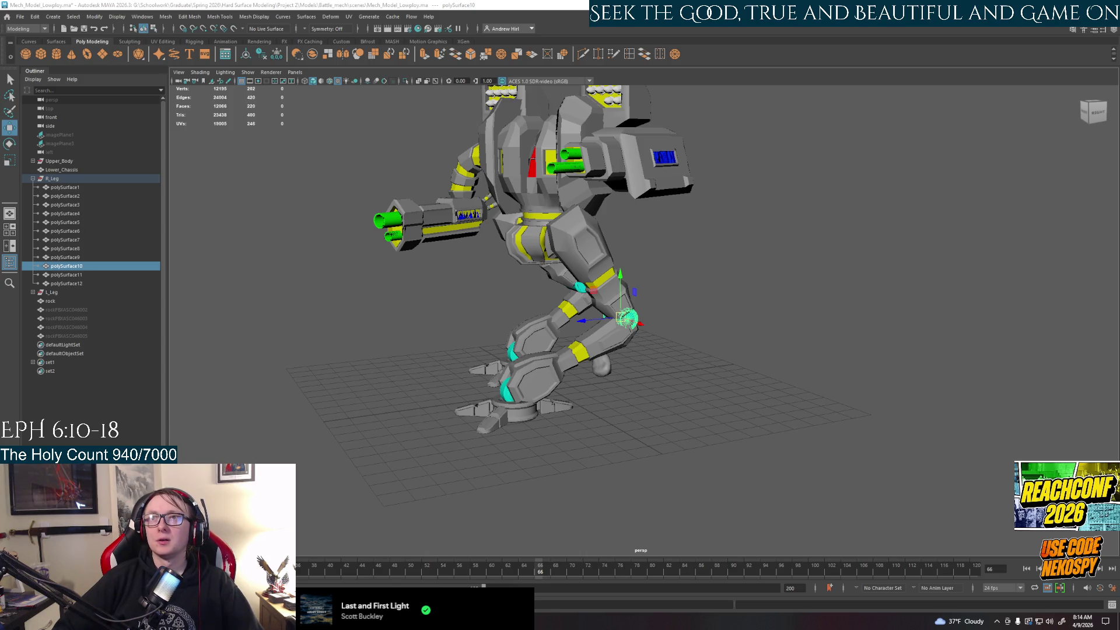
key(alt+Tab)
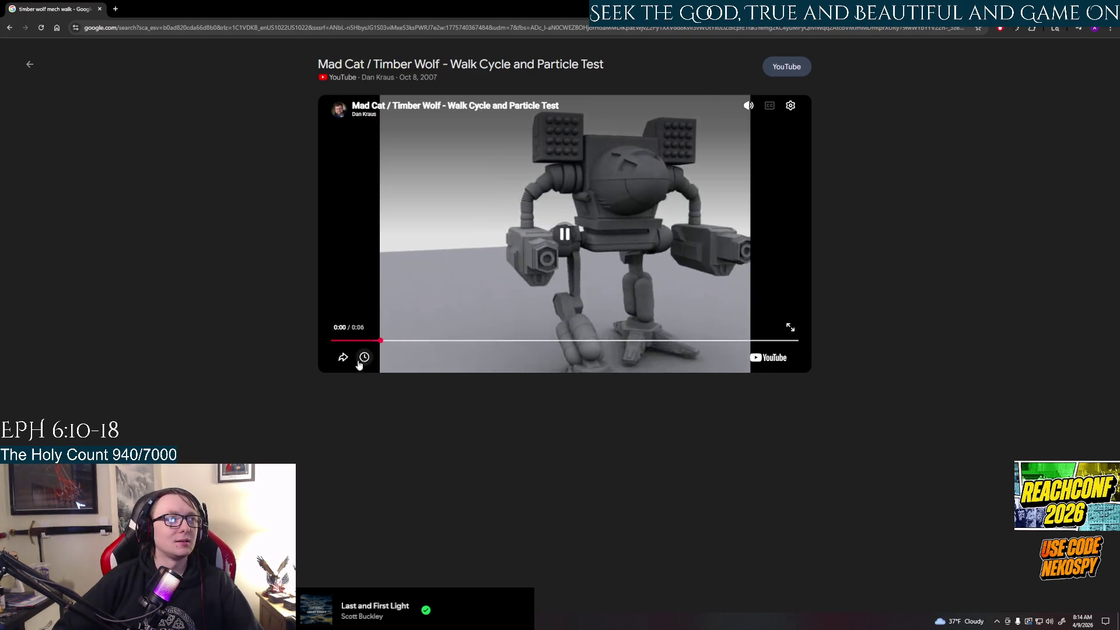
Step: Pause and scrub the Timber Wolf walk cycle to mid-stride at 0:03, then return to the Videos results
click(569, 240)
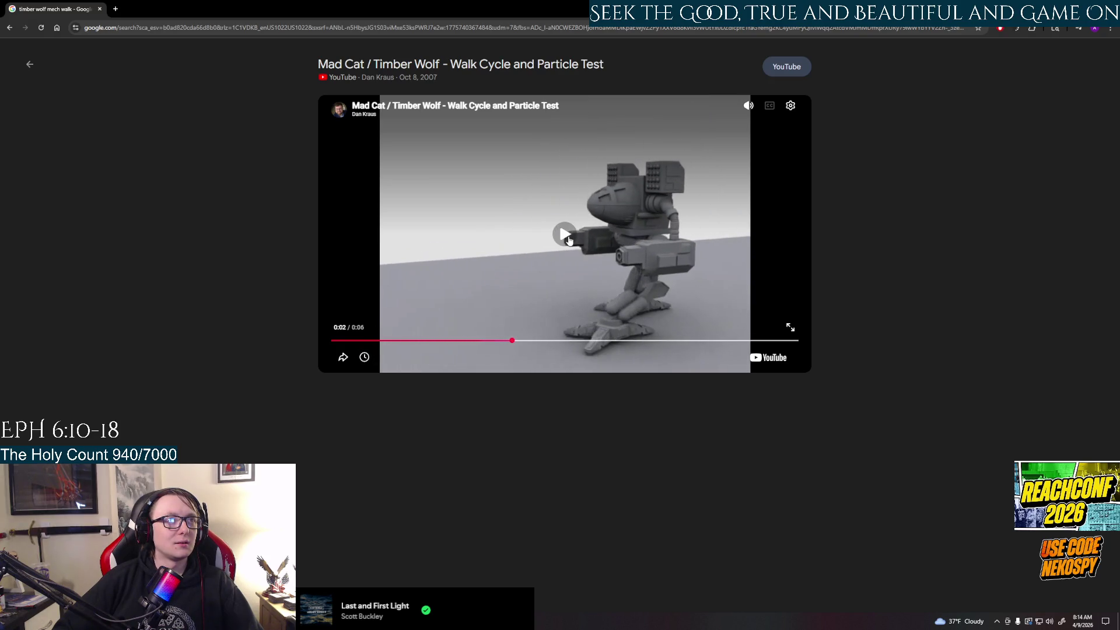
click(569, 239)
click(570, 244)
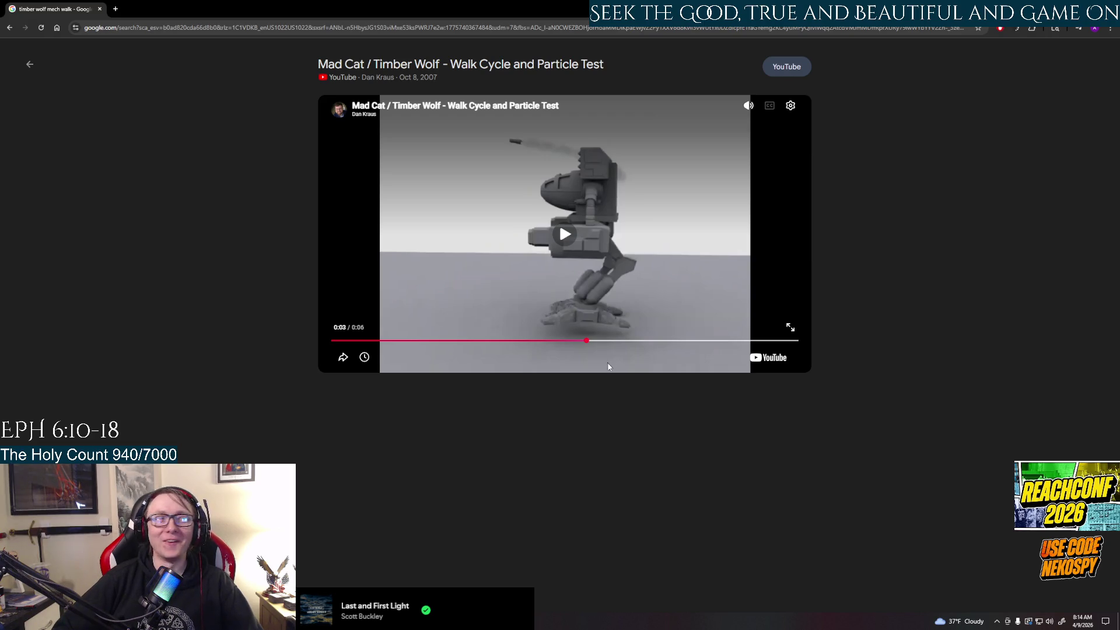
drag(586, 340, 555, 347)
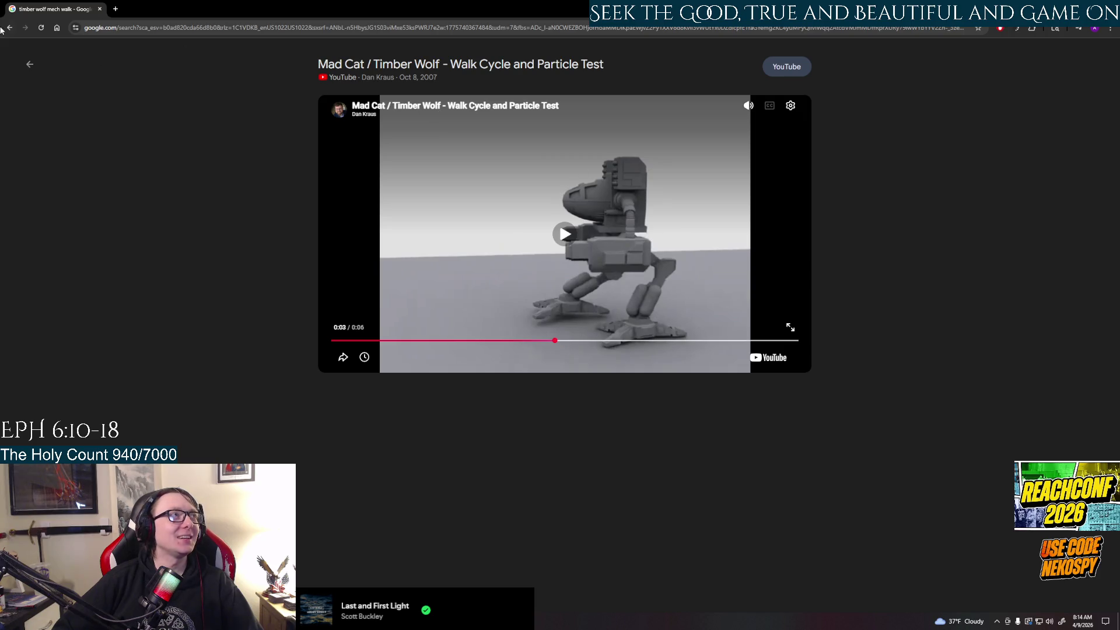
click(9, 27)
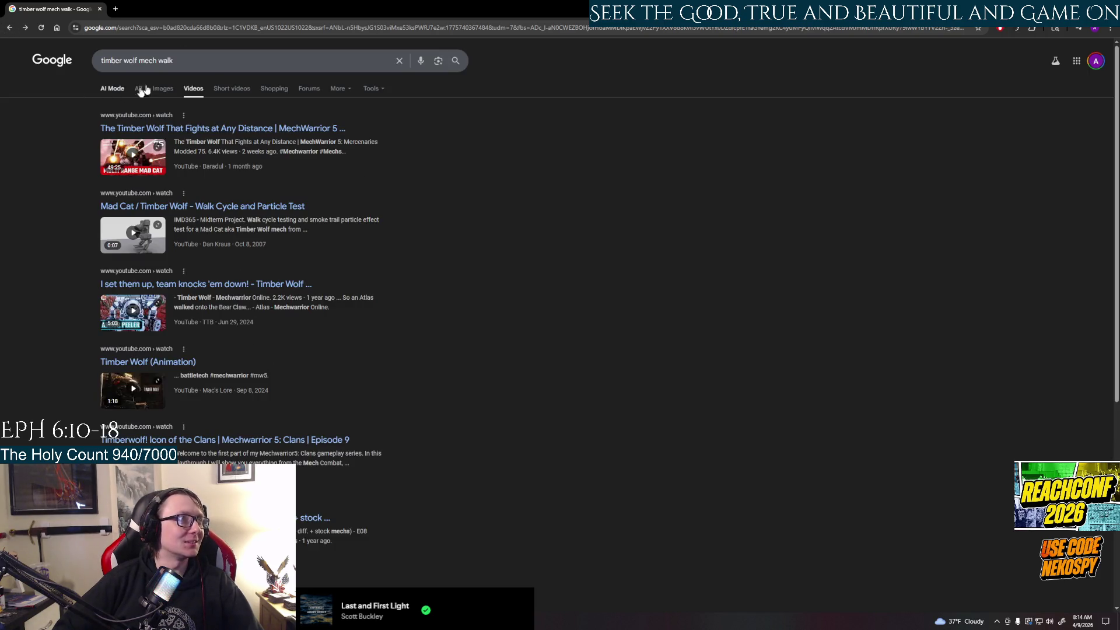
Step: Extend the query to 'timber wolf mech walk animation' and run the search
click(178, 61)
text(cy)
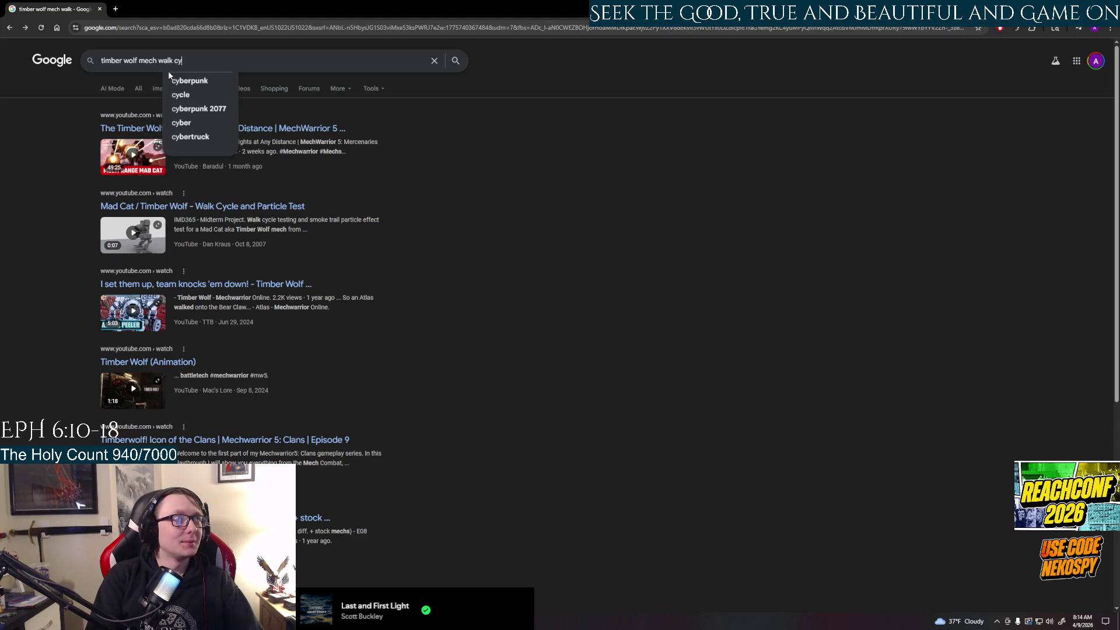
key(BackSpace)
key(BackSpace)
text(air)
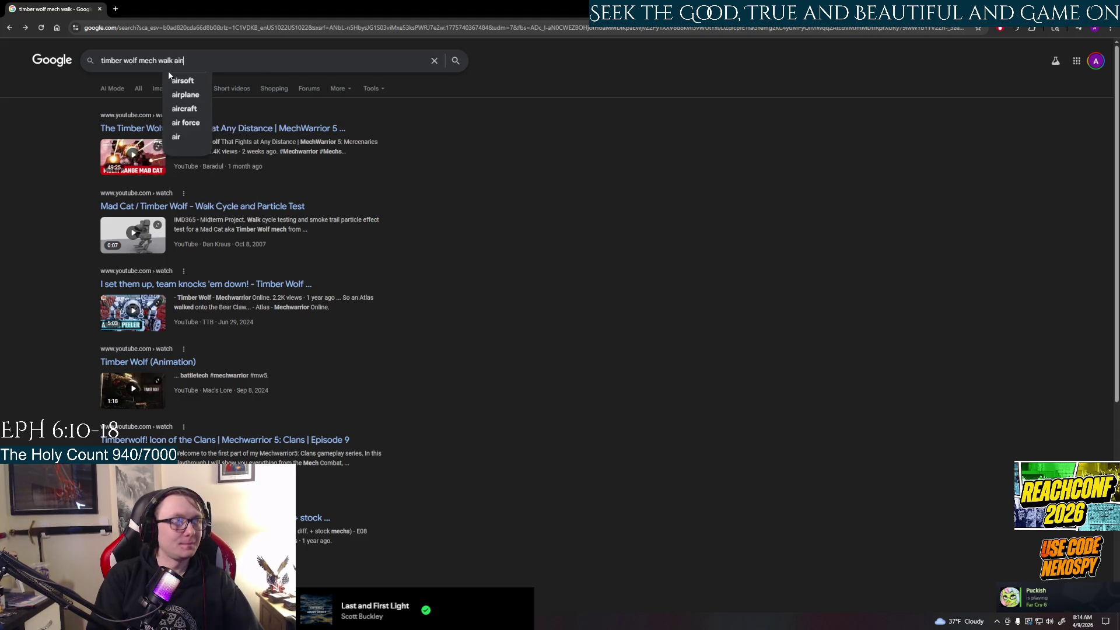
key(BackSpace)
key(BackSpace)
text(n)
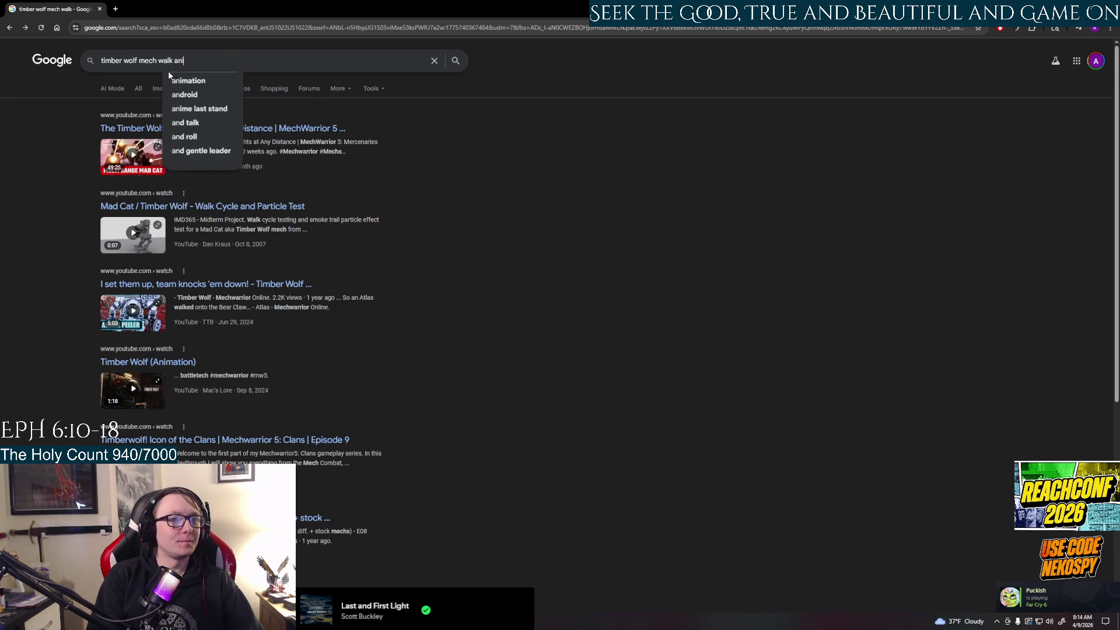
text(imation)
key(Return)
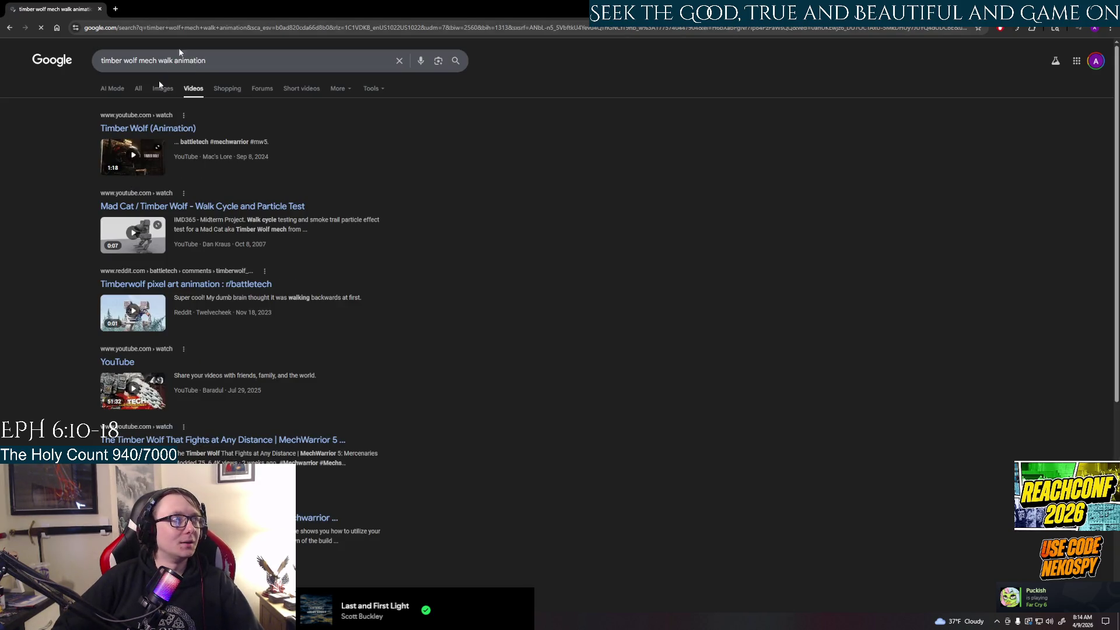
Step: Play Timber Wolf (Animation) full screen and open it on YouTube in a new tab
click(148, 166)
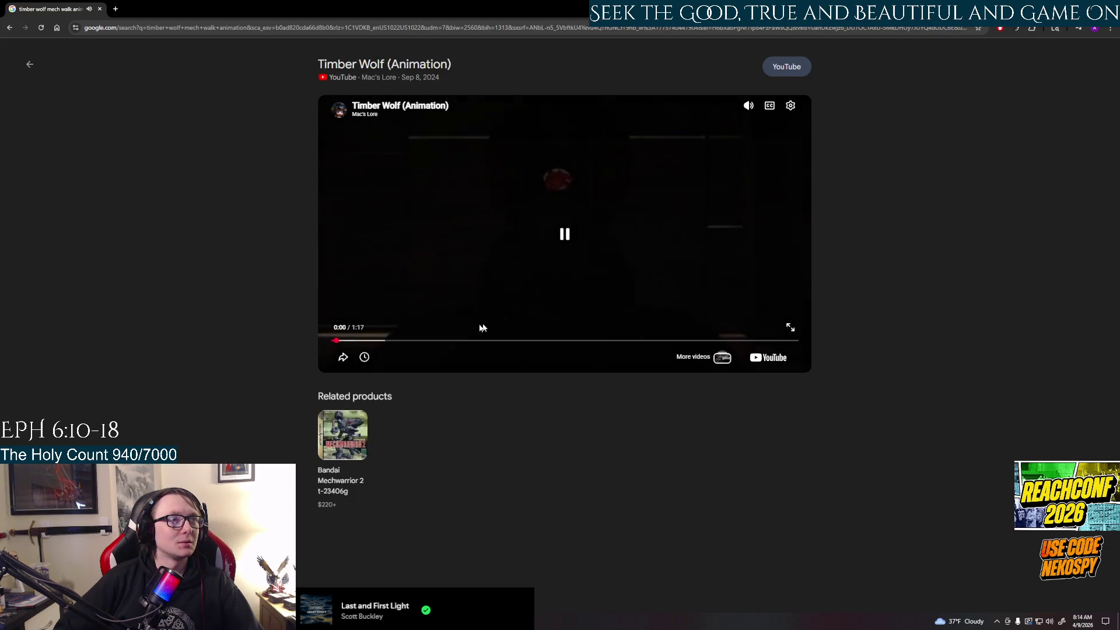
click(789, 329)
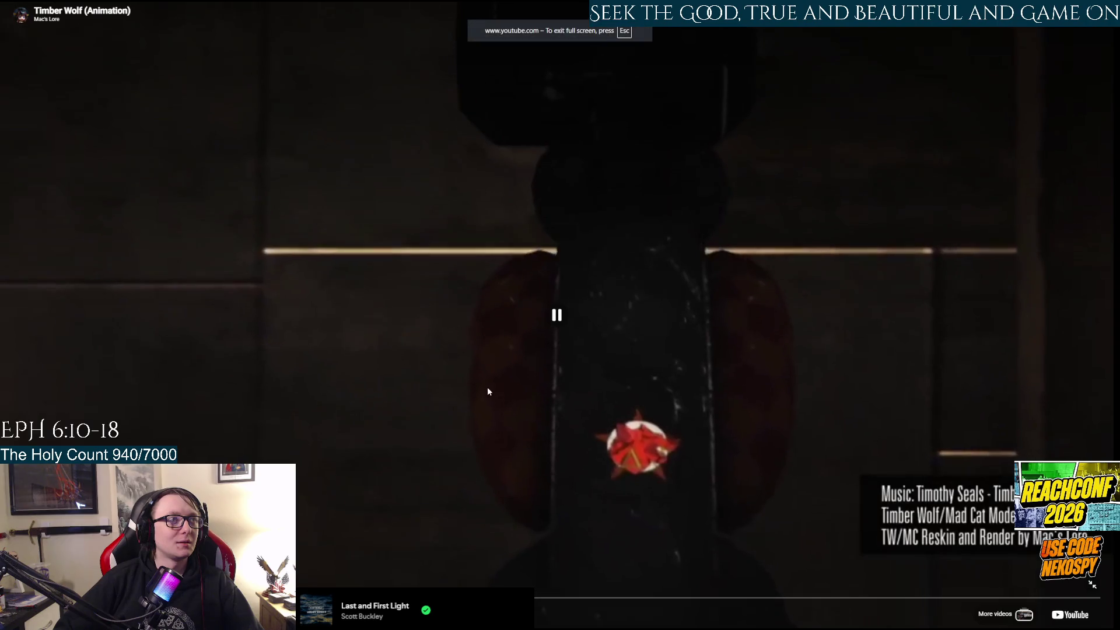
click(1070, 615)
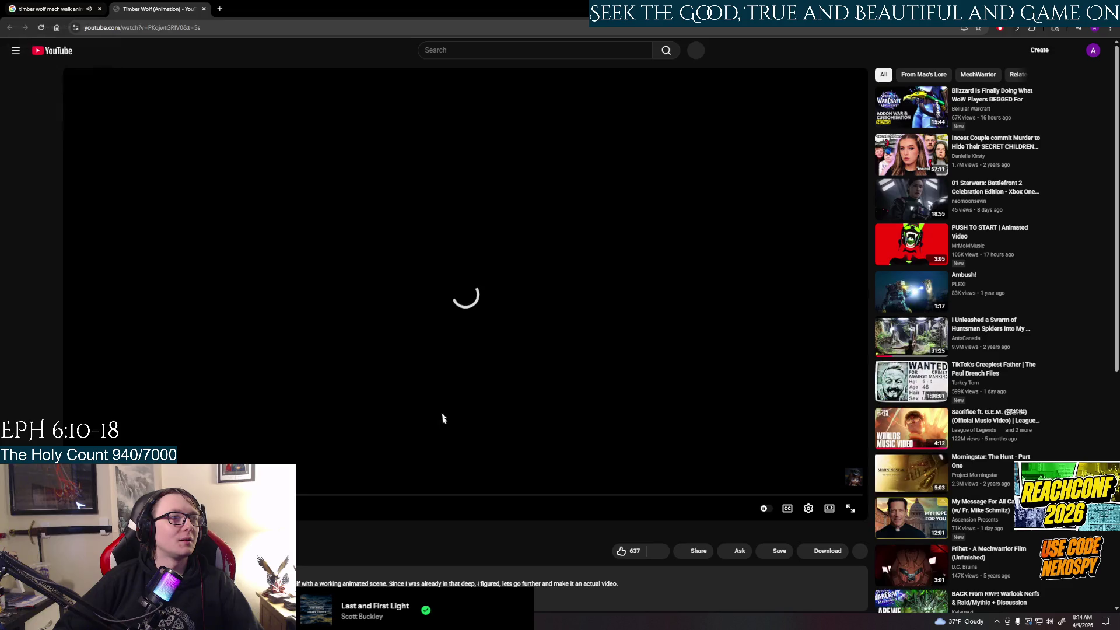
click(20, 11)
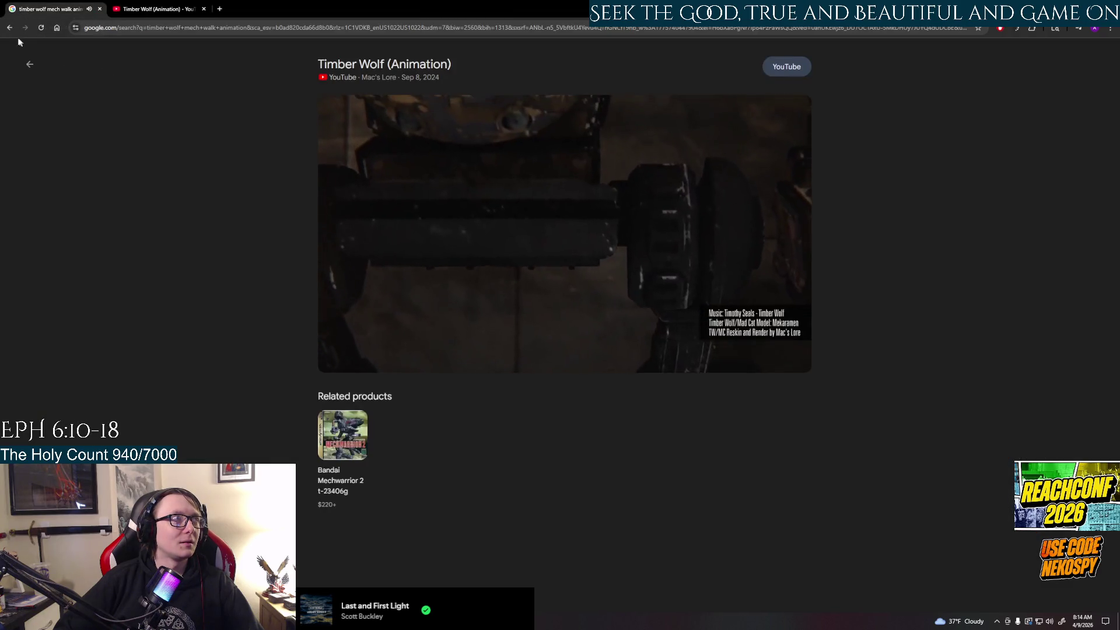
click(155, 9)
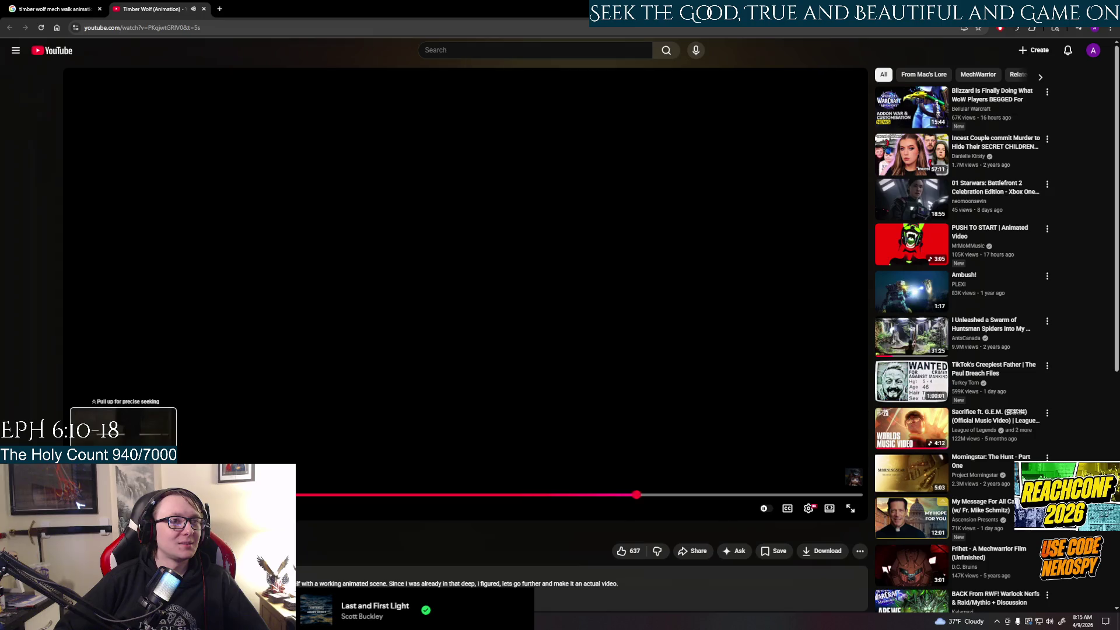
Step: Close the Timber Wolf (Animation) YouTube tab
click(203, 8)
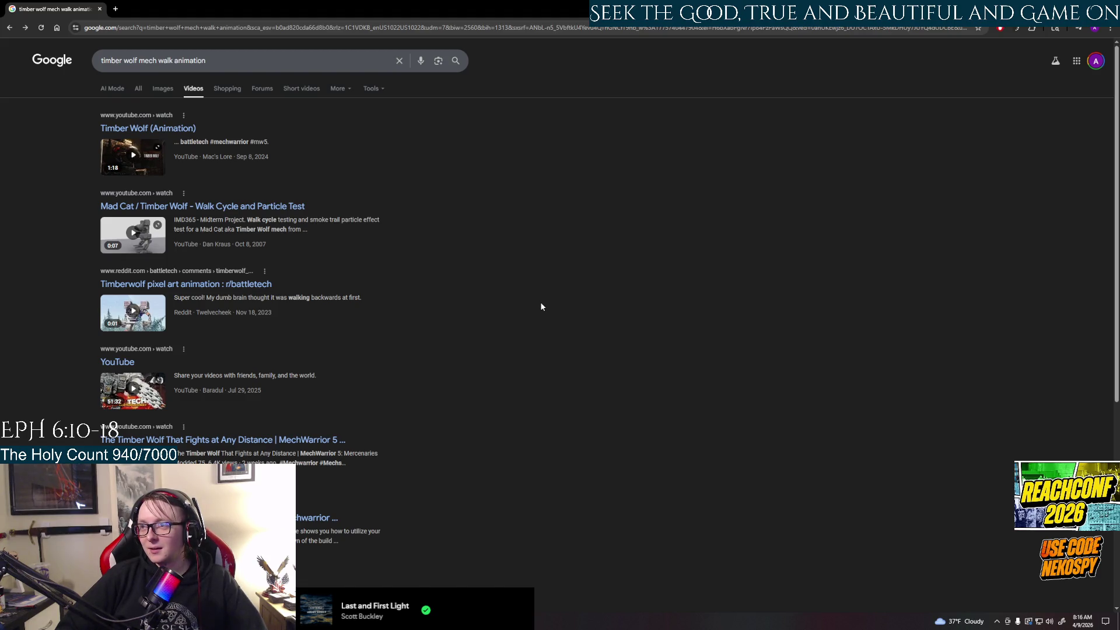
Step: Switch to Images and preview the Timber Wolf walk GIF, mech render and miniature pictures
click(172, 85)
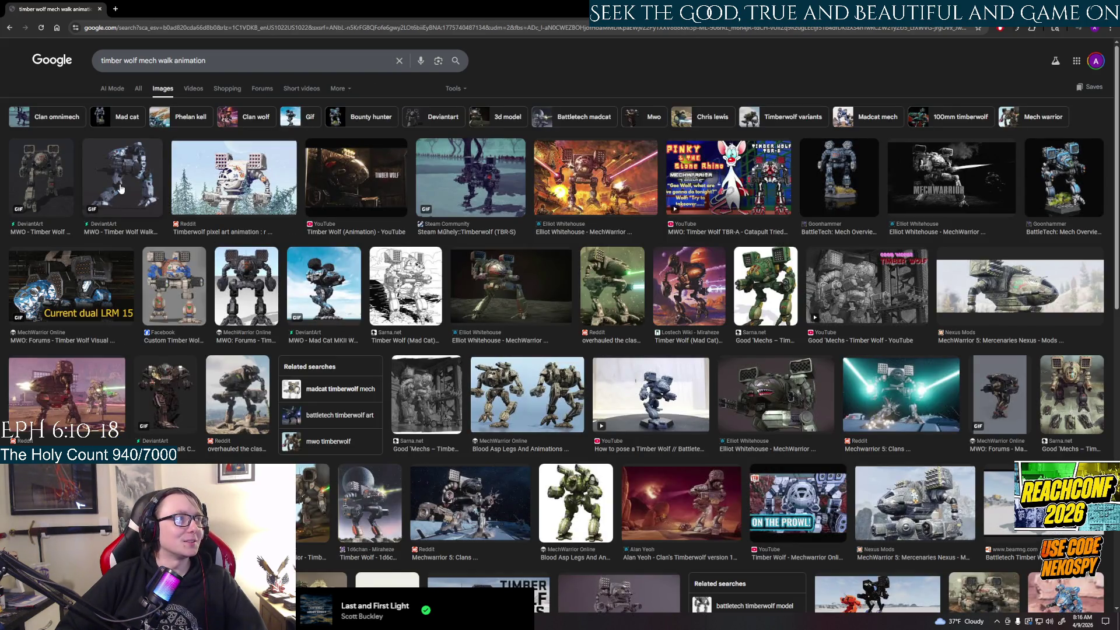
click(129, 181)
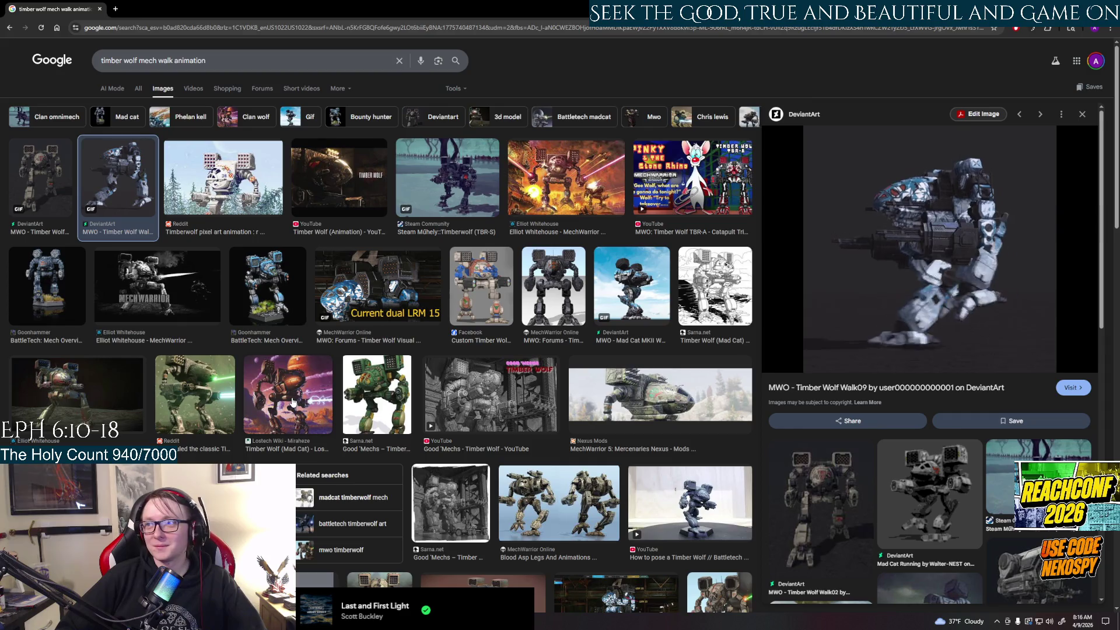
click(81, 397)
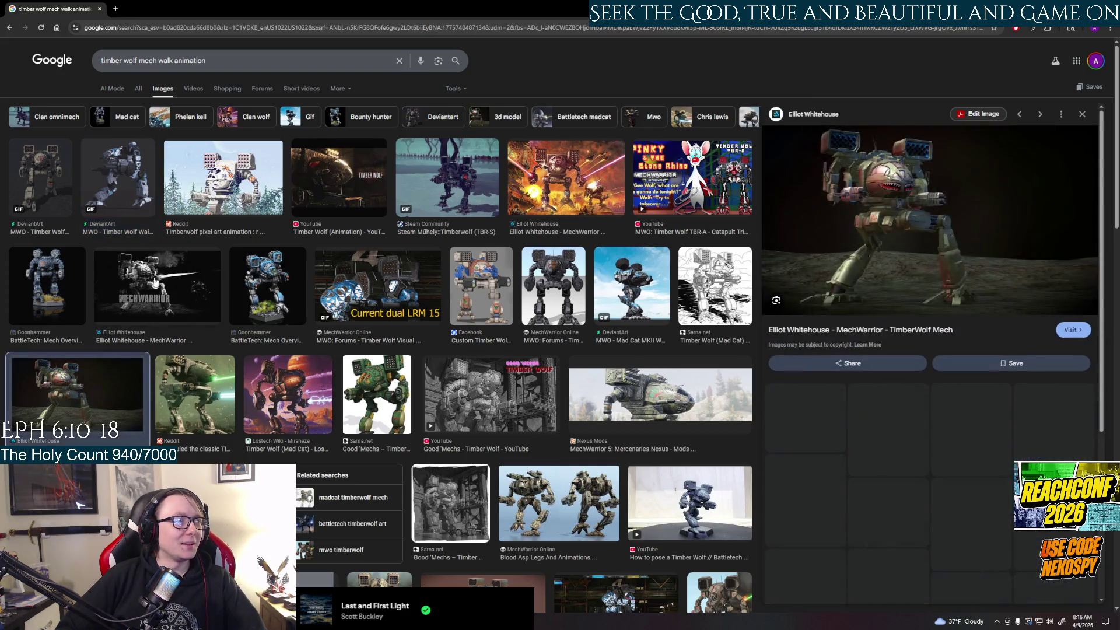
click(45, 293)
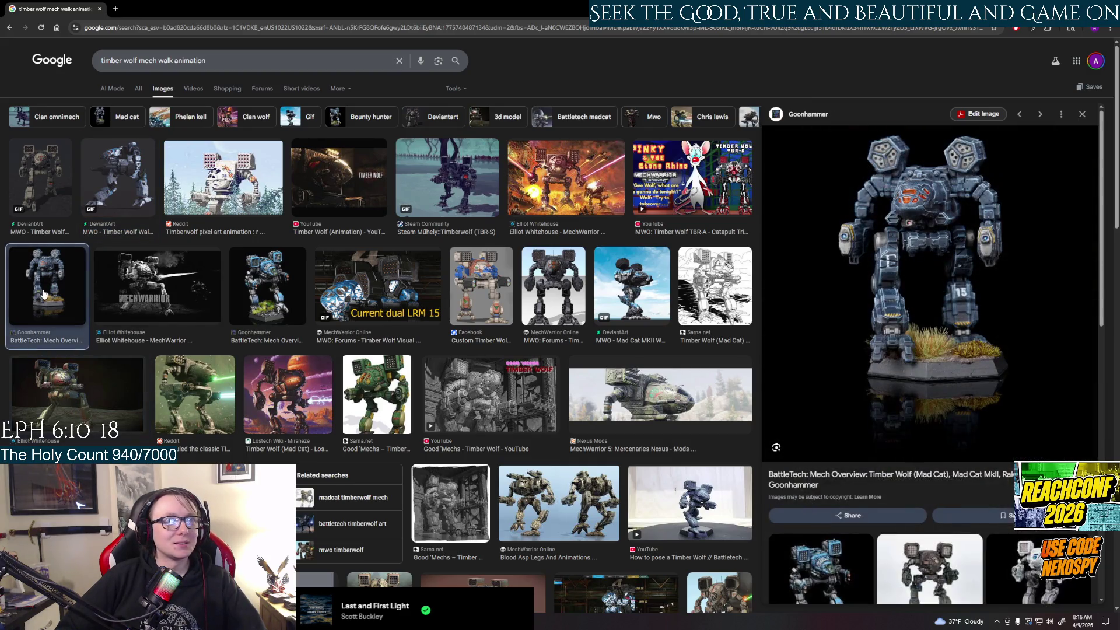
scroll(951, 383, down, 3)
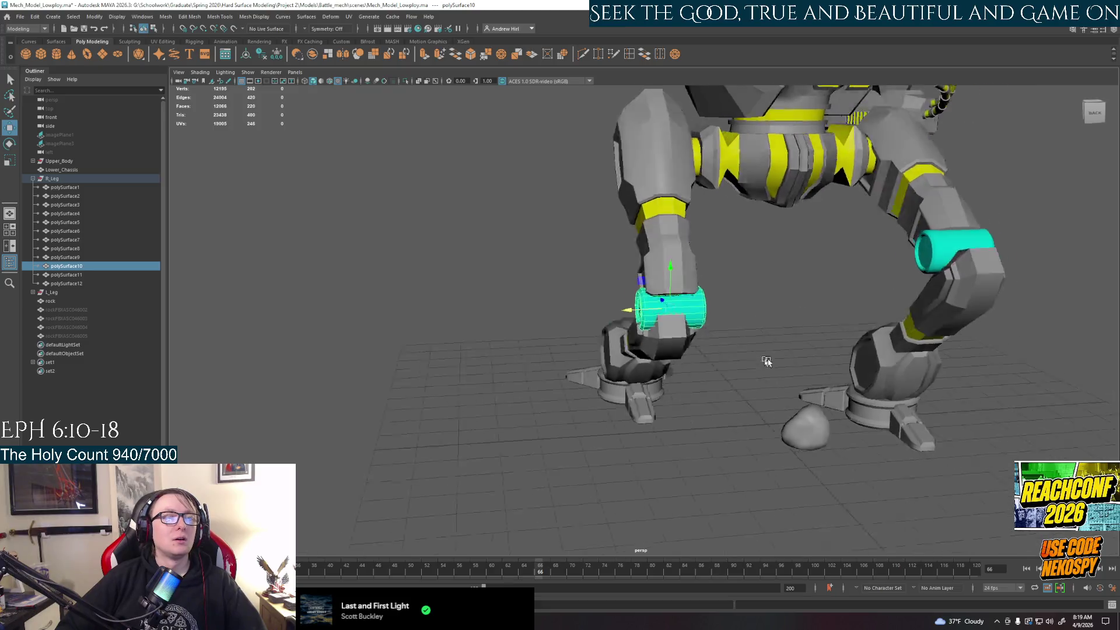
Step: Nudge the cyan cuff on the right leg slightly into place with the Move tool
mouse_move(832, 349)
alt+mouse_down()
mouse_move(895, 425)
mouse_move(937, 318)
mouse_move(924, 372)
alt+mouse_up()
click(936, 318)
middle_drag(924, 372, 853, 366)
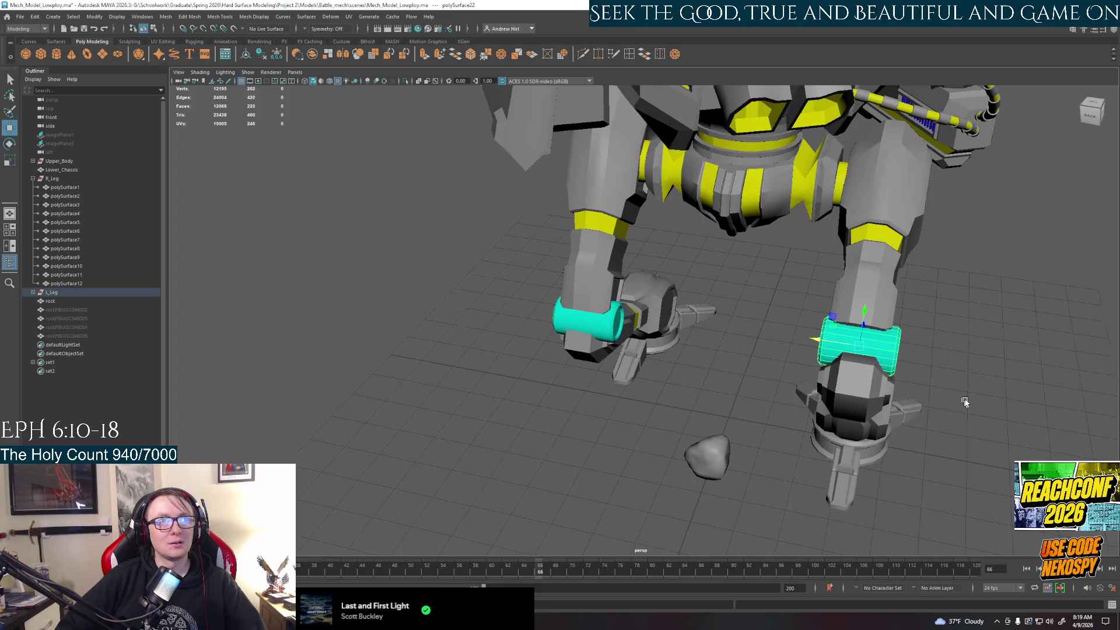
Step: Check the legs from side, rear and front views, then select the R_Leg group
alt+drag(965, 403, 577, 292)
alt+drag(636, 348, 790, 407)
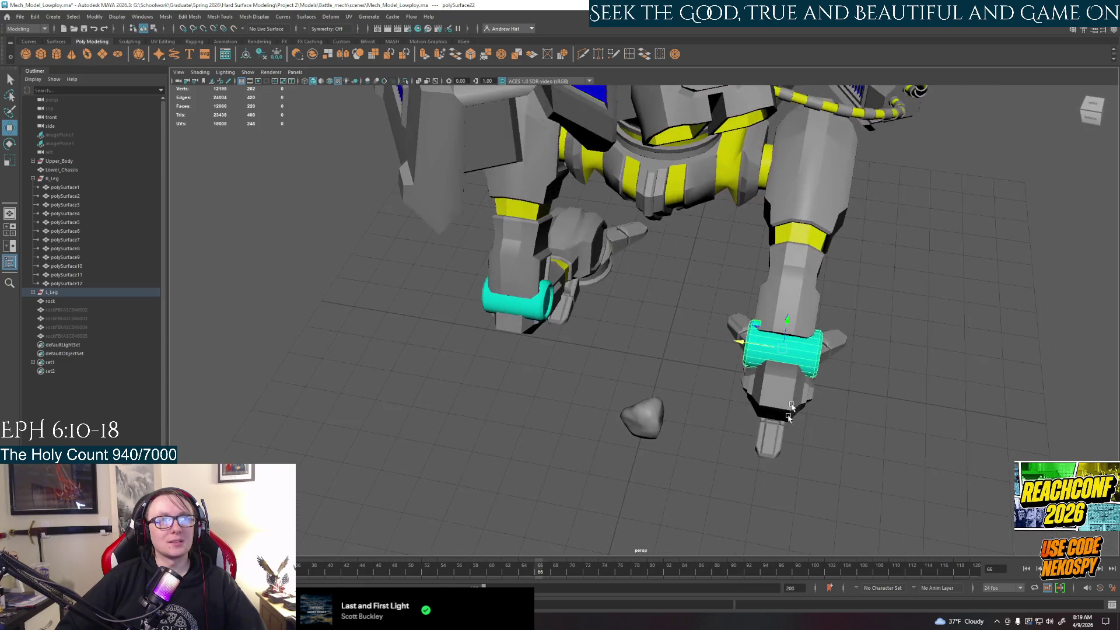
alt+drag(856, 381, 660, 329)
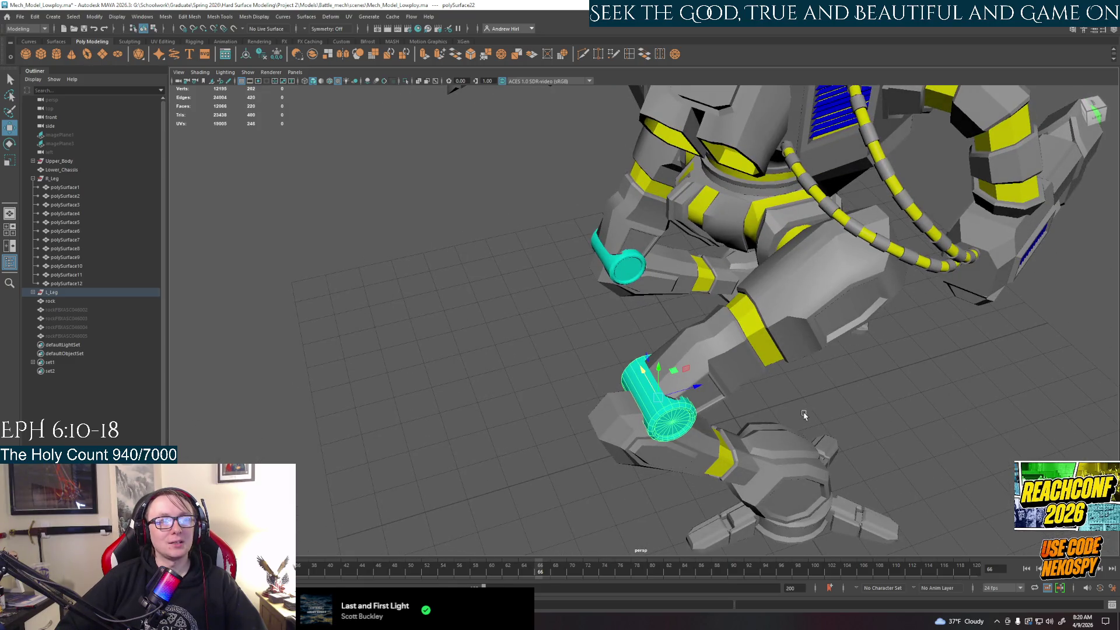
mouse_move(804, 414)
alt+mouse_down()
mouse_move(677, 400)
mouse_move(512, 445)
mouse_move(550, 447)
alt+mouse_up()
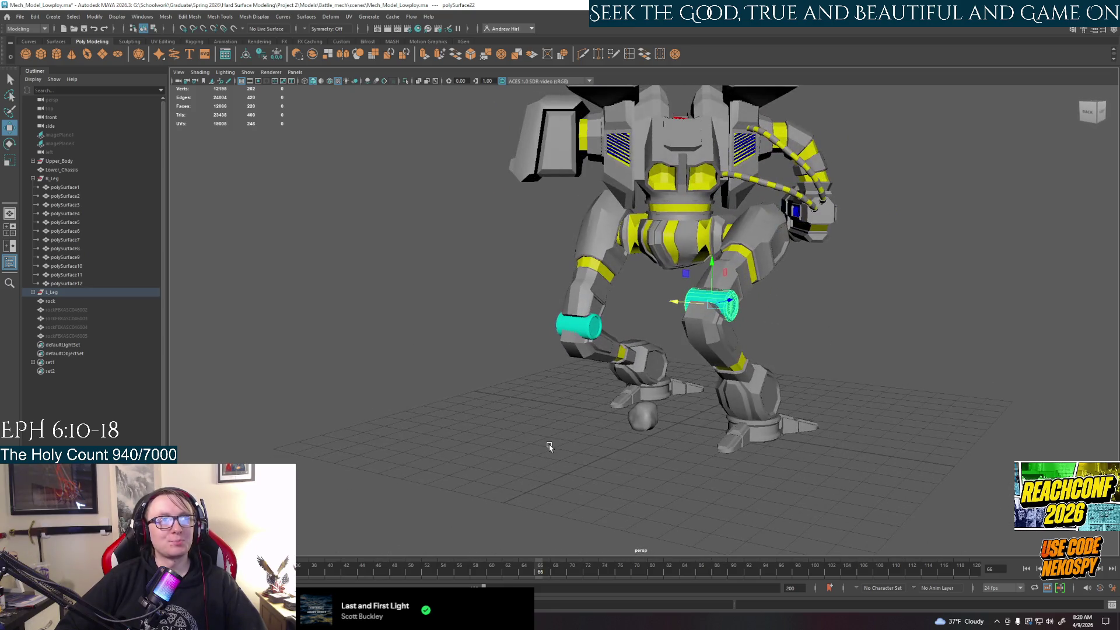
alt+drag(551, 435, 175, 402)
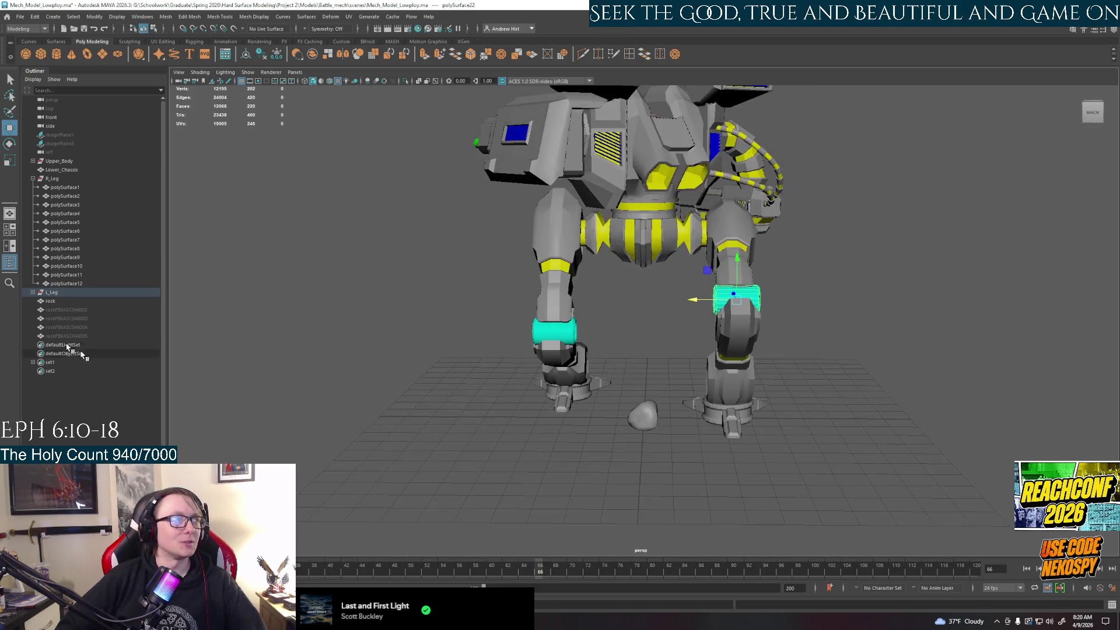
click(53, 178)
alt+drag(408, 420, 567, 461)
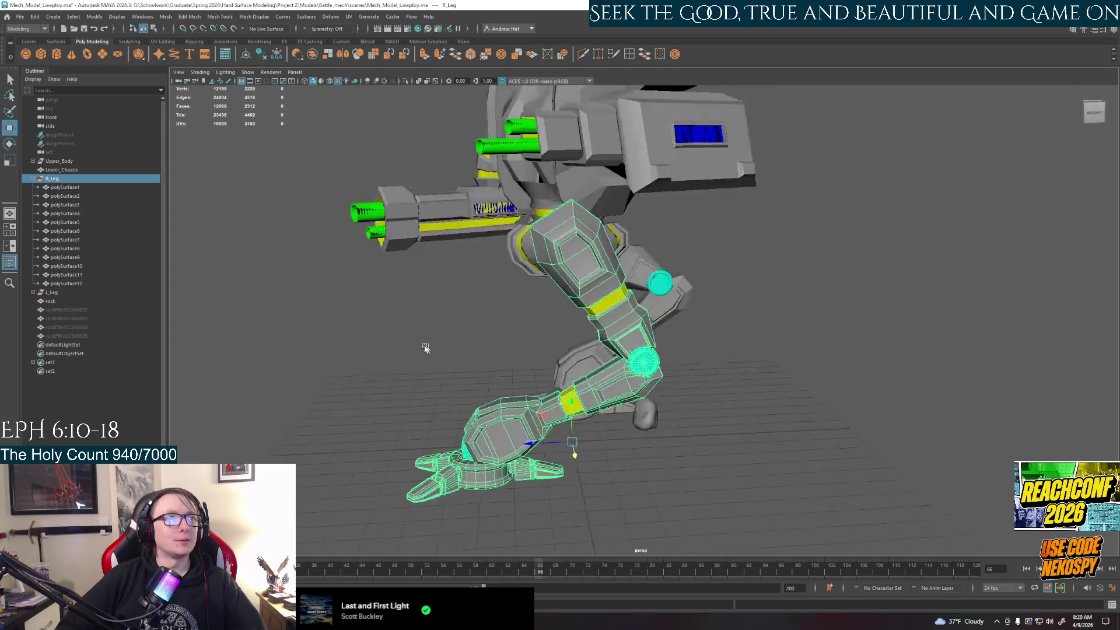
Step: Orbit around the mech and rotate the left upper leg into the stride
click(543, 445)
mouse_move(543, 445)
alt+mouse_down()
mouse_move(613, 474)
mouse_move(646, 462)
alt+mouse_up()
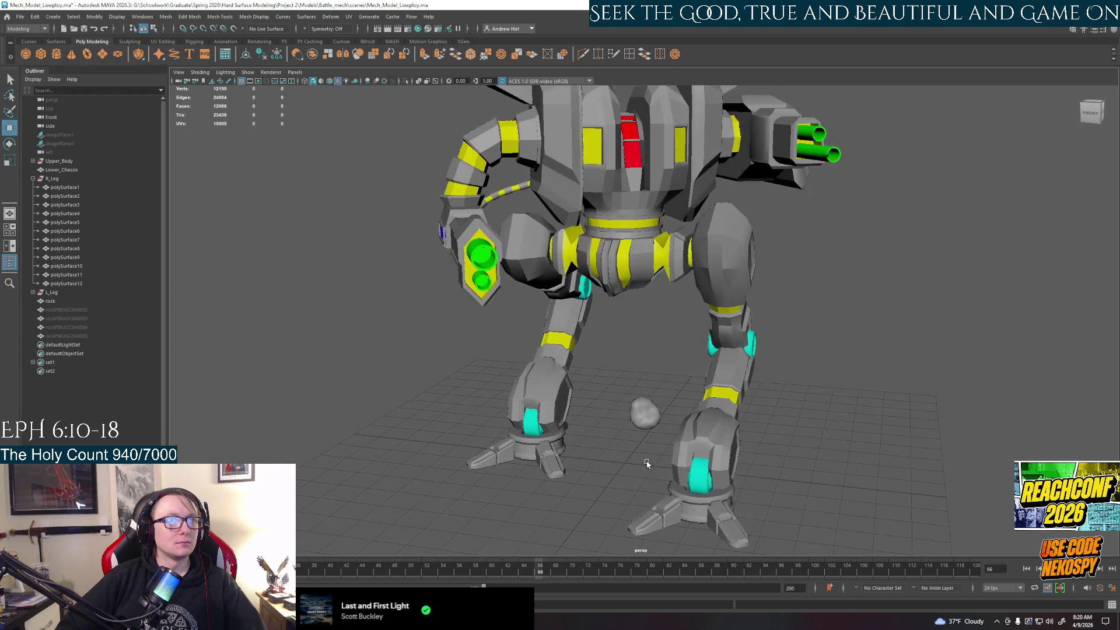
click(754, 348)
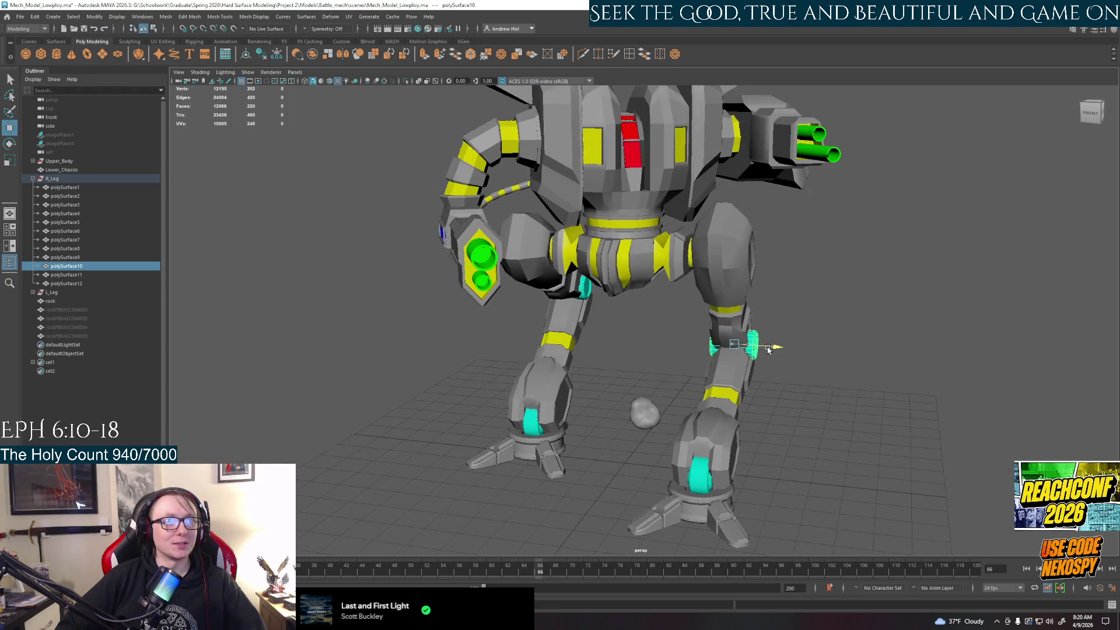
click(775, 403)
alt+drag(775, 404, 789, 397)
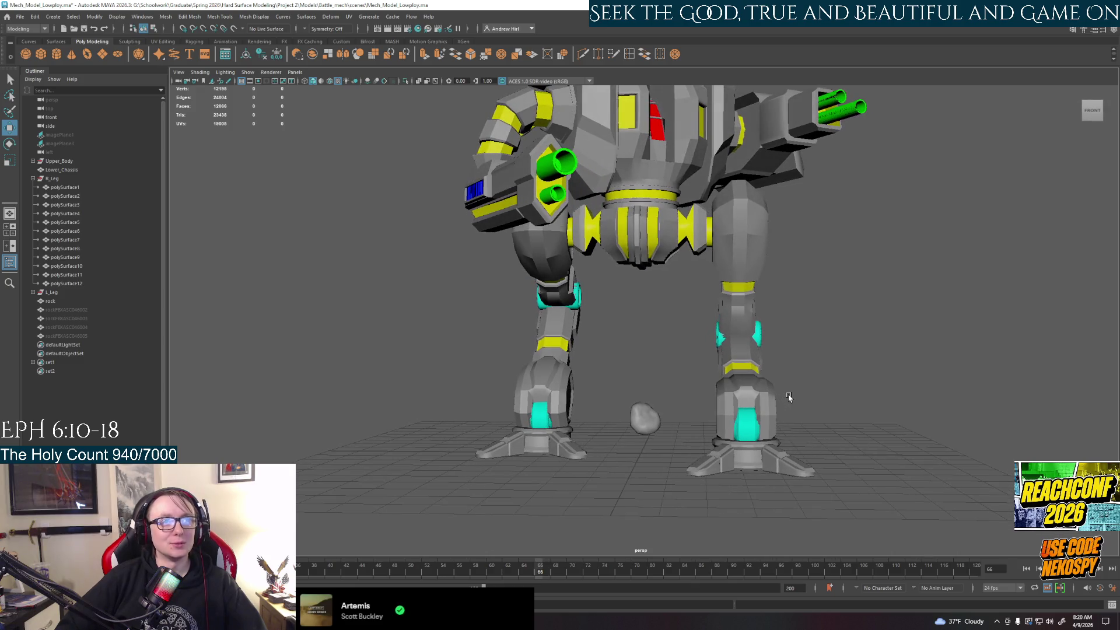
mouse_move(886, 439)
alt+mouse_down()
mouse_move(602, 463)
mouse_move(418, 453)
mouse_move(704, 402)
mouse_move(640, 400)
mouse_move(716, 407)
mouse_move(735, 393)
mouse_move(698, 383)
mouse_move(601, 397)
mouse_move(511, 353)
alt+mouse_up()
scroll(610, 397, up, 3)
click(714, 258)
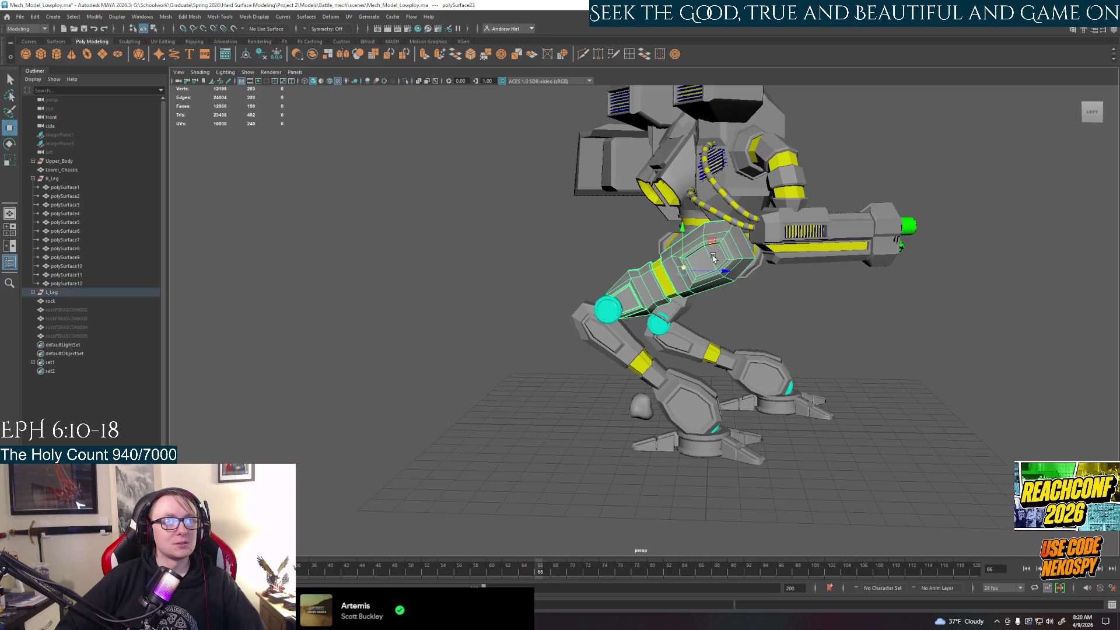
key(e)
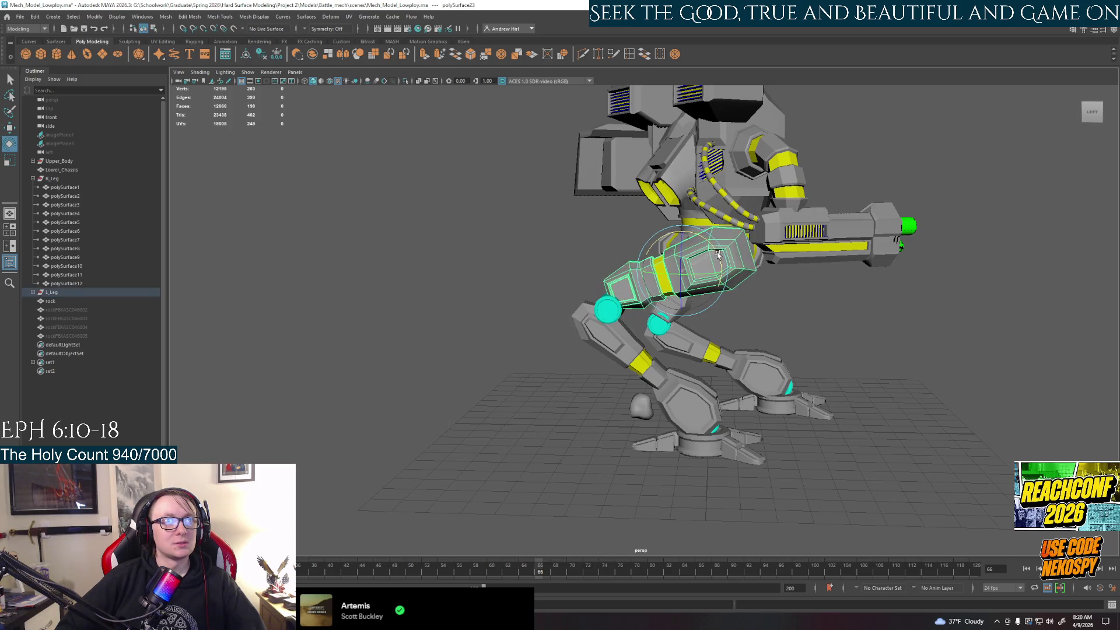
mouse_move(713, 250)
alt+mouse_down()
mouse_move(805, 288)
mouse_move(720, 235)
mouse_move(713, 206)
mouse_move(673, 274)
mouse_move(700, 257)
mouse_move(636, 303)
mouse_move(637, 268)
alt+mouse_up()
key(w)
Step: Rotate the knee and lower leg to bend it, shifting the lower leg slightly left
click(642, 315)
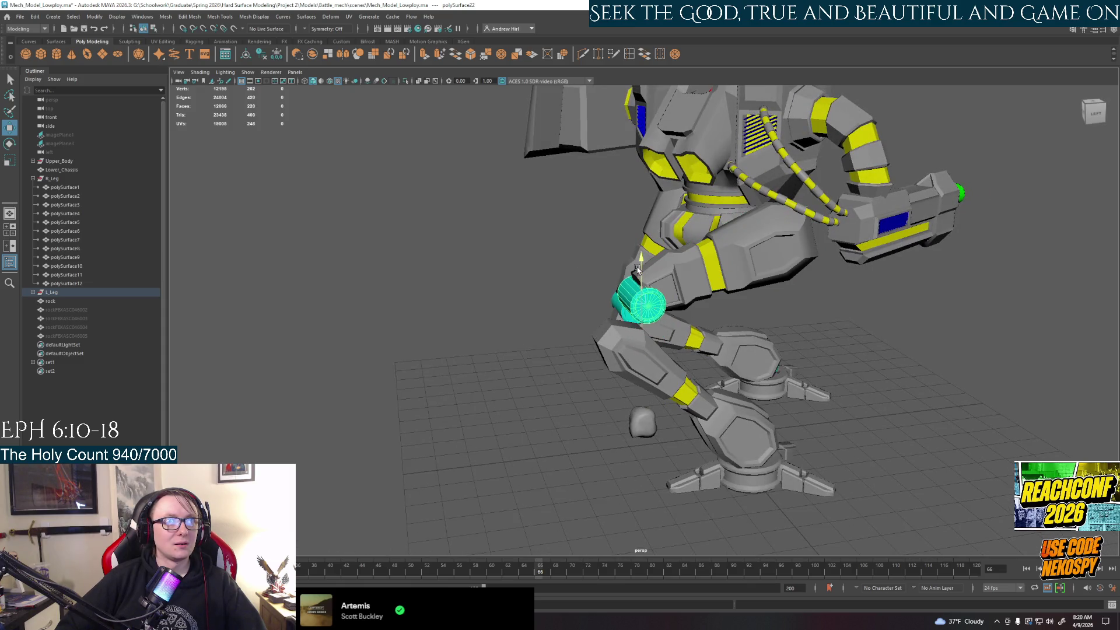
click(655, 393)
alt+drag(655, 392, 702, 402)
key(e)
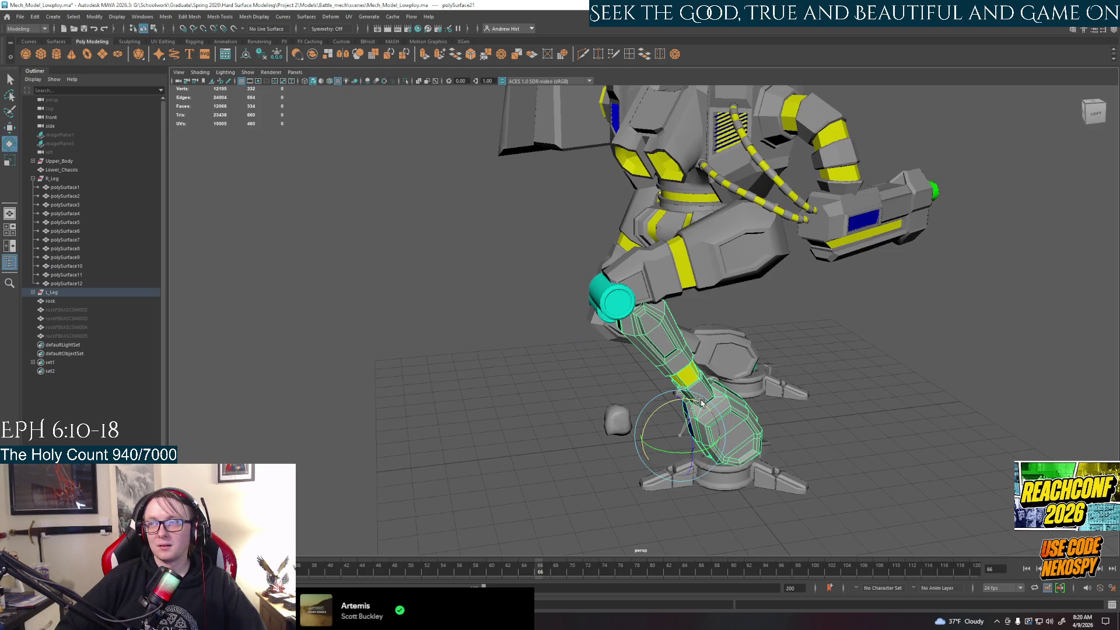
alt+drag(701, 402, 700, 413)
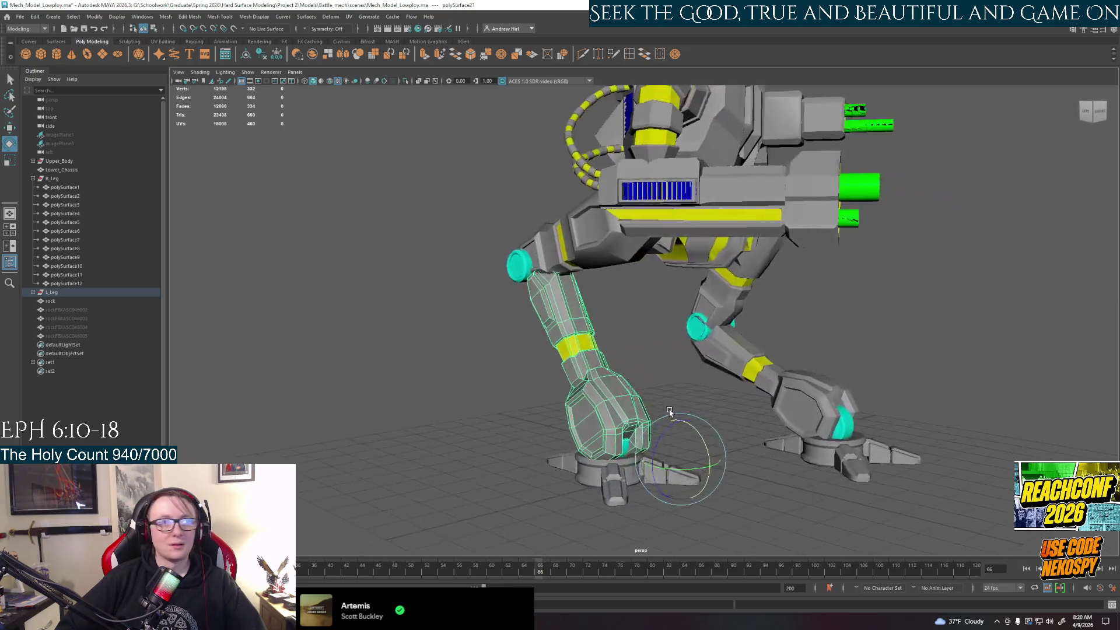
key(w)
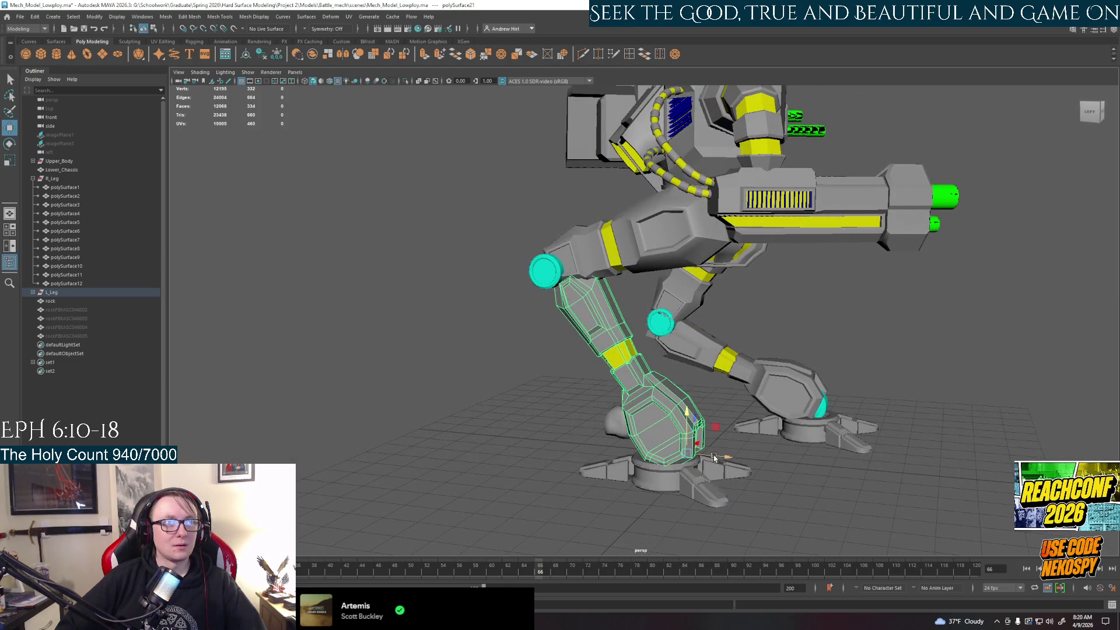
mouse_move(714, 457)
mouse_down()
mouse_move(704, 456)
mouse_move(735, 444)
mouse_up()
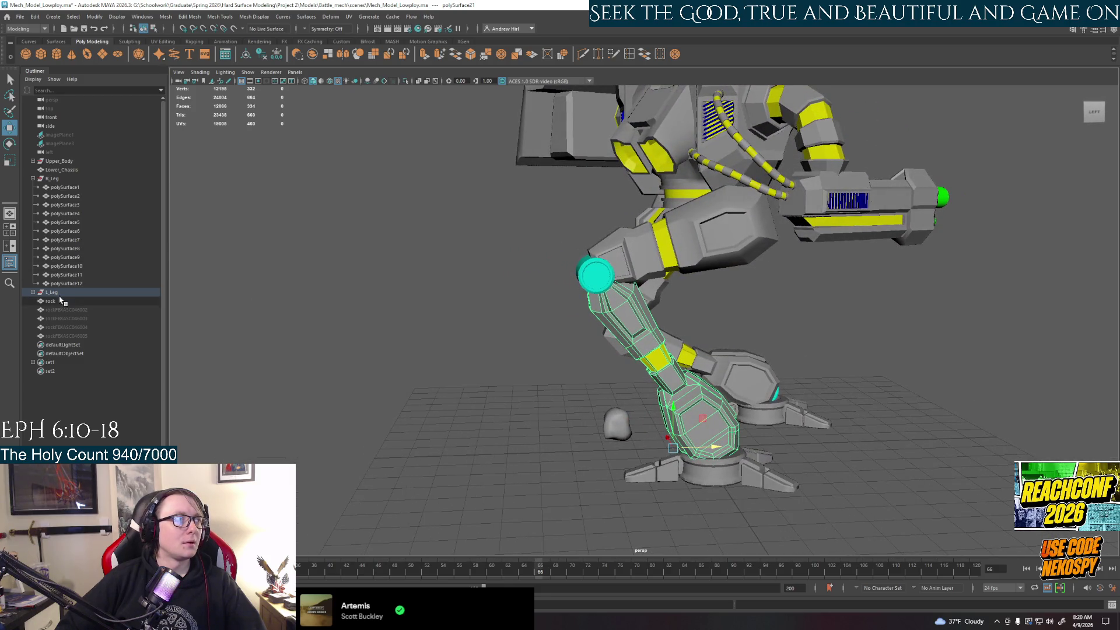
Step: Gather the toe and foot pieces and plant the right foot flat on the ground ahead
shift+click(664, 473)
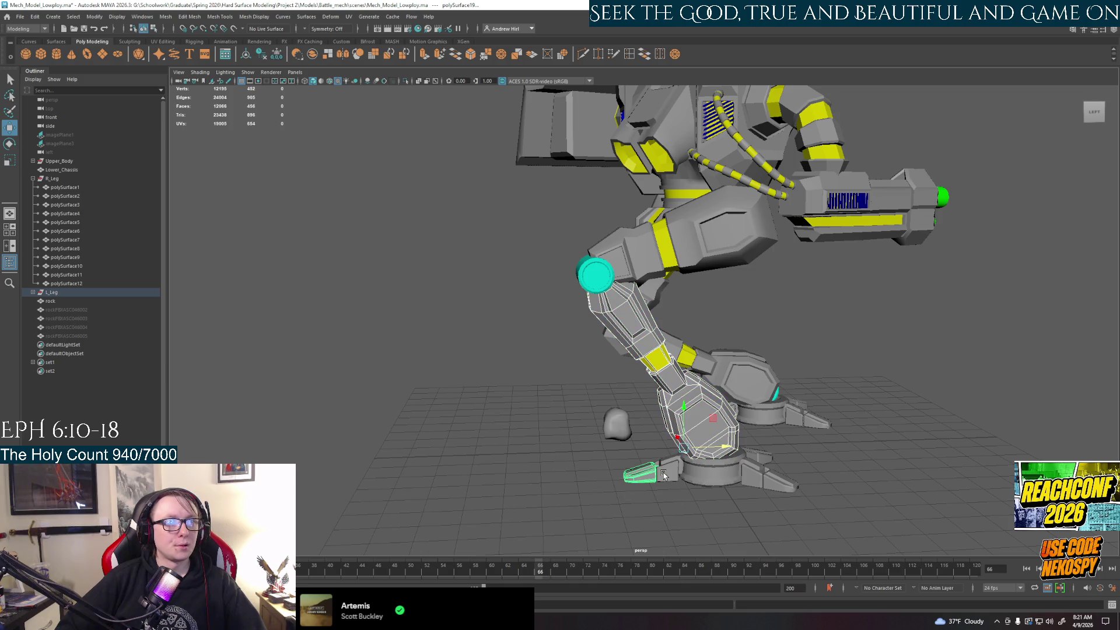
shift+click(776, 485)
alt+drag(776, 485, 774, 468)
shift+click(696, 475)
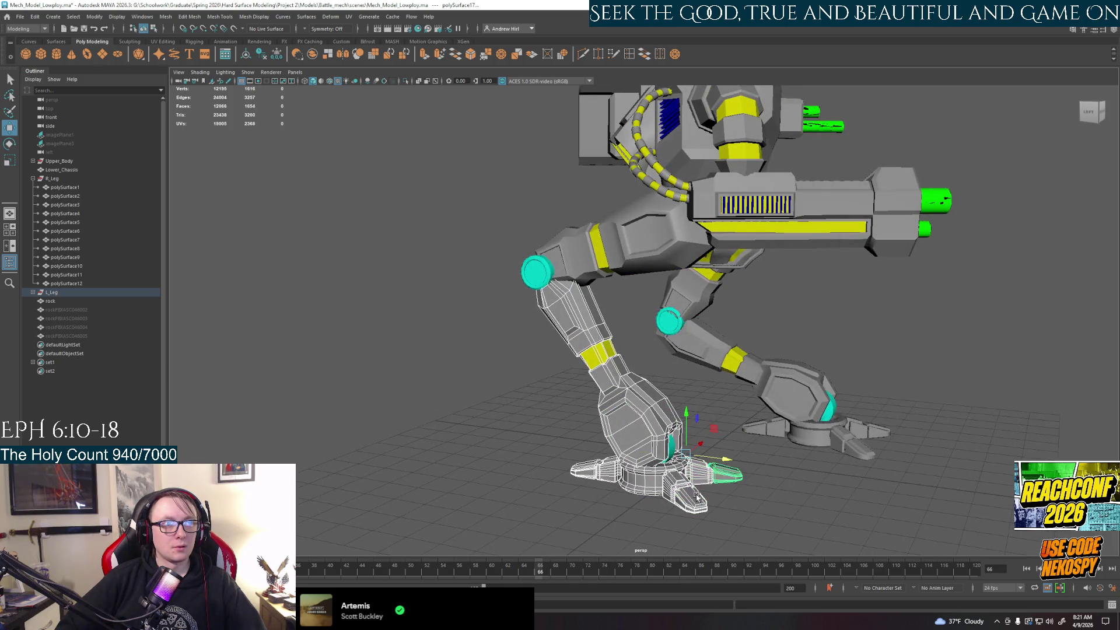
mouse_move(697, 474)
alt+mouse_down()
mouse_move(727, 447)
mouse_move(662, 447)
mouse_move(699, 451)
alt+mouse_up()
shift+click(635, 449)
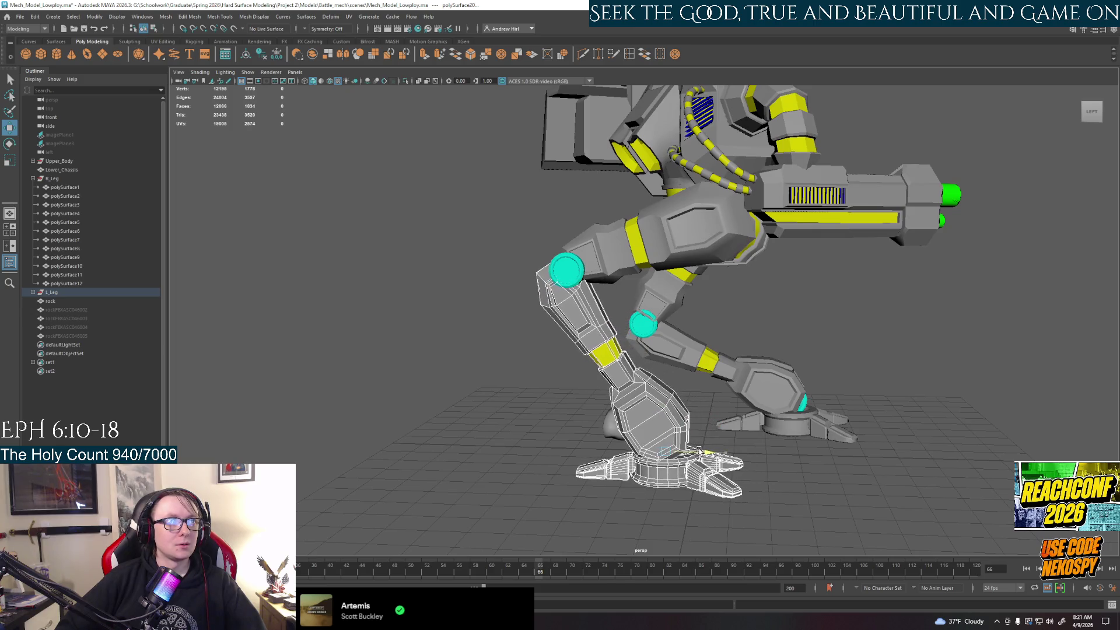
click(735, 462)
mouse_move(780, 500)
alt+mouse_down()
mouse_move(391, 479)
mouse_move(590, 431)
mouse_move(733, 420)
alt+mouse_up()
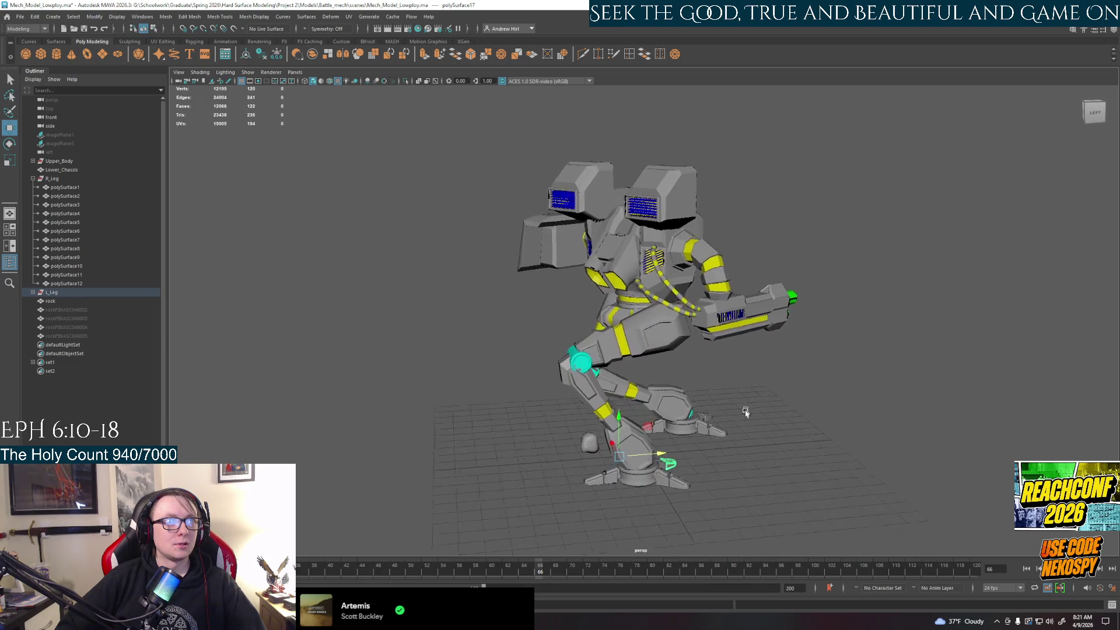
scroll(696, 438, up, 3)
mouse_move(733, 420)
alt+mouse_down()
mouse_move(696, 437)
mouse_move(644, 421)
alt+mouse_up()
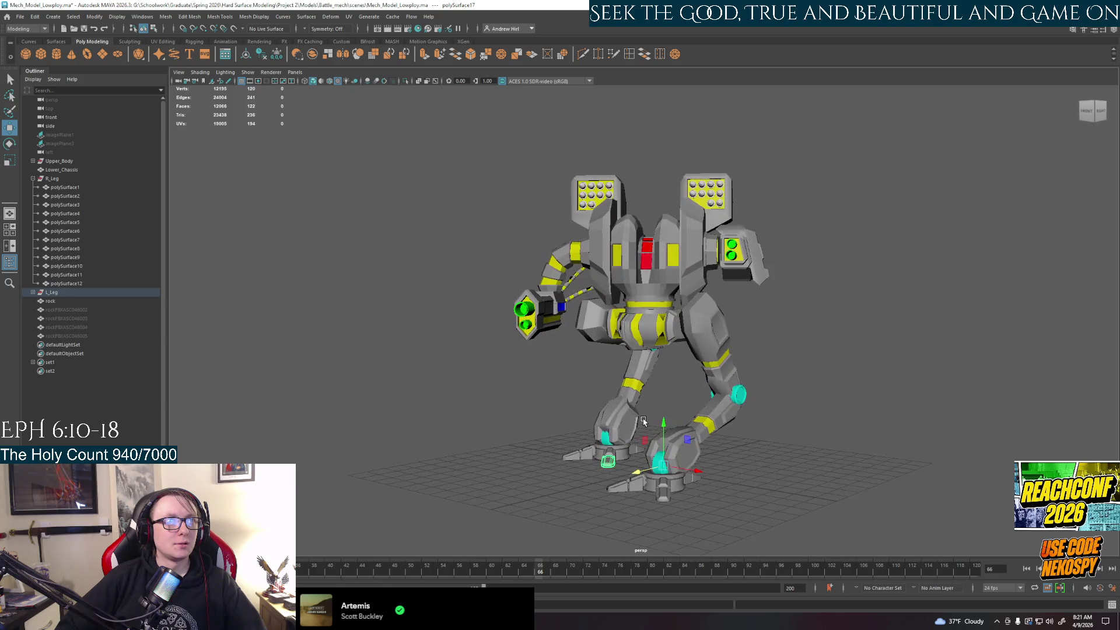
click(22, 16)
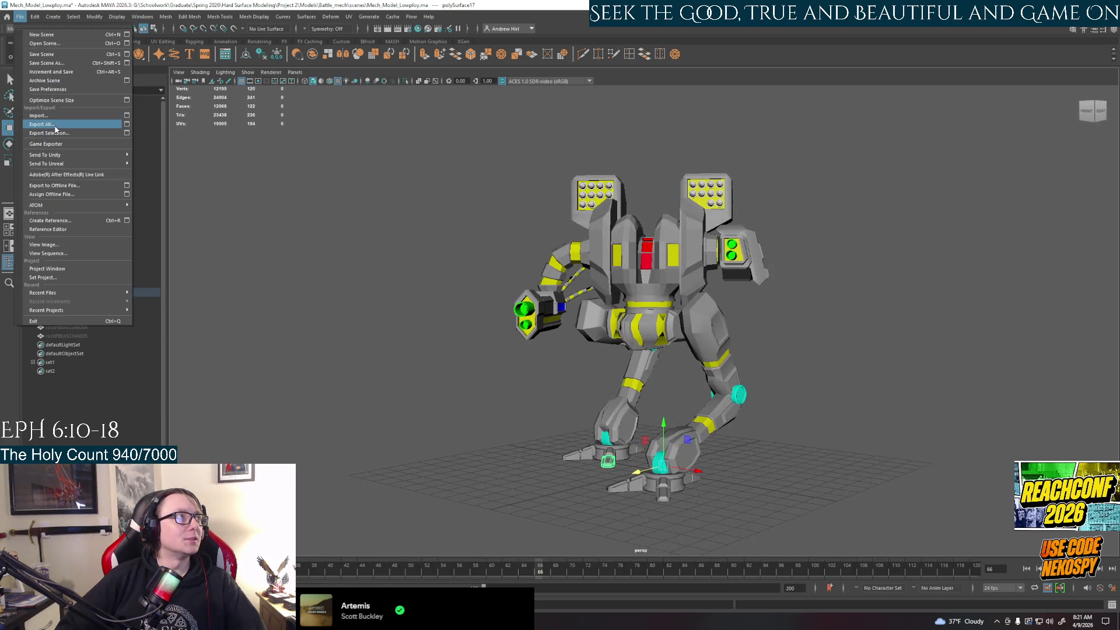
Step: Save the scene as a new file, Mech_Model_Lowploy_posed.ma, then orbit the posed mech
click(45, 63)
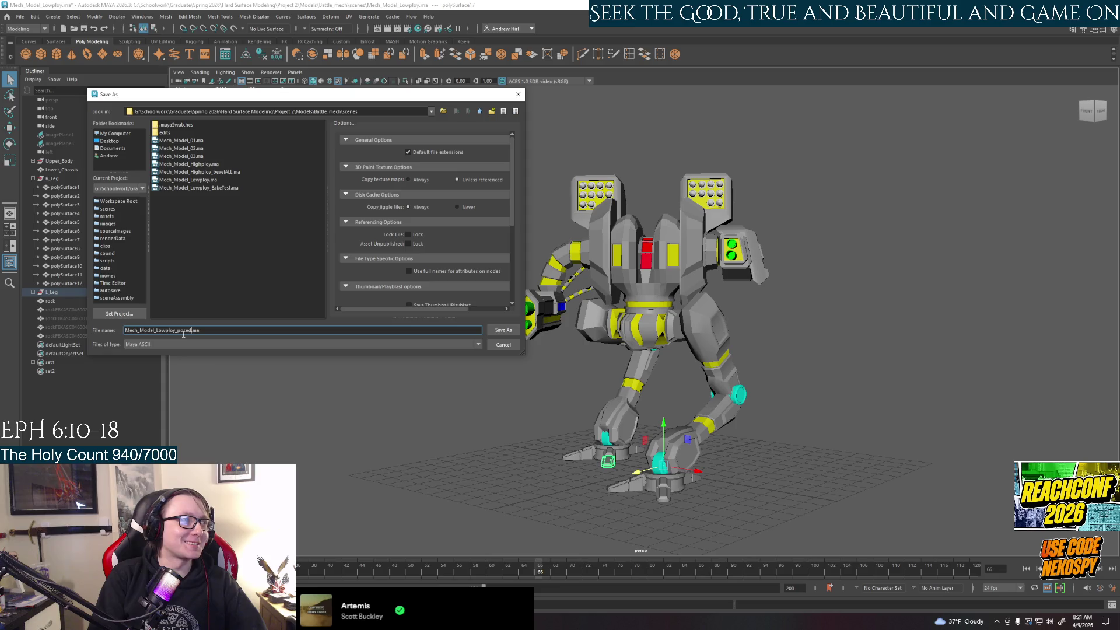
key(Return)
alt+drag(188, 328, 527, 478)
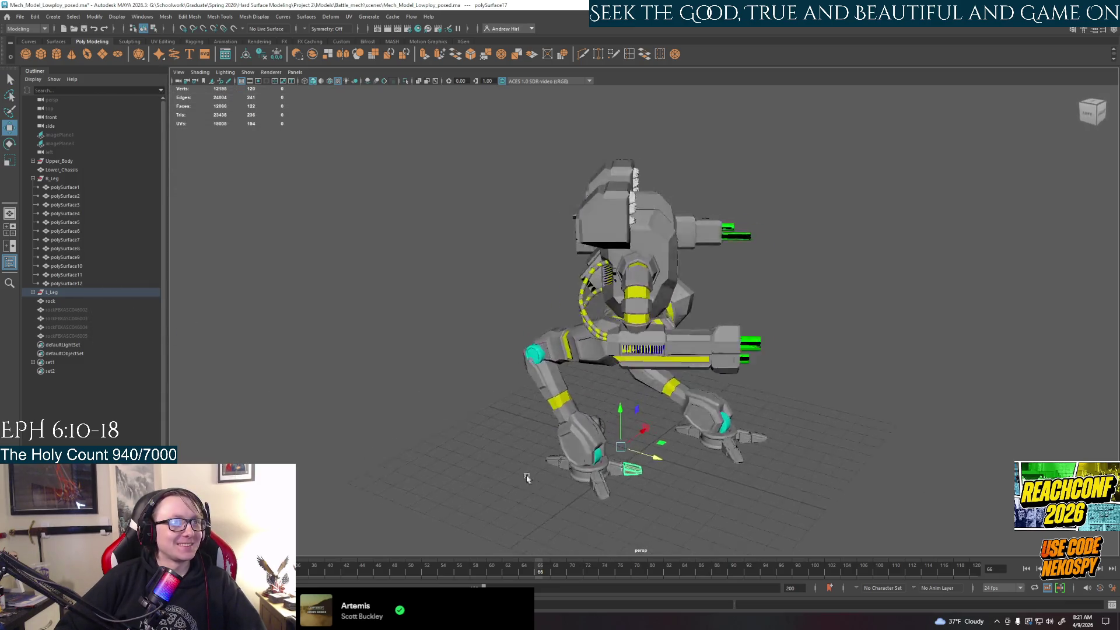
Step: Select the right leg's ankle band, lower leg and foot pieces and nudge them slightly along X
click(60, 301)
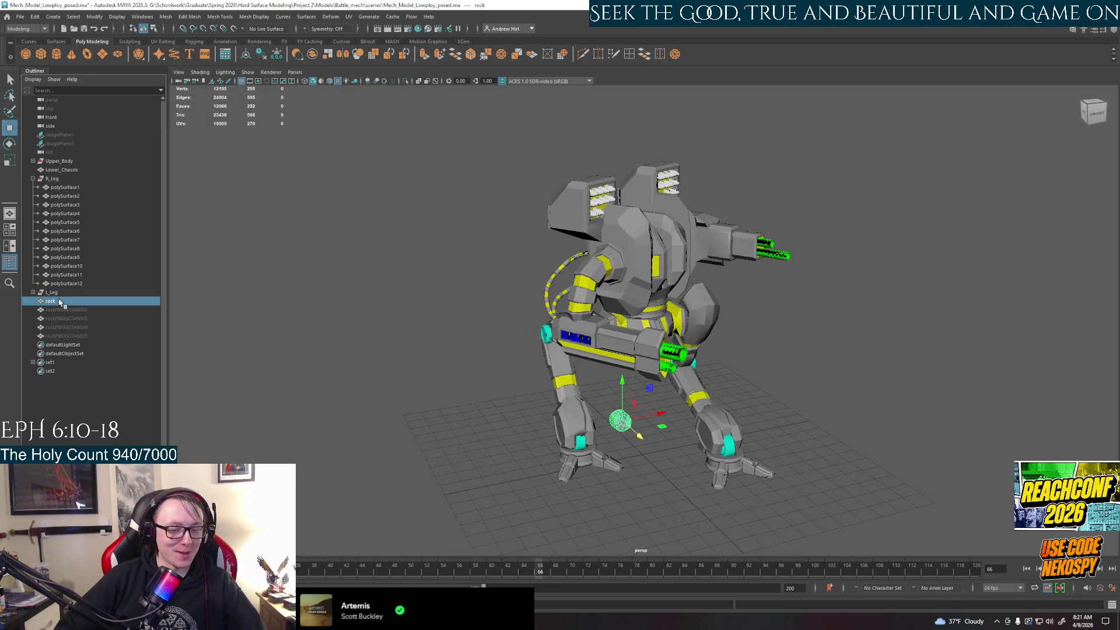
mouse_move(730, 408)
alt+mouse_down()
mouse_move(538, 444)
mouse_move(659, 449)
alt+mouse_up()
click(576, 389)
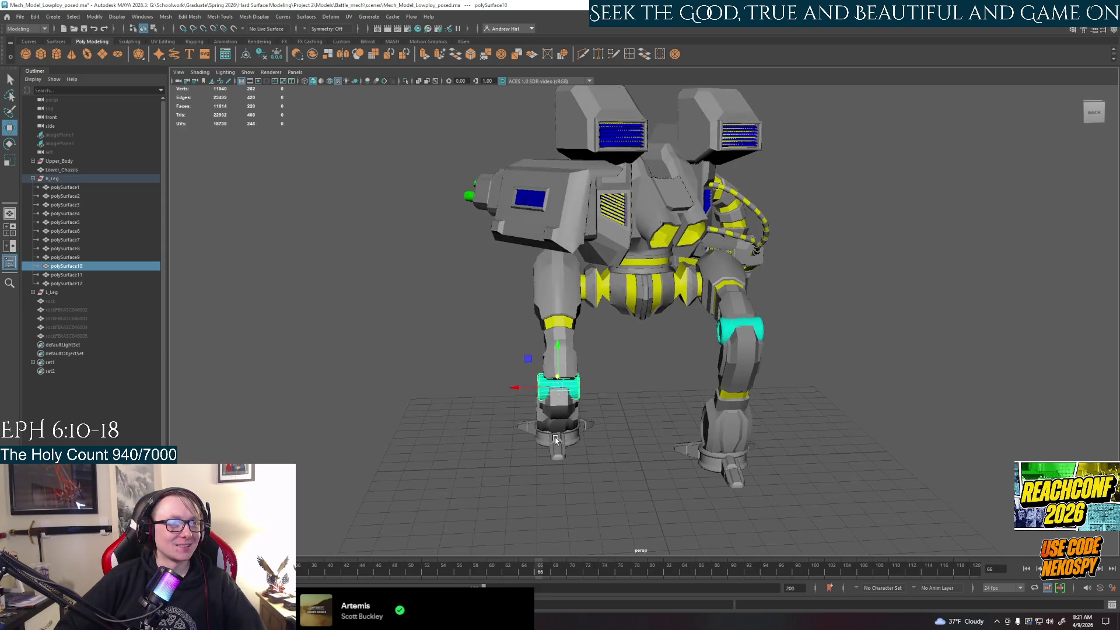
alt+drag(560, 416, 570, 476)
shift+click(570, 476)
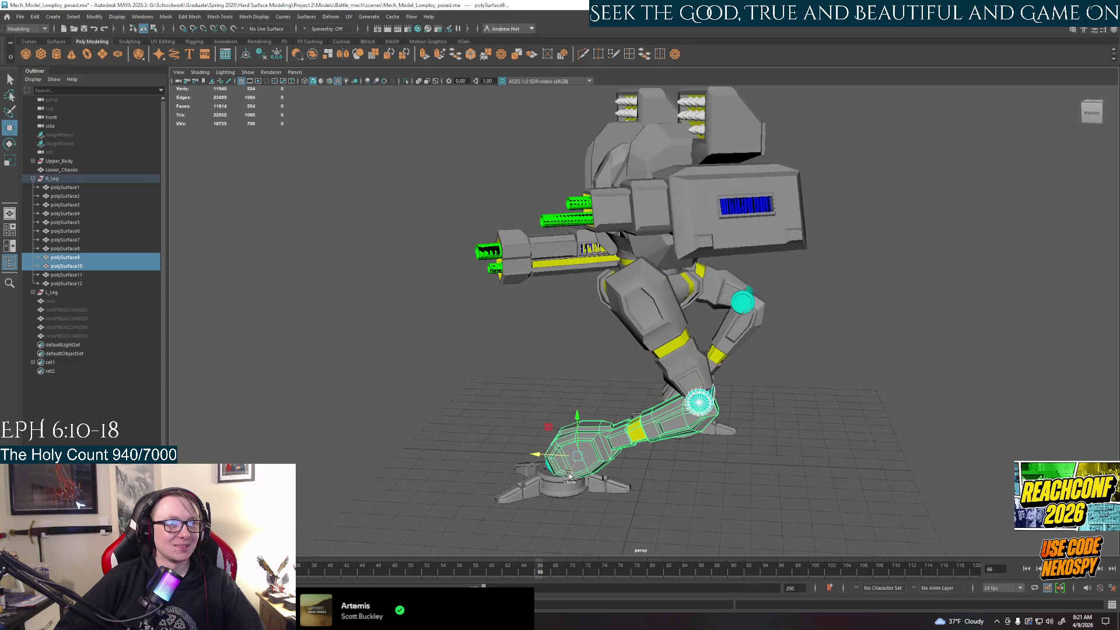
shift+click(613, 491)
shift+click(606, 484)
shift+click(569, 480)
shift+click(529, 491)
shift+click(503, 500)
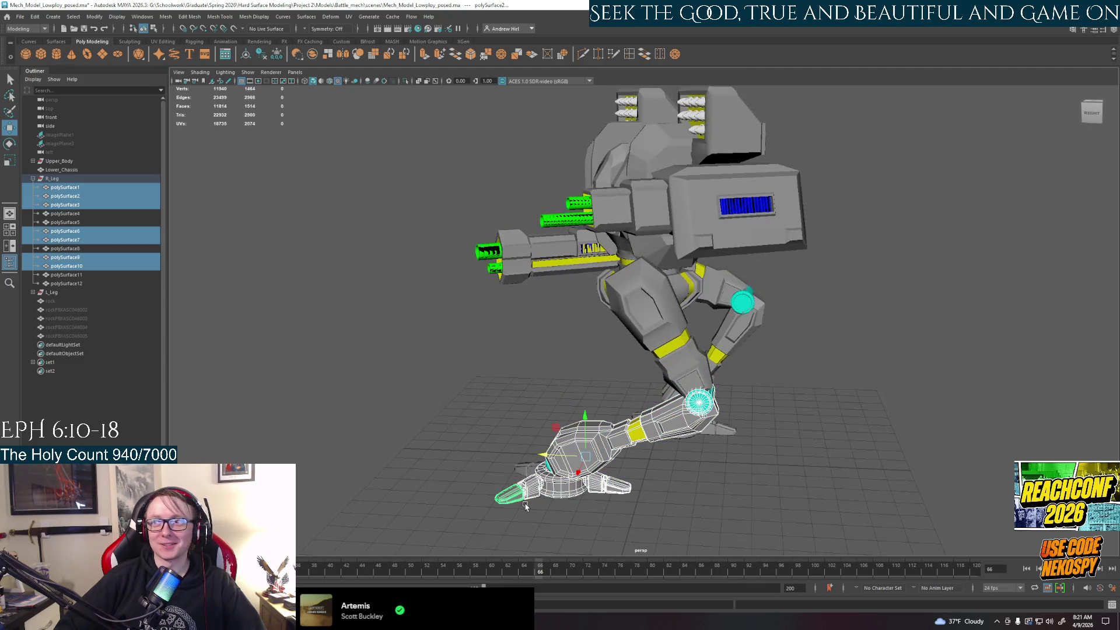
alt+drag(532, 522, 601, 502)
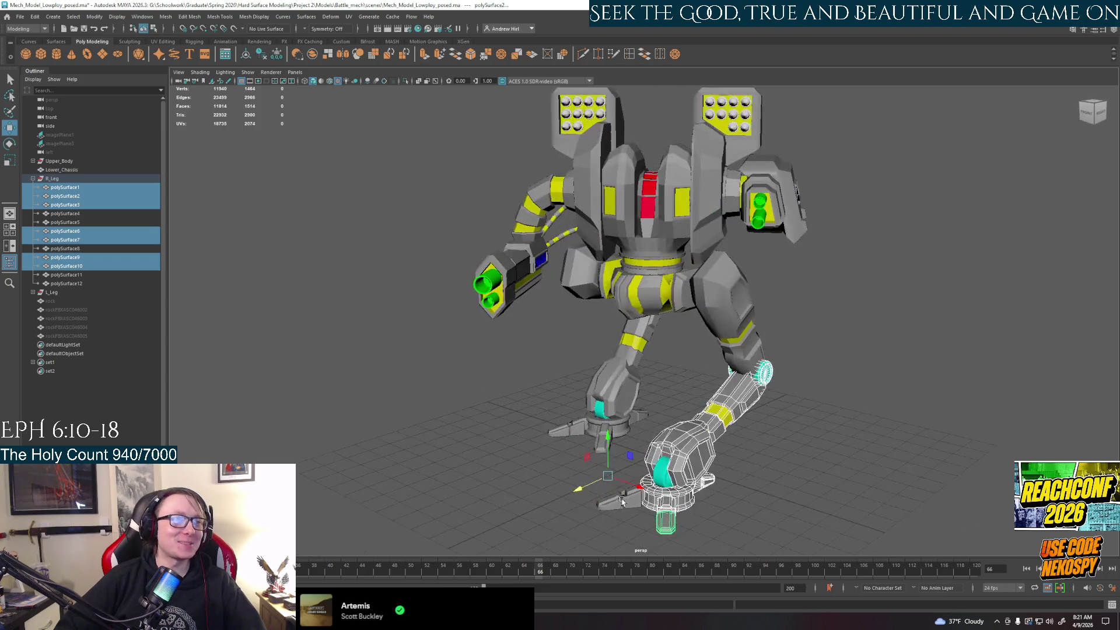
shift+click(602, 501)
shift+click(609, 507)
mouse_move(541, 477)
alt+mouse_down()
mouse_move(556, 472)
mouse_move(521, 467)
alt+mouse_up()
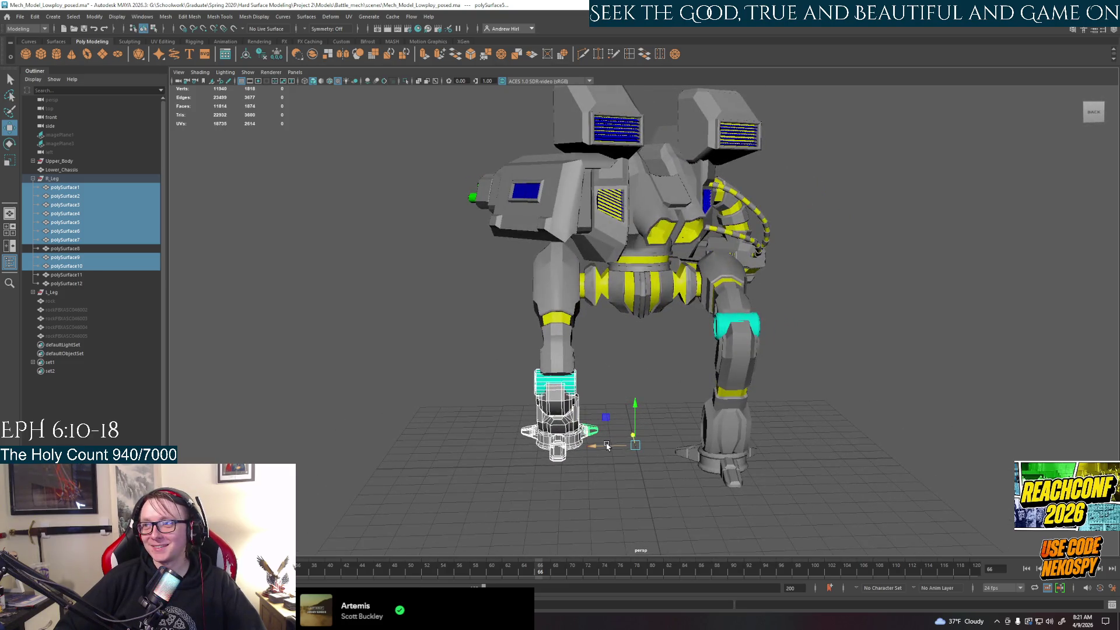
drag(606, 448, 608, 448)
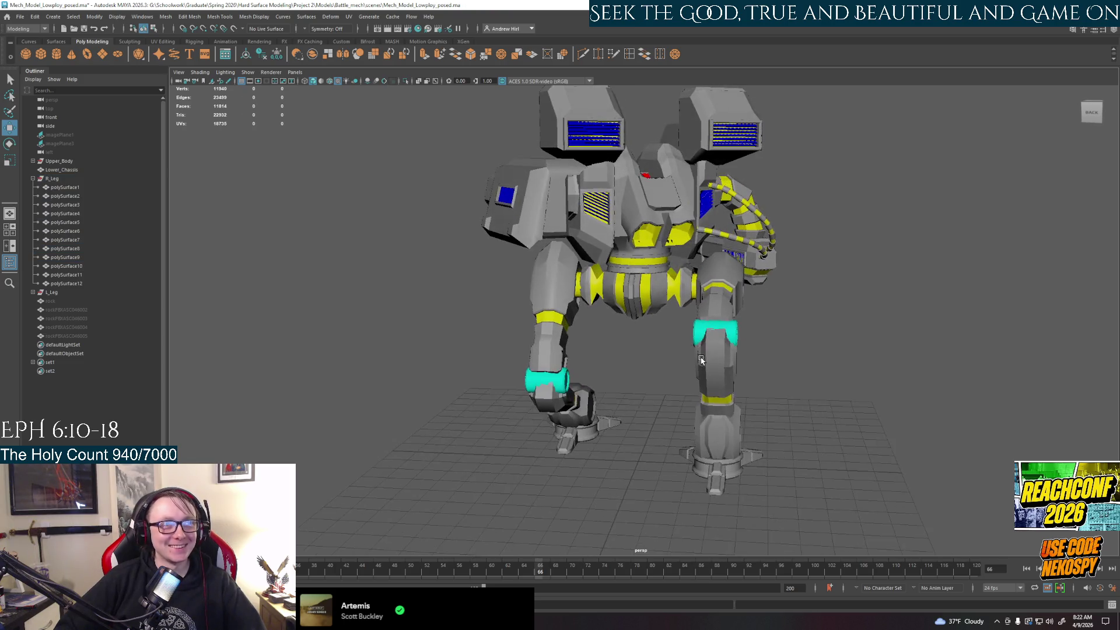
Step: Select the left leg's knee, shin and foot pieces and check them from several angles
alt+middle_drag(705, 344, 673, 343)
click(700, 344)
shift+click(707, 372)
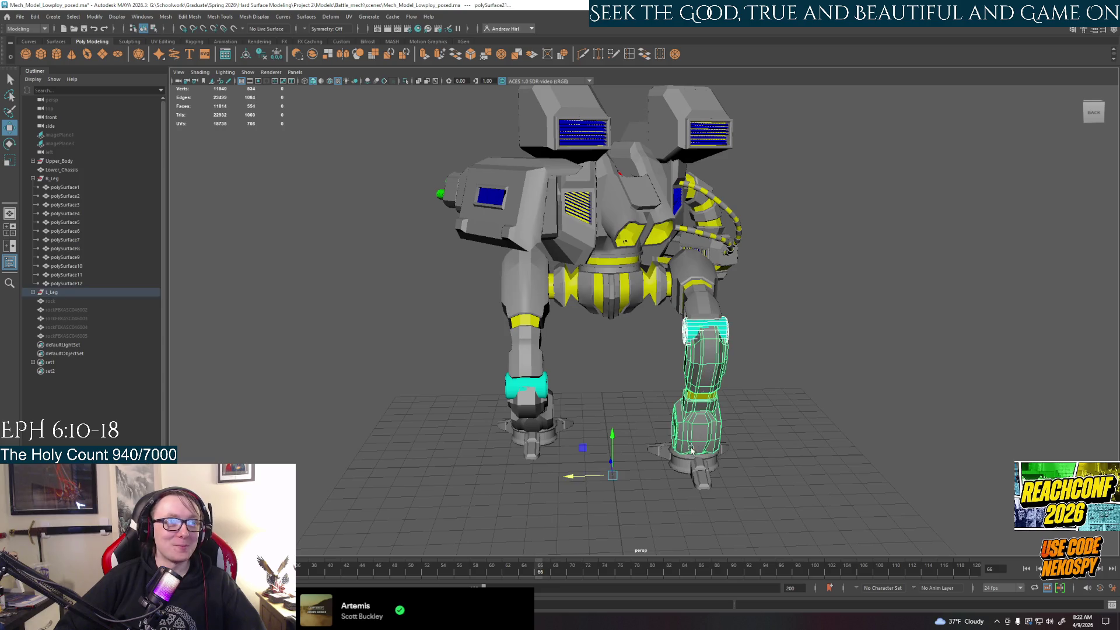
shift+click(666, 453)
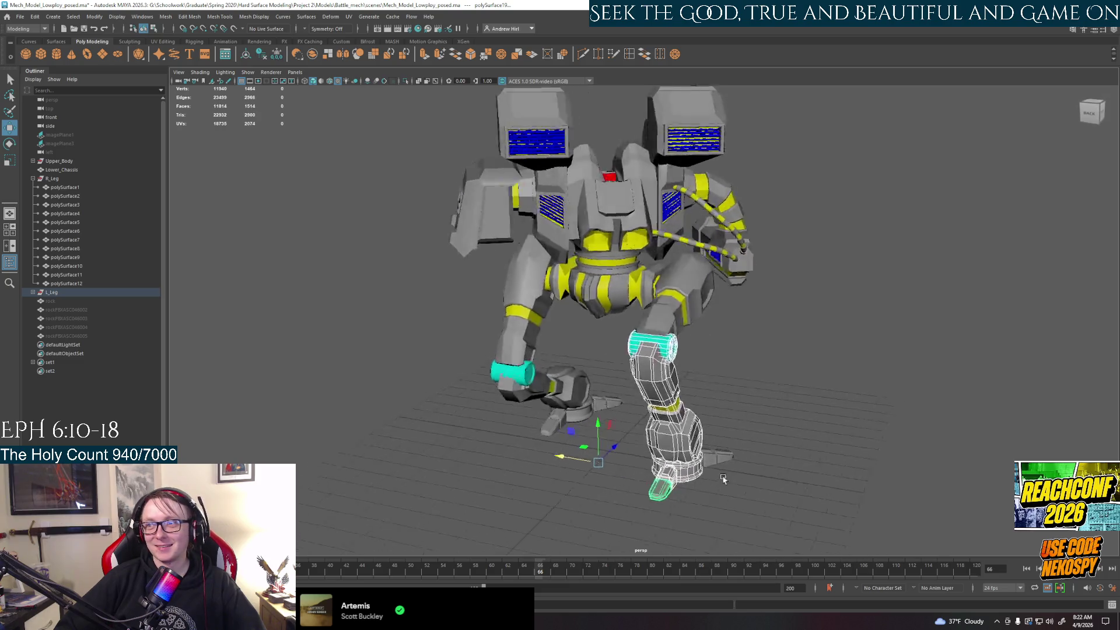
mouse_move(756, 475)
alt+mouse_down()
mouse_move(671, 483)
mouse_move(724, 457)
mouse_move(621, 436)
mouse_move(851, 425)
mouse_move(815, 420)
alt+mouse_up()
shift+click(671, 482)
shift+click(595, 421)
alt+drag(607, 478, 579, 472)
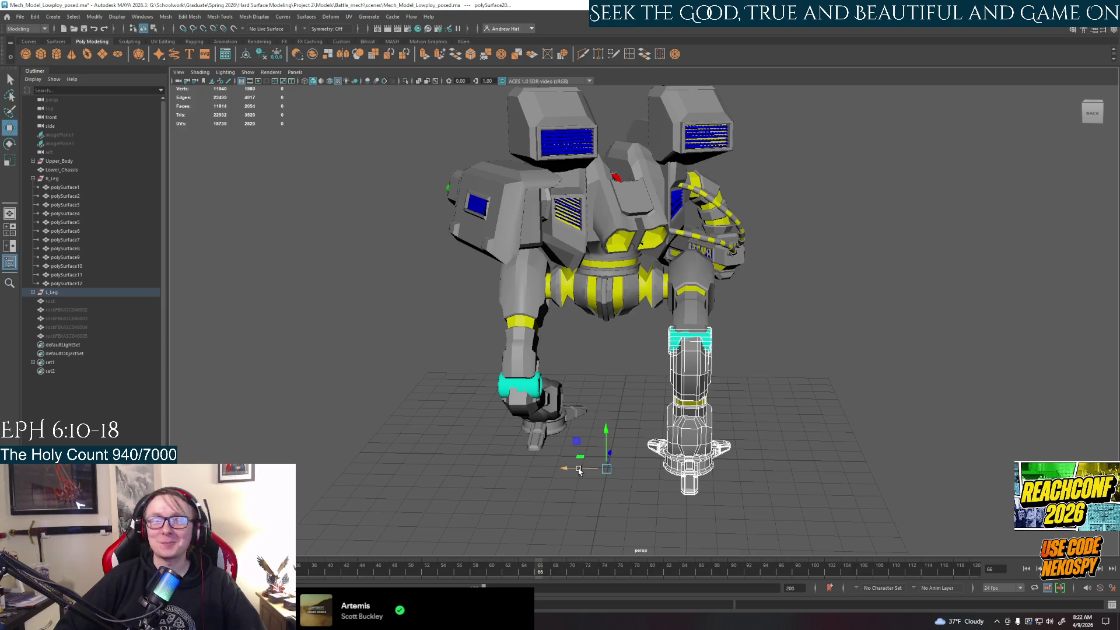
mouse_move(577, 445)
alt+mouse_down()
mouse_move(735, 430)
mouse_move(641, 308)
alt+mouse_up()
click(640, 308)
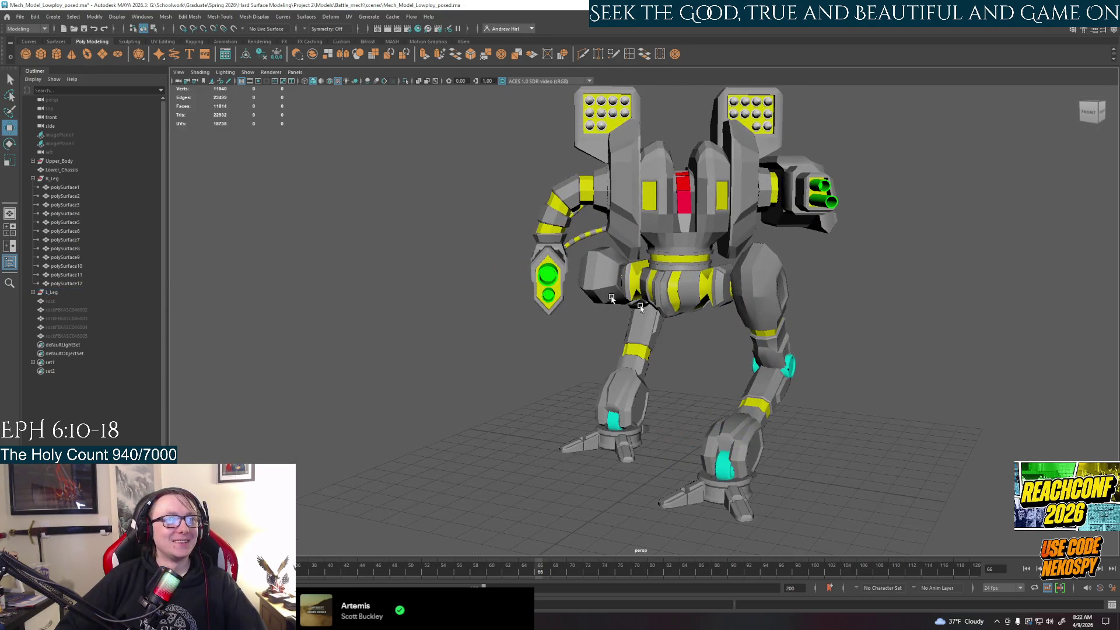
click(58, 161)
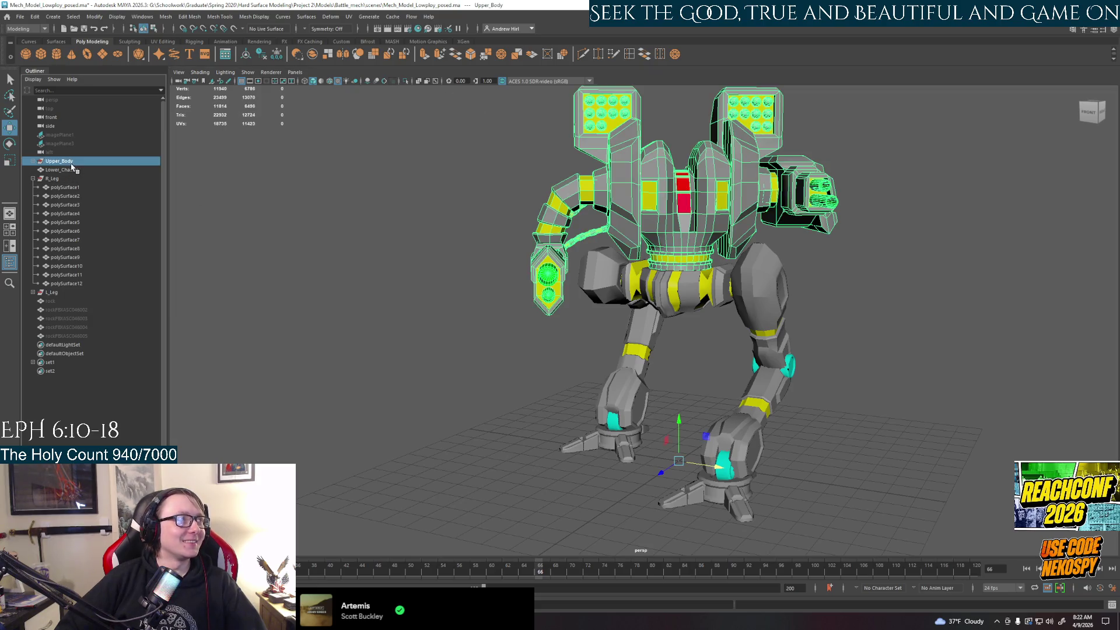
Step: Export the Upper_Body through L_Leg selection over Mech_lowpoly.fbx, confirming the replacement
shift+click(84, 293)
click(20, 17)
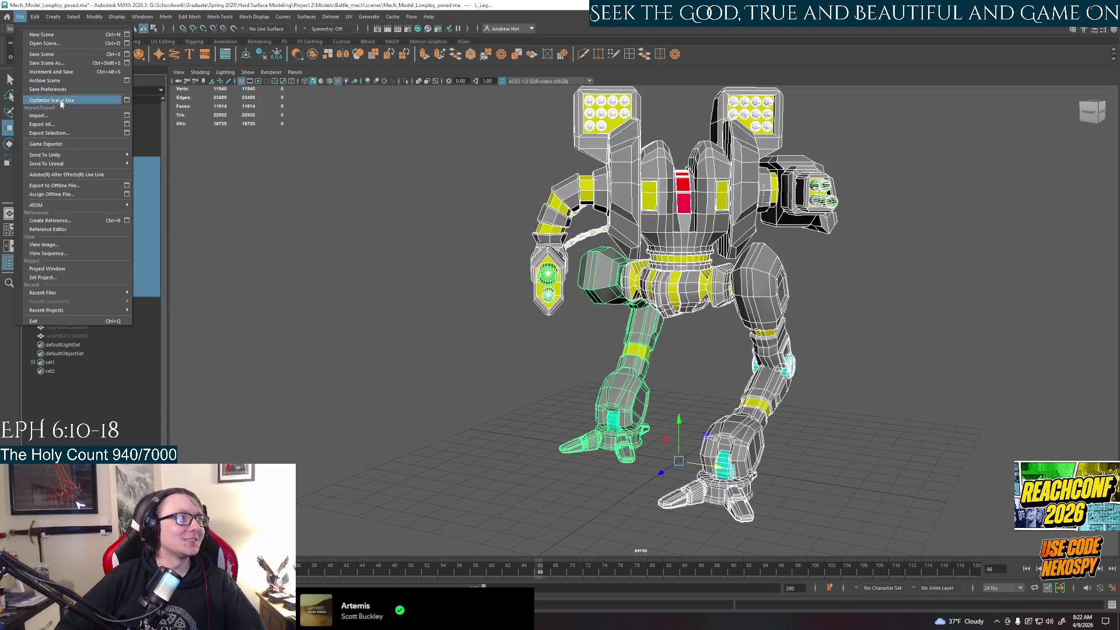
click(59, 144)
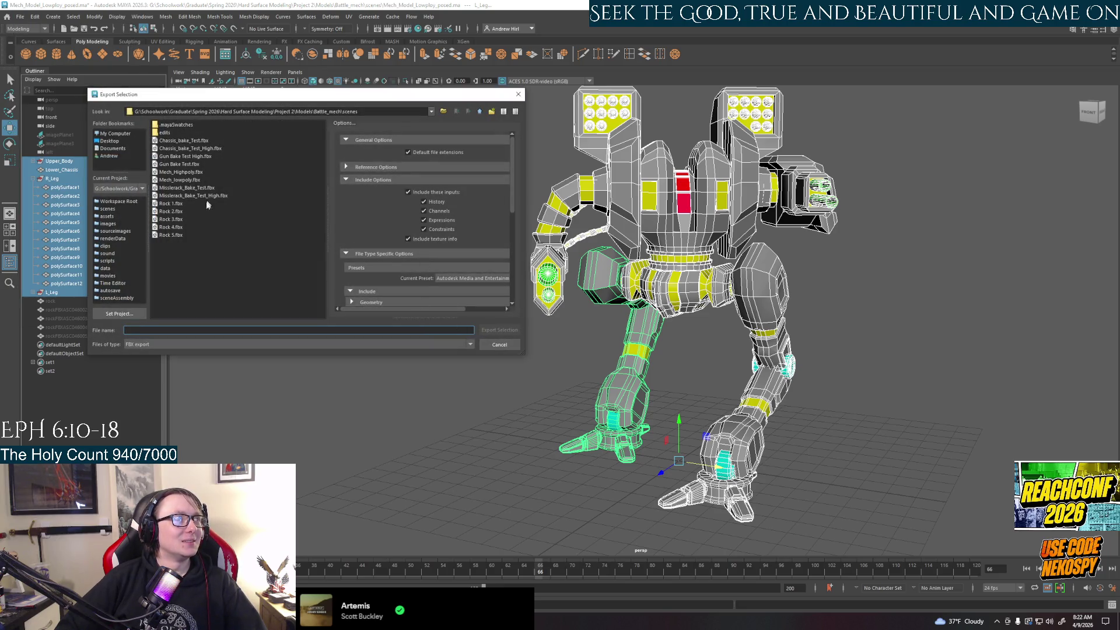
click(179, 180)
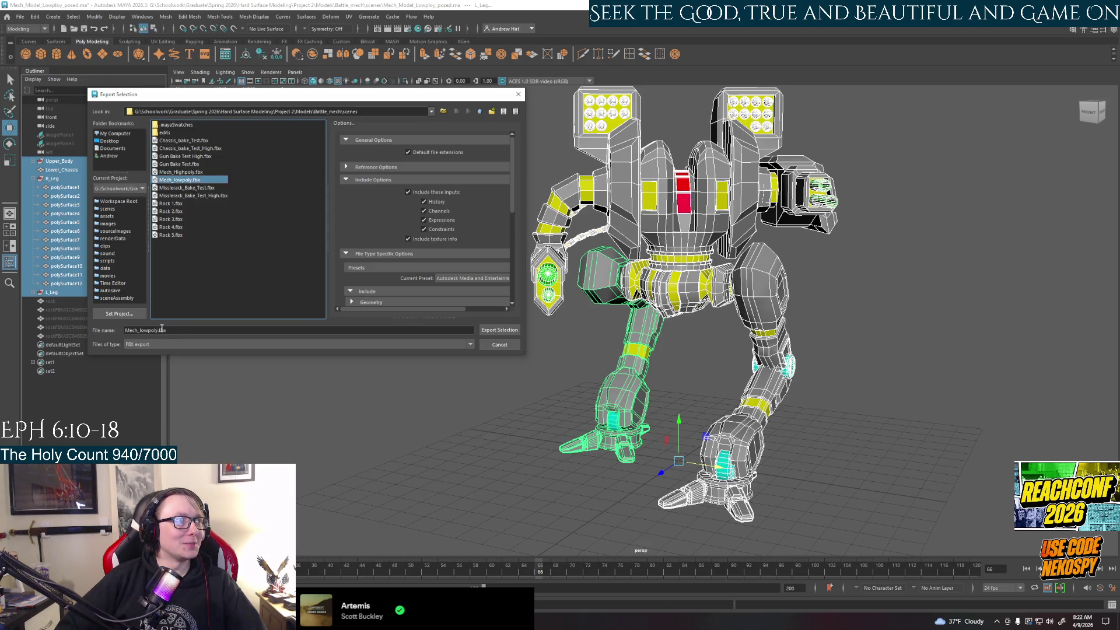
click(158, 331)
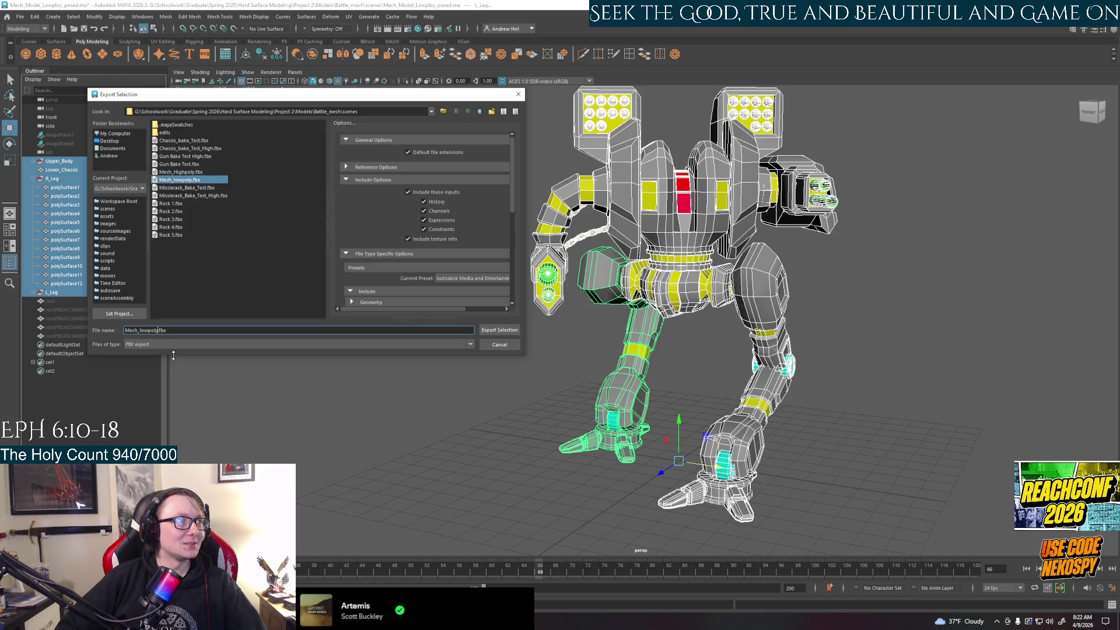
click(499, 331)
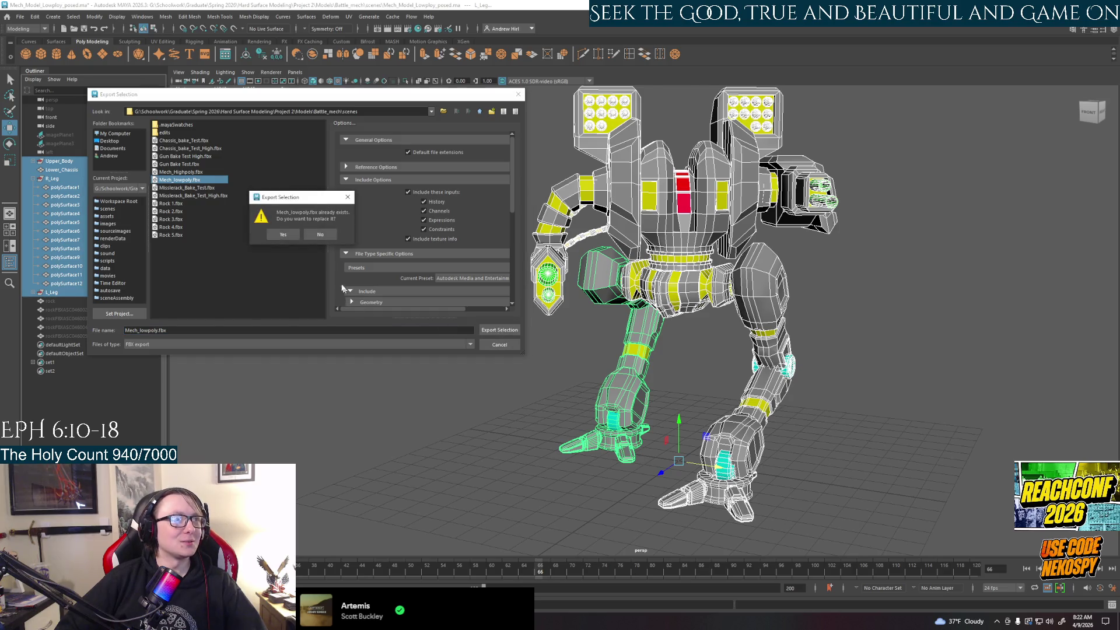
click(287, 236)
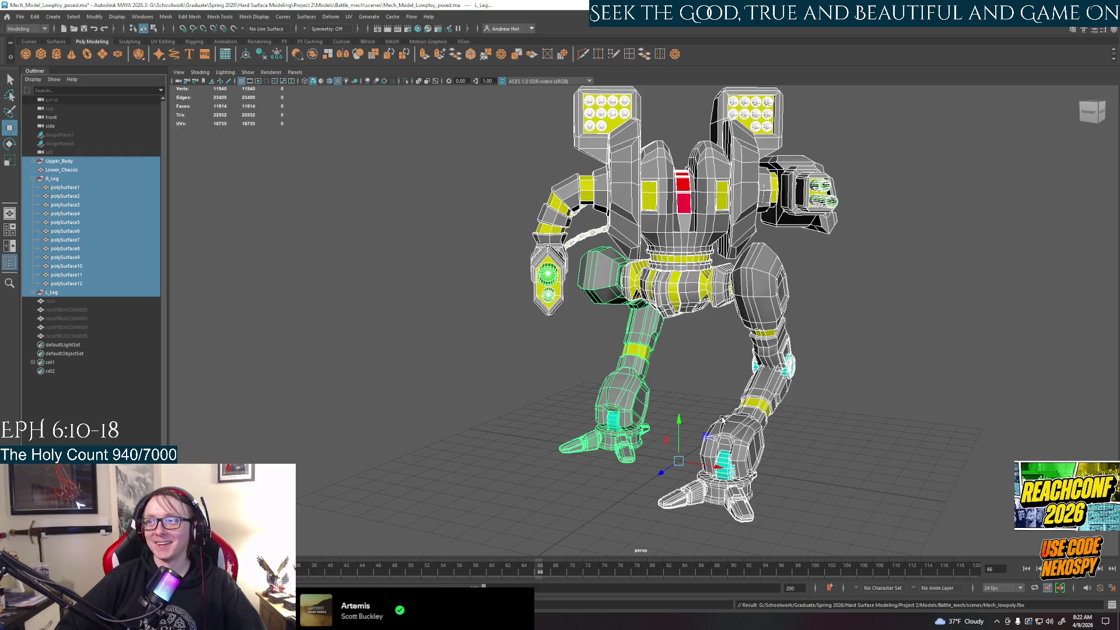
click(855, 418)
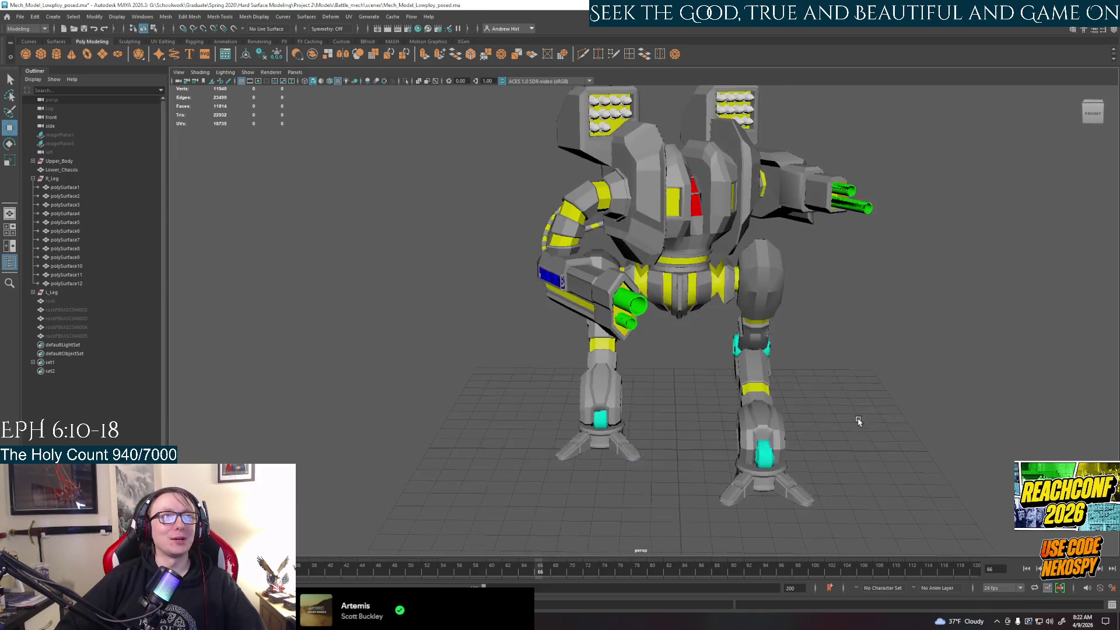
Step: Orbit around the finished posed mech, then switch to the Unreal Engine editor
mouse_move(856, 418)
alt+mouse_down()
mouse_move(696, 416)
mouse_move(748, 425)
alt+mouse_up()
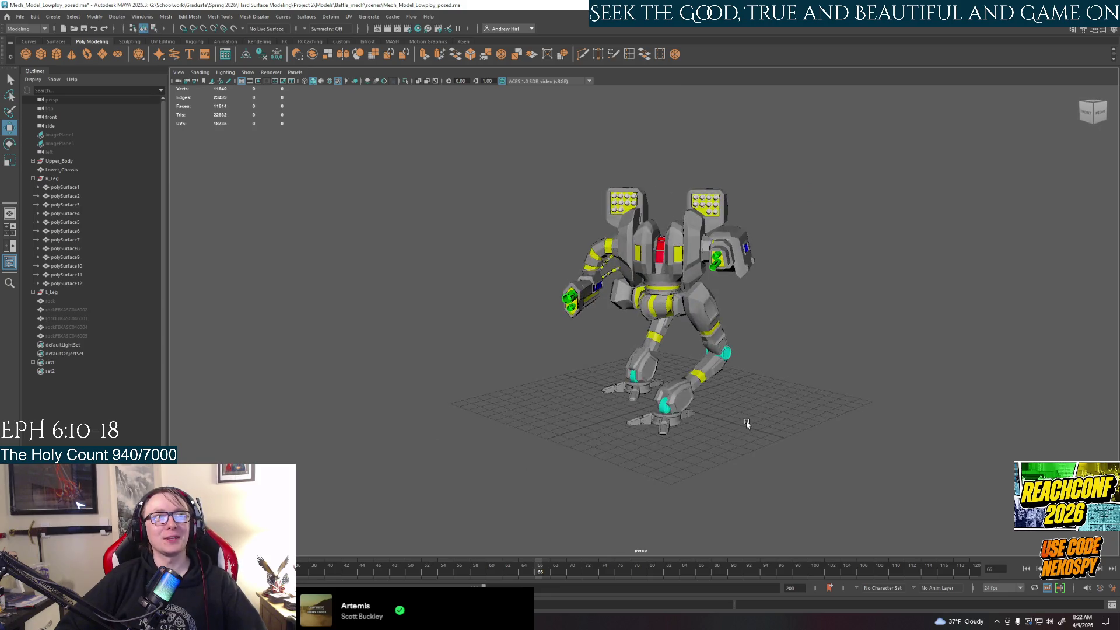
scroll(748, 425, up, 2)
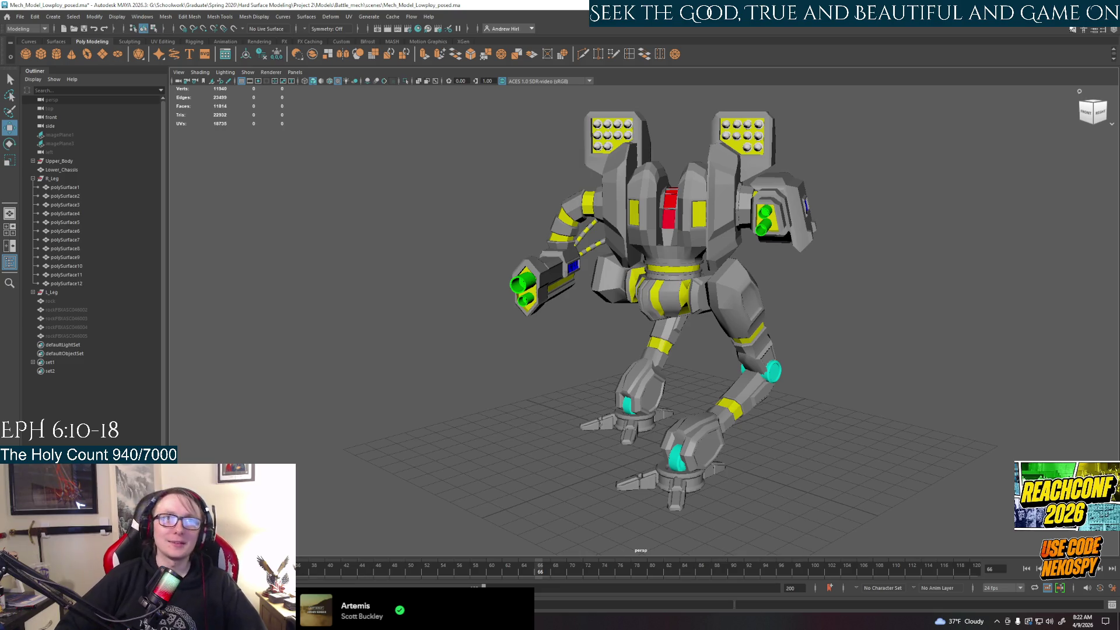
key(alt+Tab)
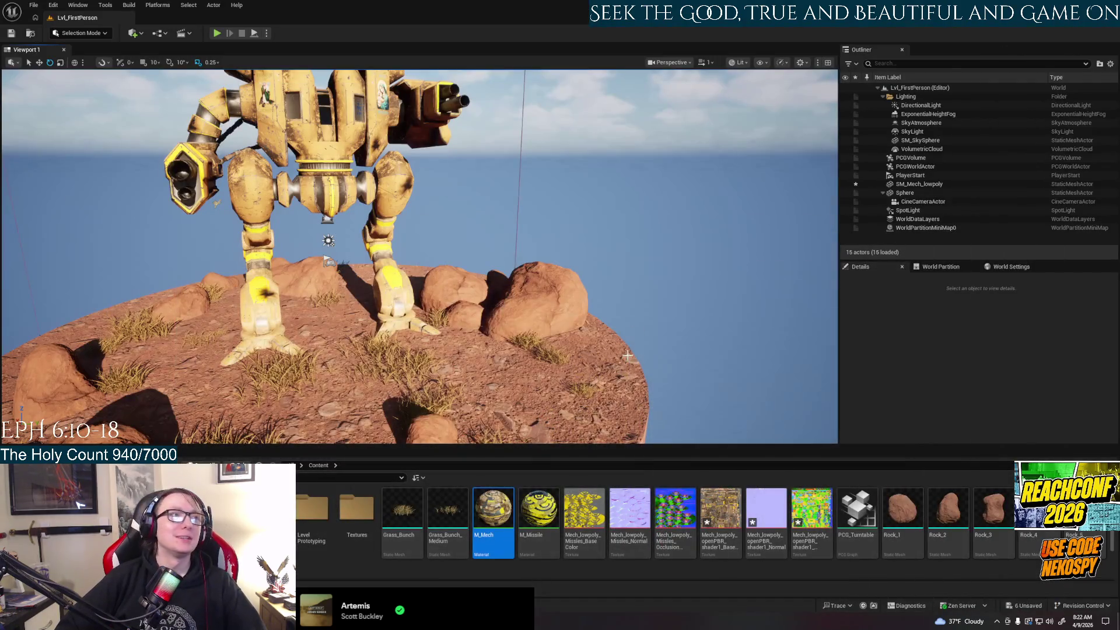
Step: Reimport the updated mech mesh and orbit closer to see its new stride pose
click(615, 340)
alt+drag(615, 340, 350, 327)
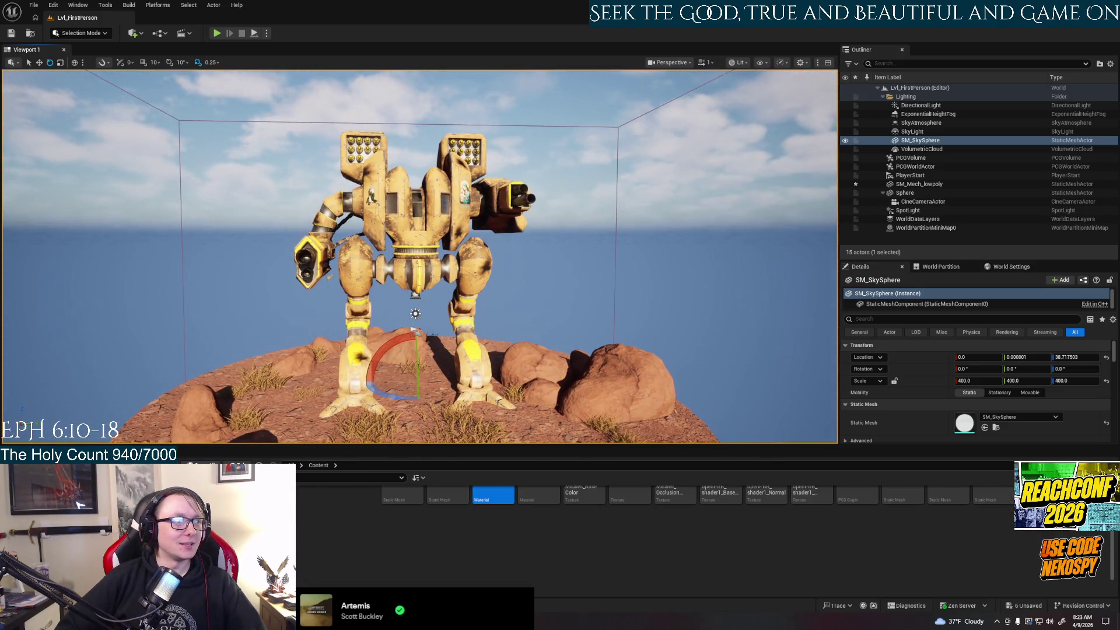
right_click(140, 496)
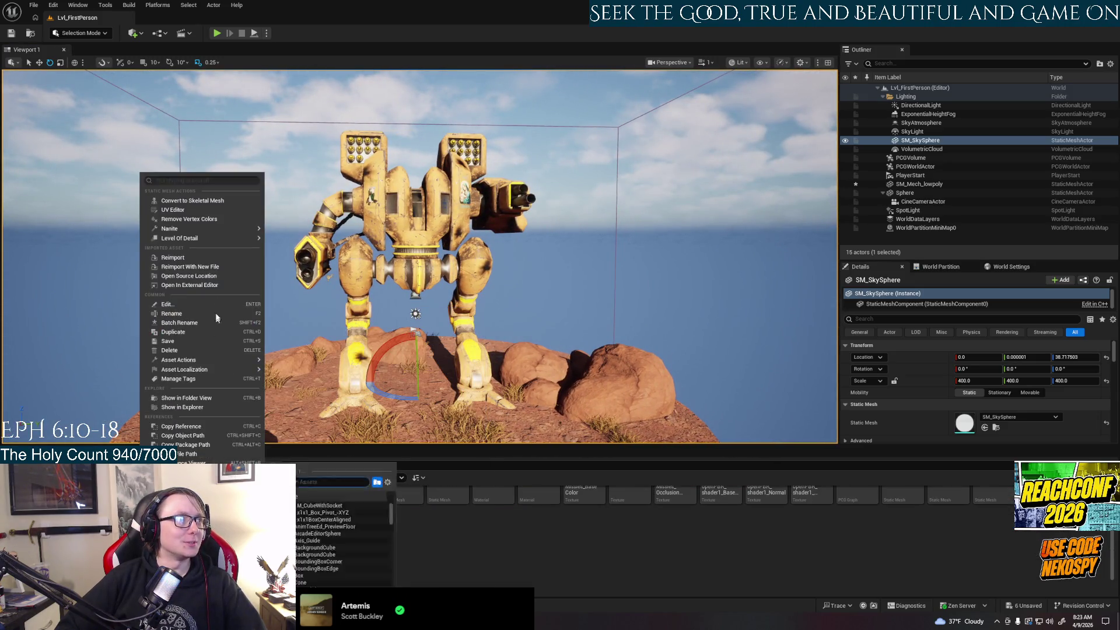
click(172, 258)
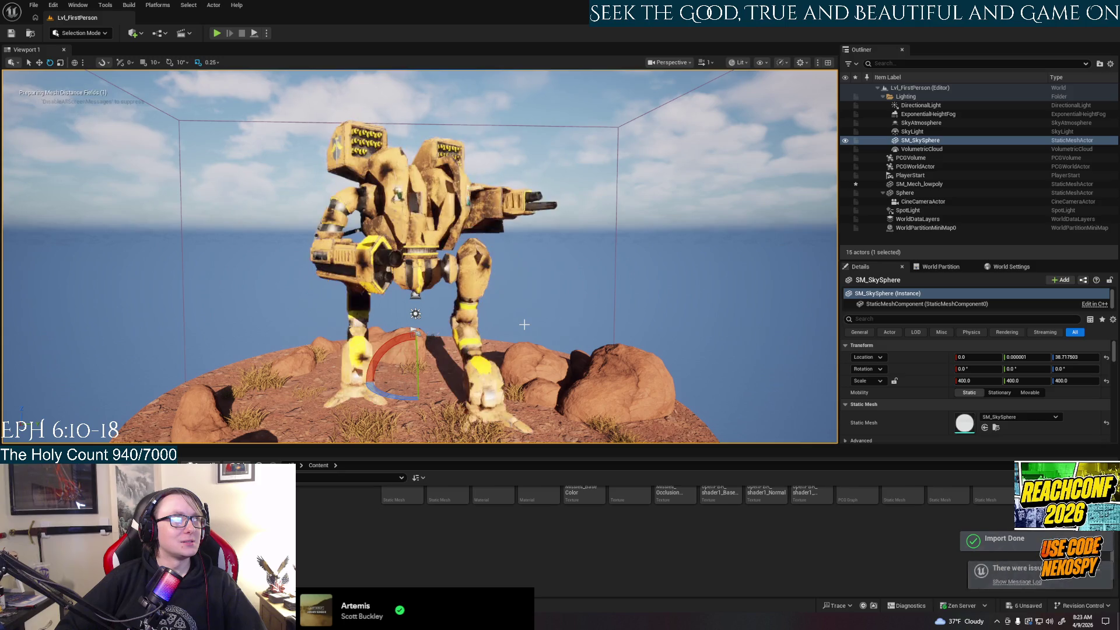
right_drag(420, 256, 725, 325)
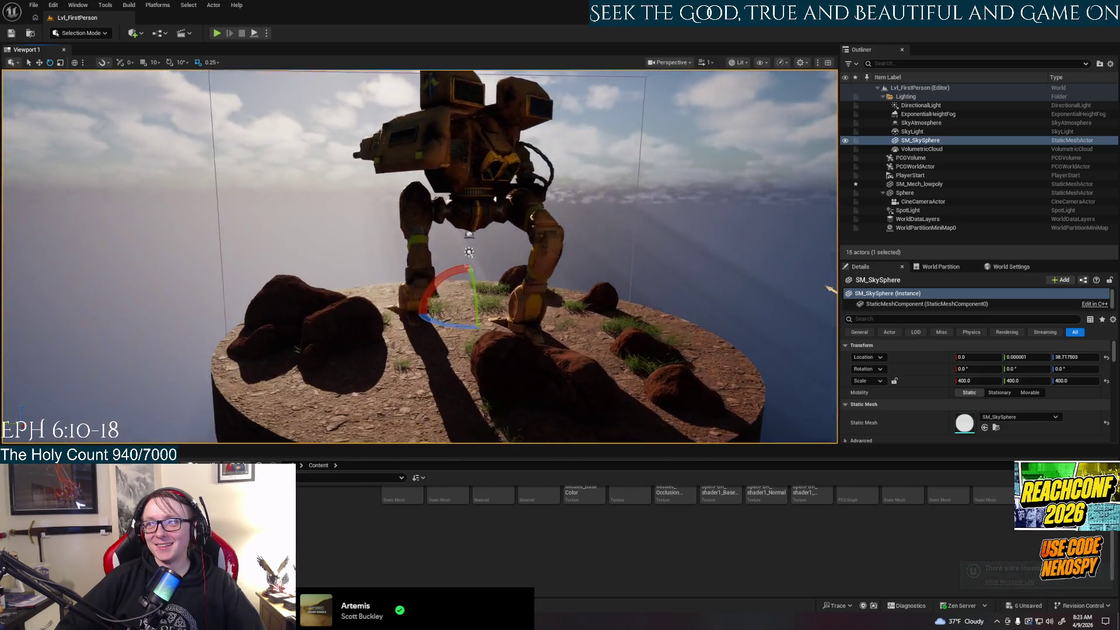
right_drag(831, 289, 831, 288)
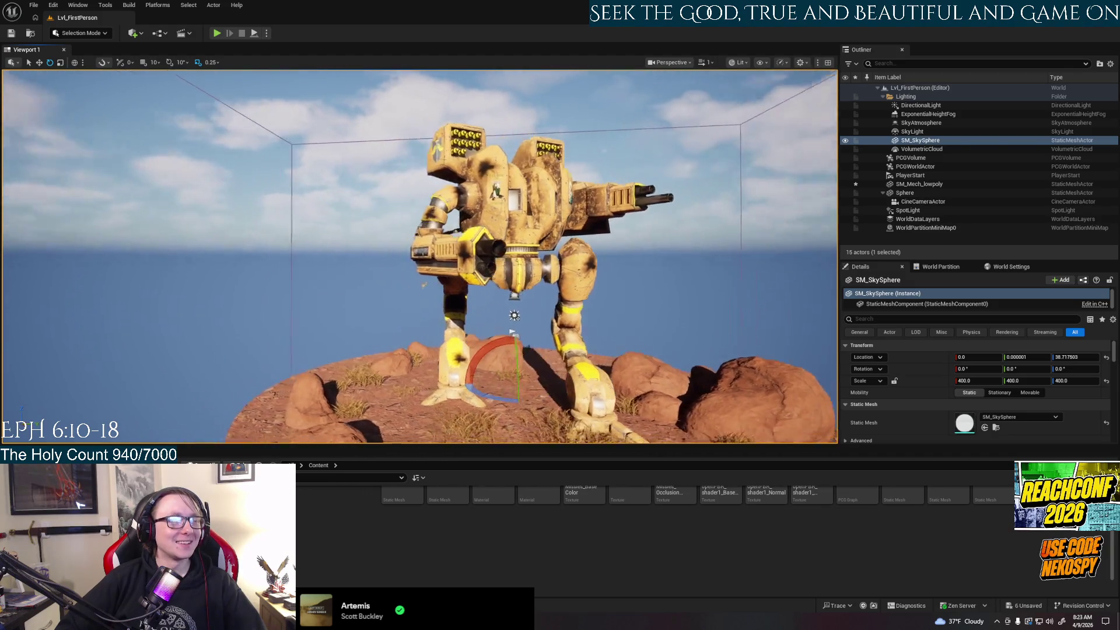
right_drag(520, 291, 519, 291)
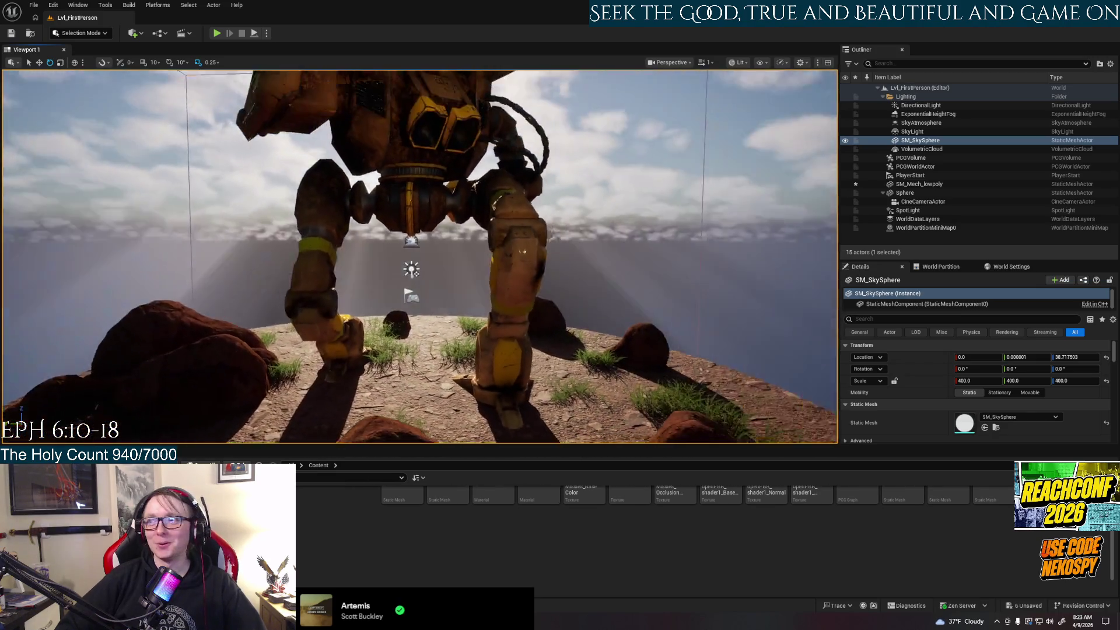
right_drag(523, 252, 523, 253)
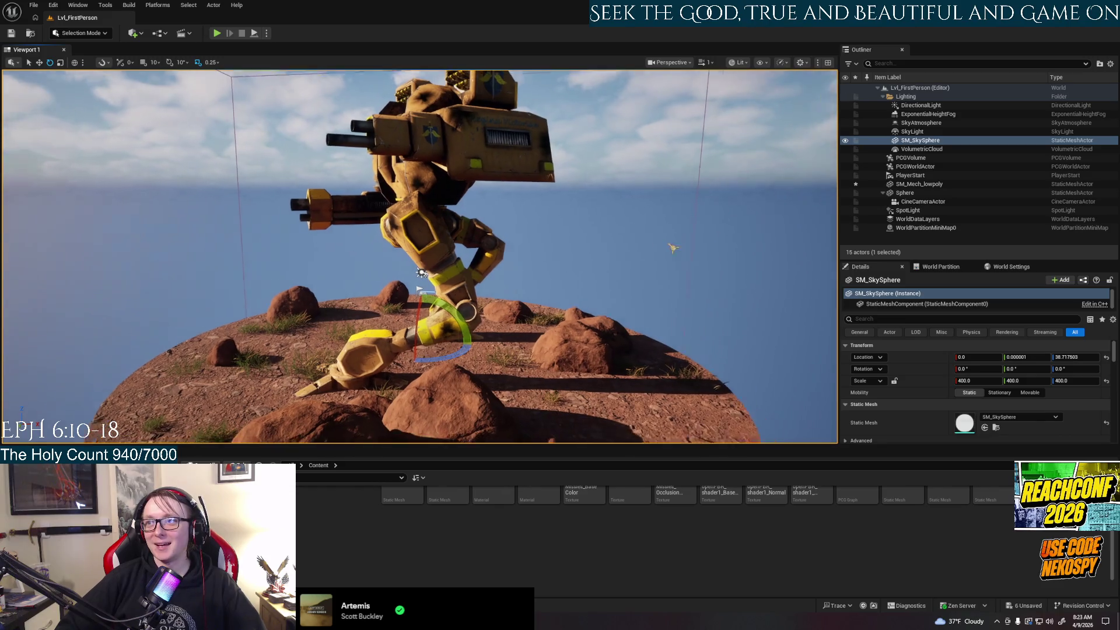
mouse_move(668, 213)
right_down()
mouse_move(580, 261)
mouse_move(668, 260)
right_up()
key(Escape)
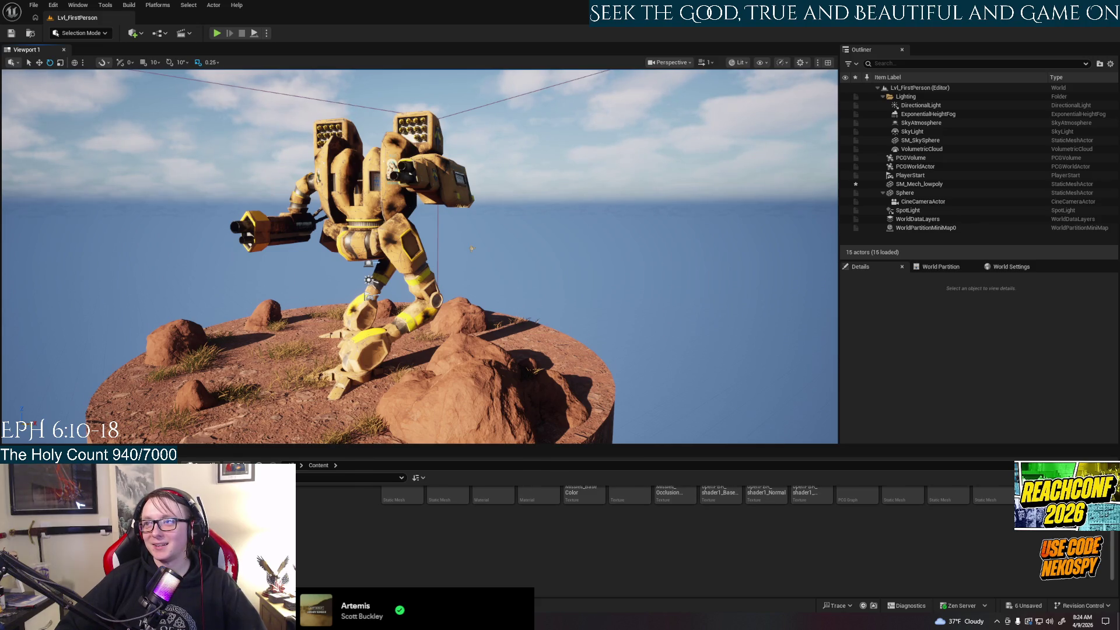
scroll(421, 257, down, 5)
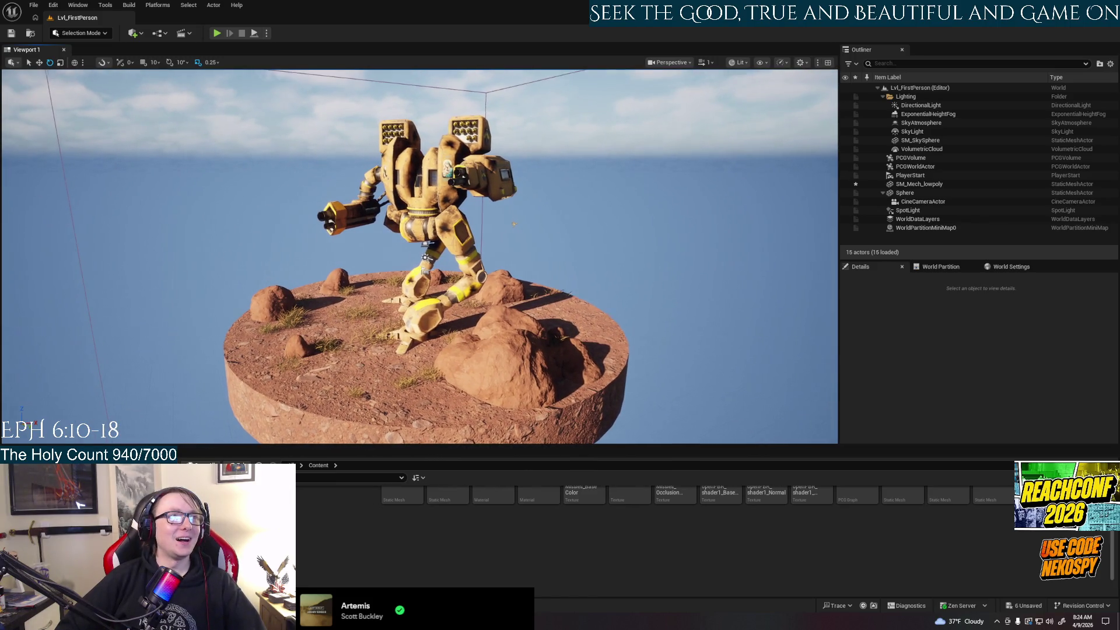
alt+drag(646, 260, 371, 279)
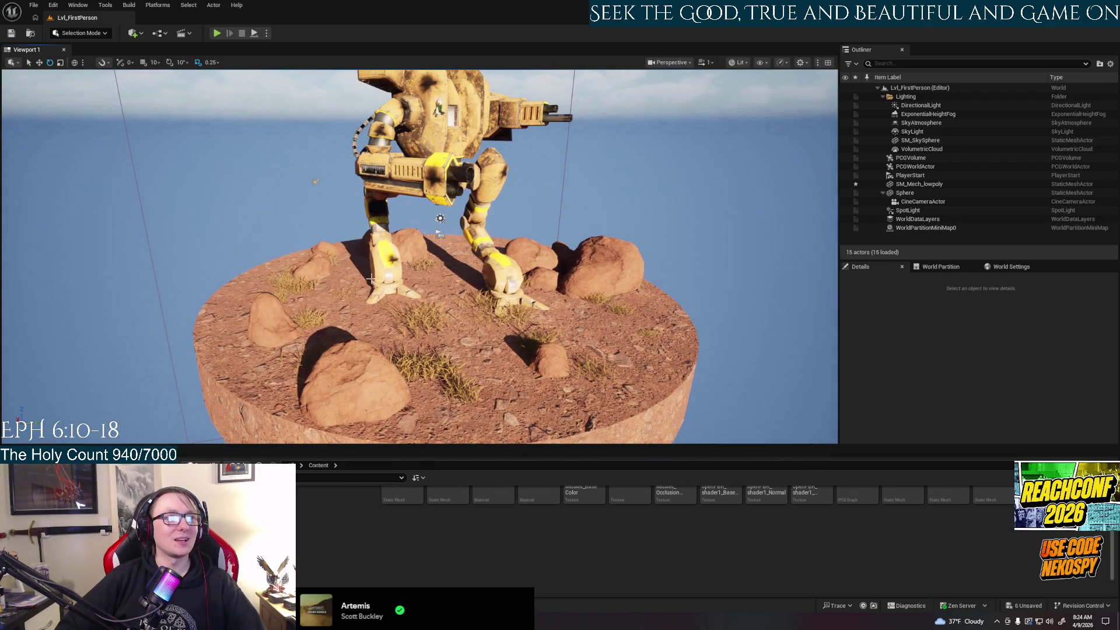
click(407, 274)
Step: Raise SM_Mech_lowpoly about 17 units onto the platform and orbit to check it
click(389, 278)
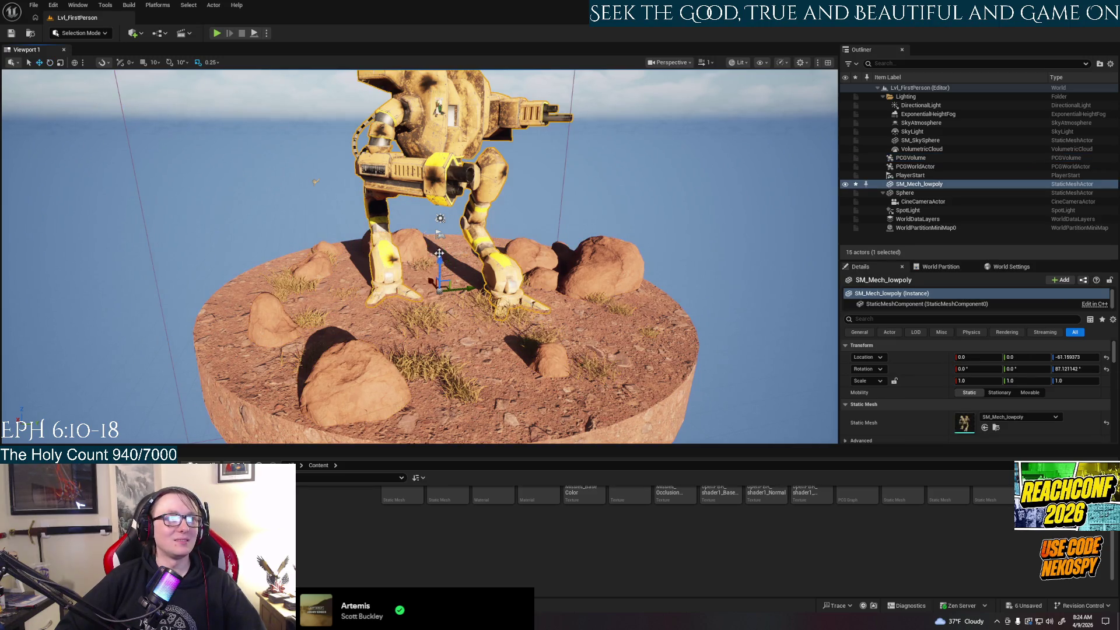
drag(440, 258, 440, 254)
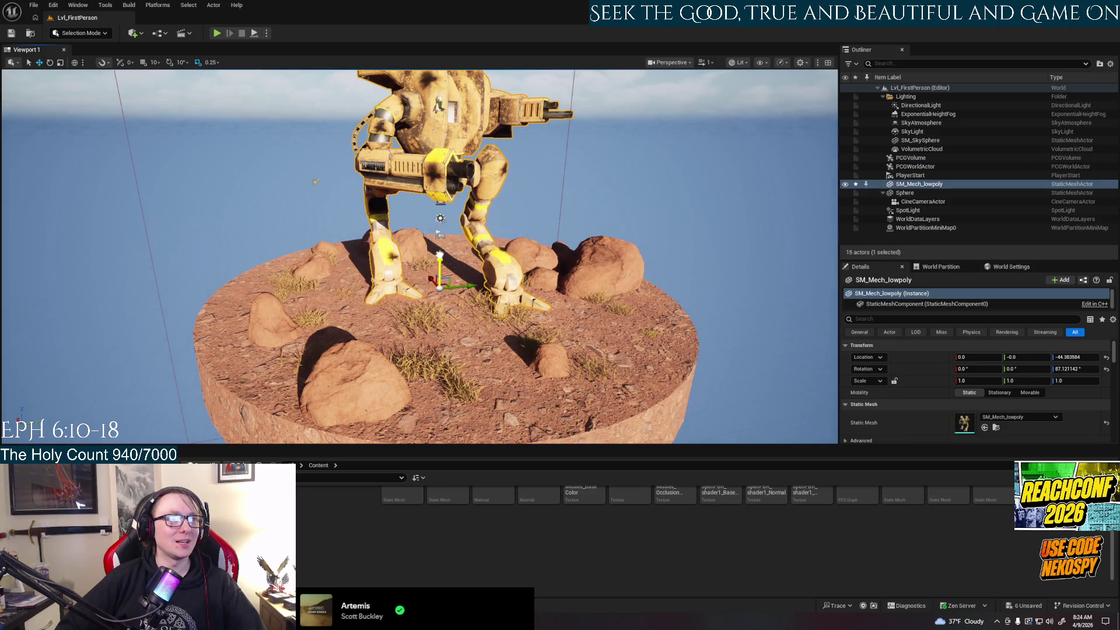
click(684, 230)
right_drag(420, 257, 350, 256)
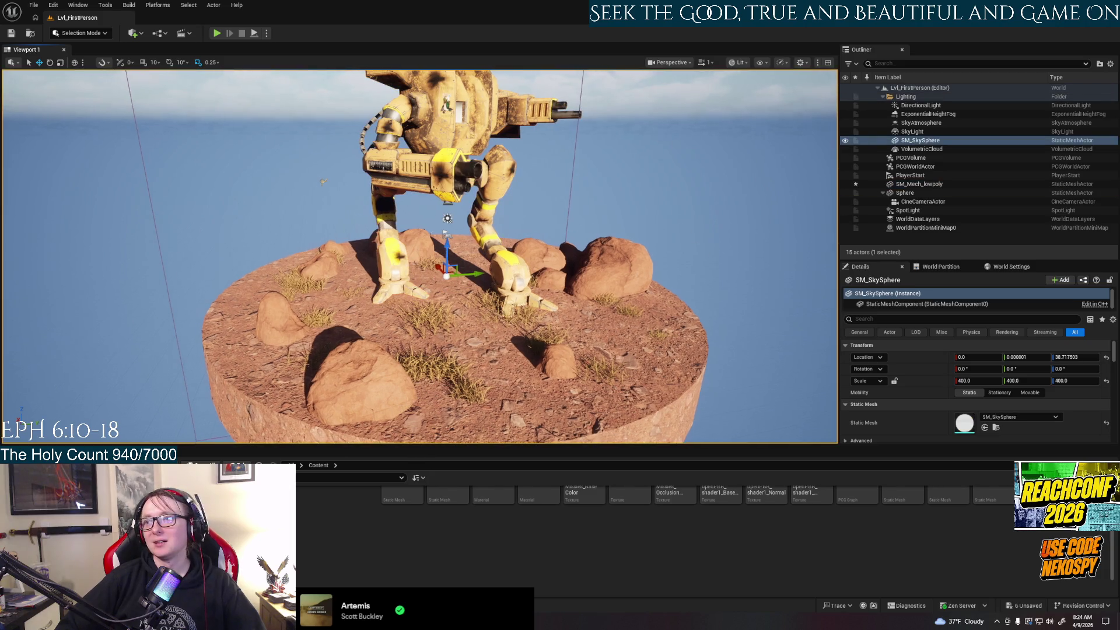
right_drag(513, 254, 584, 254)
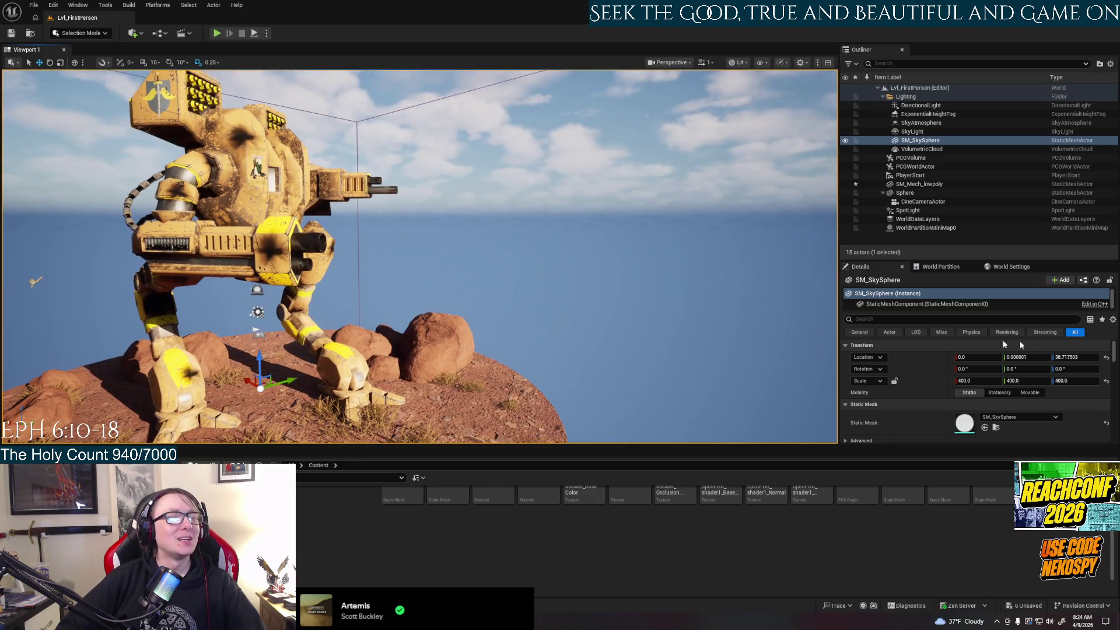
mouse_move(594, 291)
alt+mouse_down()
mouse_move(449, 291)
mouse_move(344, 274)
alt+mouse_up()
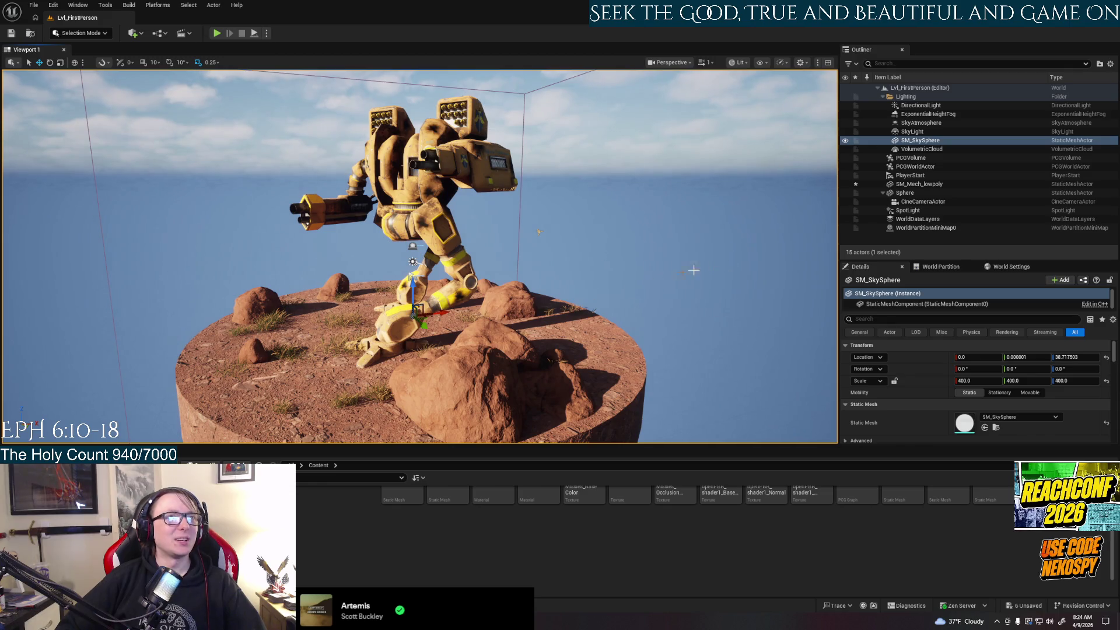
Step: Rotate the camera's parent Sphere to about -334.9° to swing the cine camera around
click(909, 203)
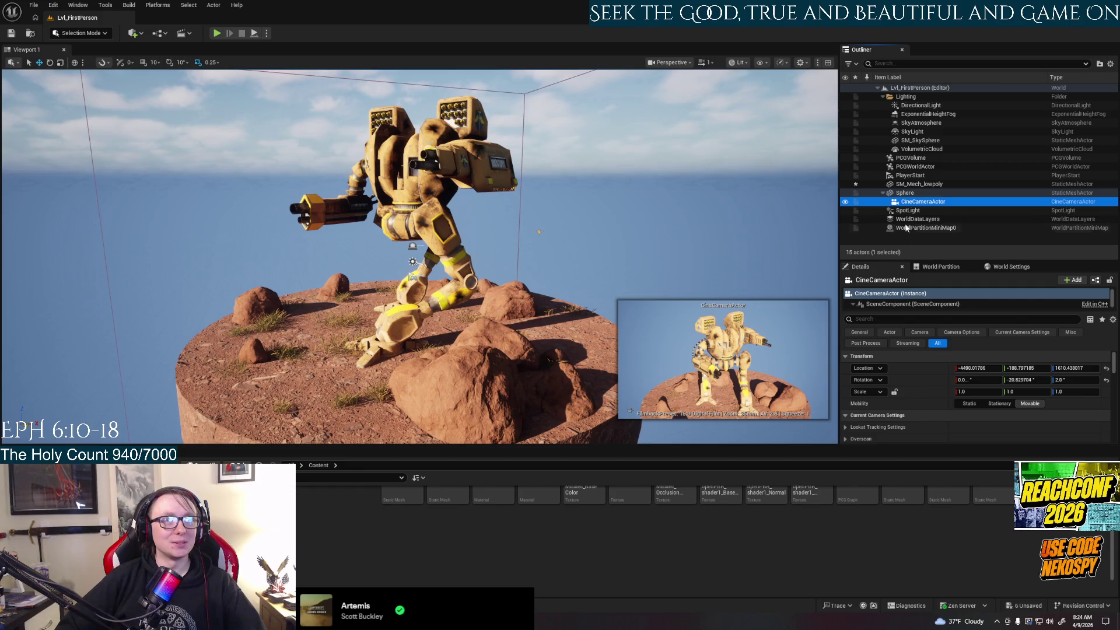
click(905, 192)
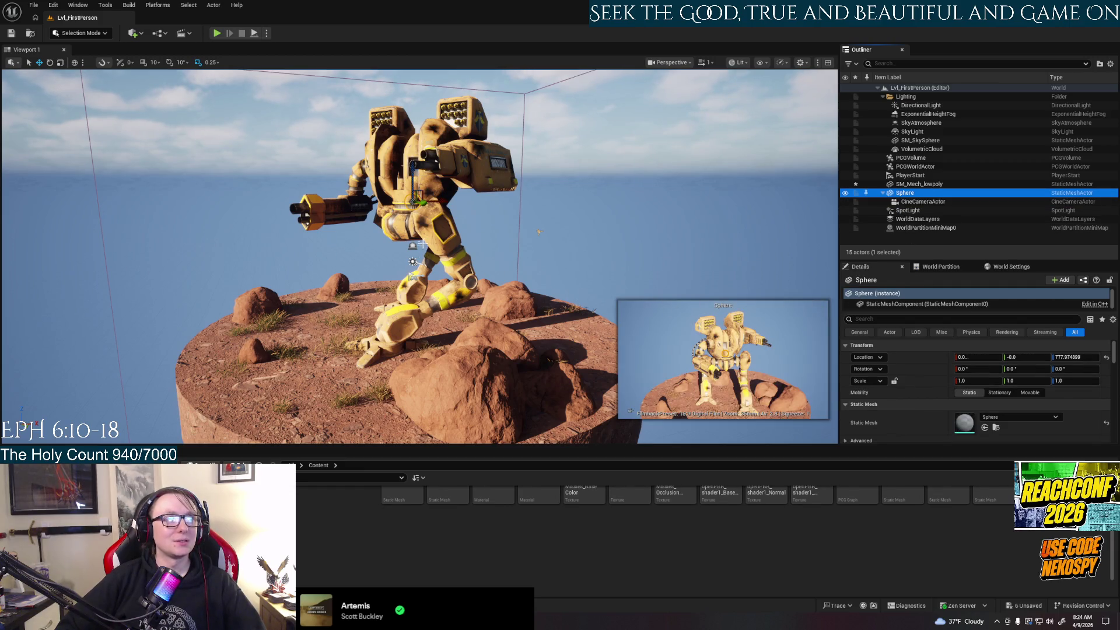
key(e)
mouse_move(399, 205)
mouse_down()
mouse_move(369, 207)
mouse_move(448, 207)
mouse_up()
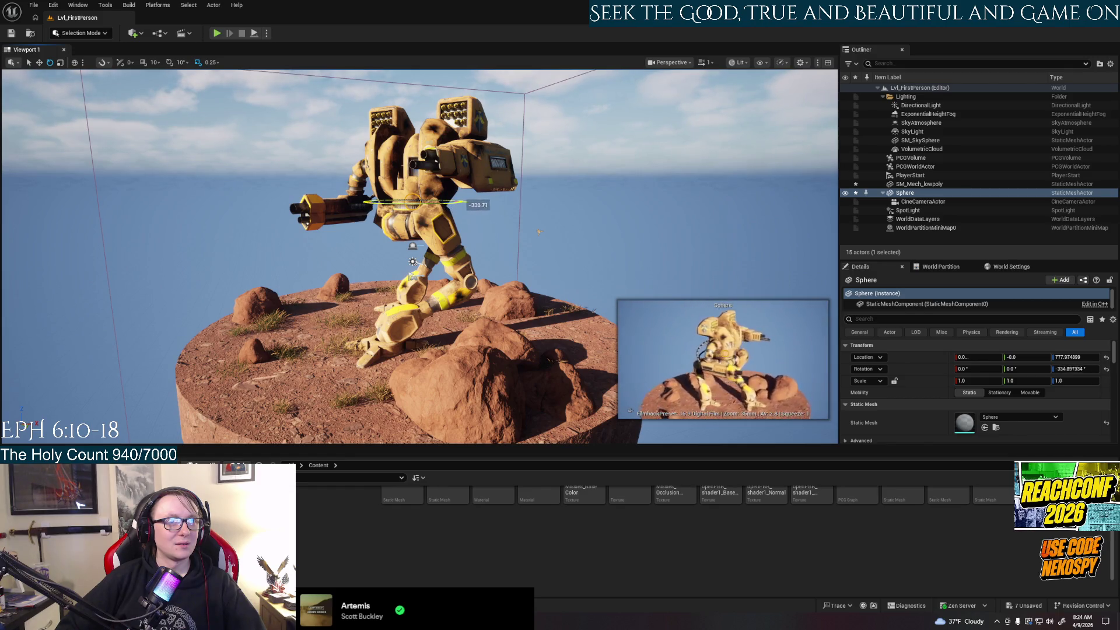
drag(403, 204, 435, 208)
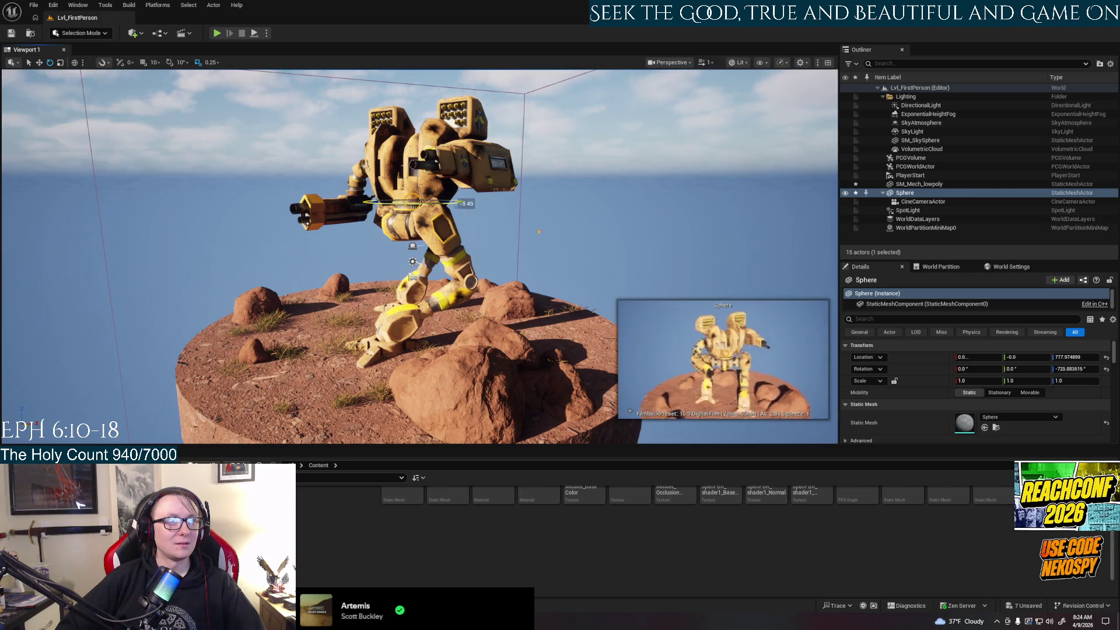
mouse_move(461, 203)
mouse_down()
mouse_move(359, 203)
mouse_move(465, 203)
mouse_up()
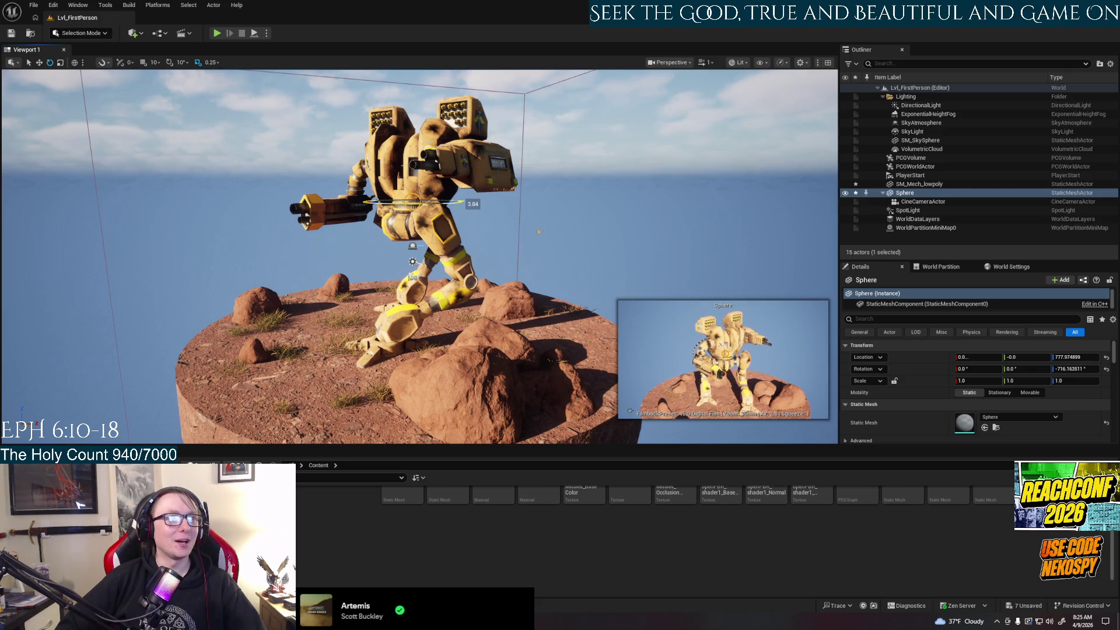
key(ctrl+z)
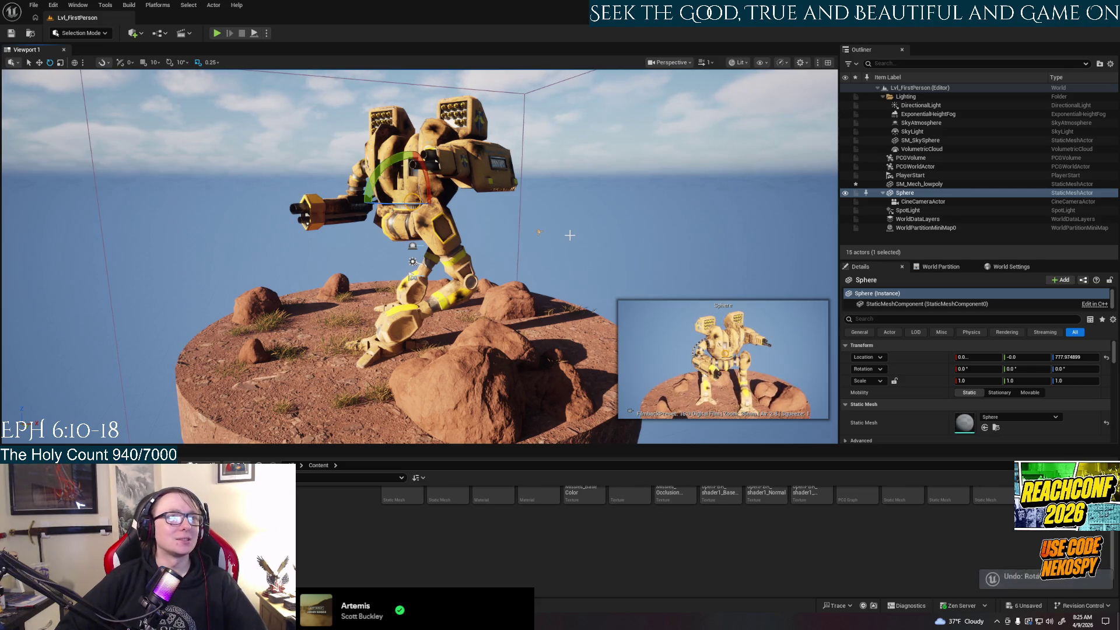
click(924, 201)
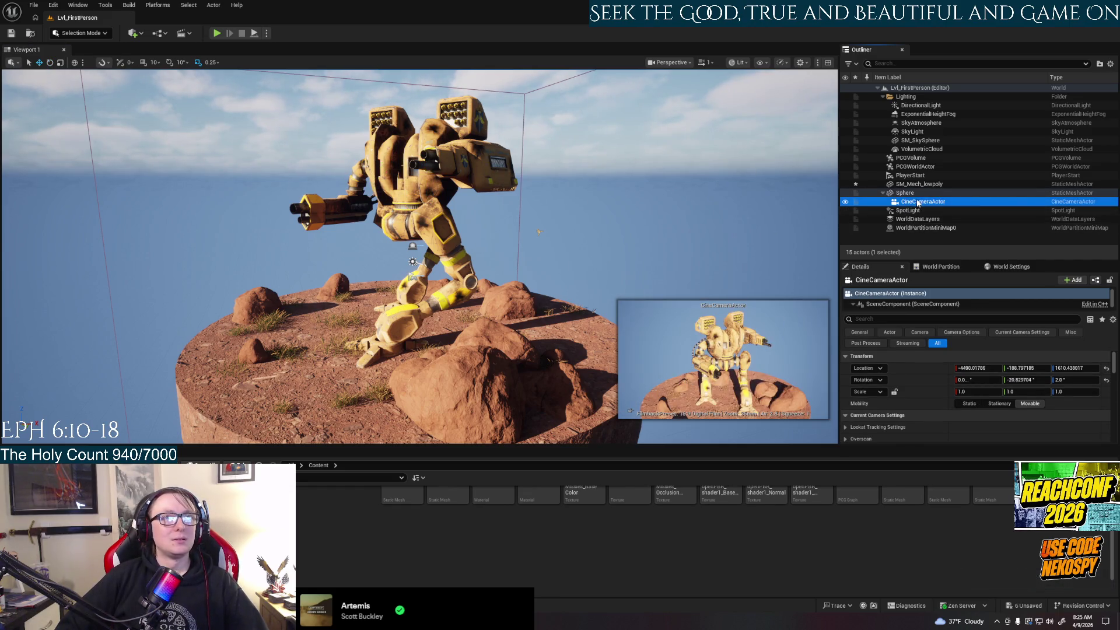
Step: Select the cine camera to preview its shot while orbiting around the mech
right_click(920, 201)
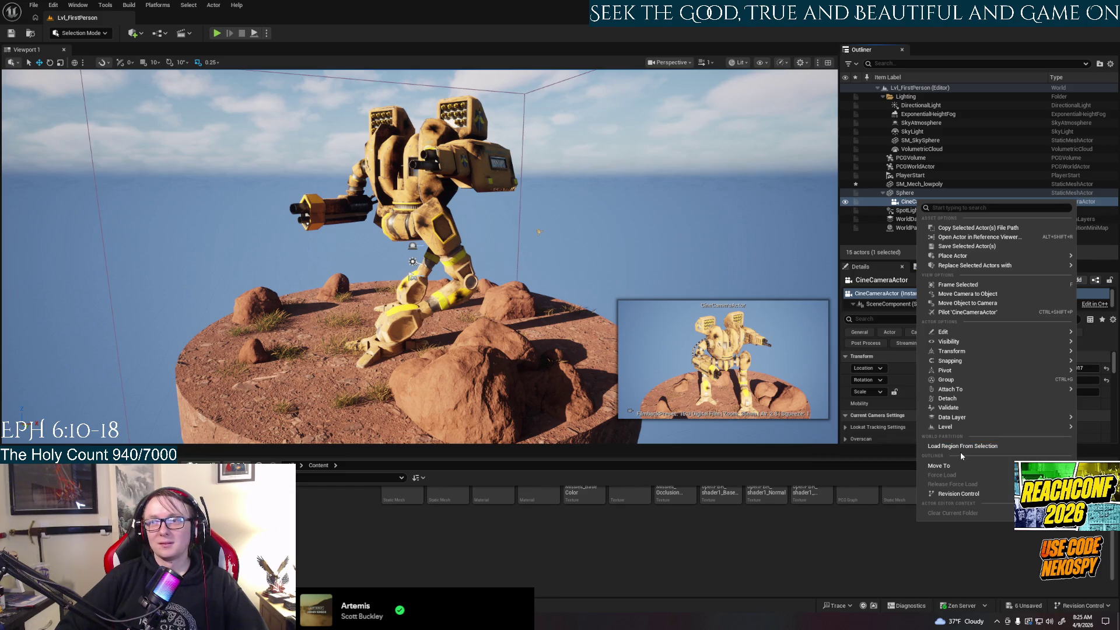
key(Escape)
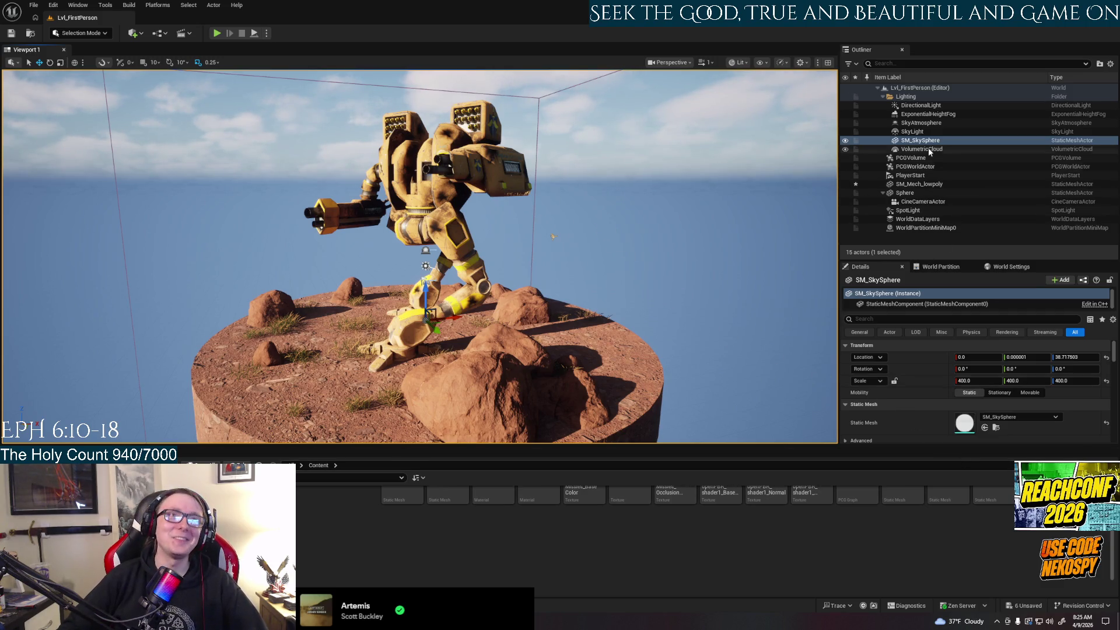
click(543, 270)
mouse_move(543, 270)
alt+mouse_down()
mouse_move(496, 271)
mouse_move(496, 292)
mouse_move(605, 263)
alt+mouse_up()
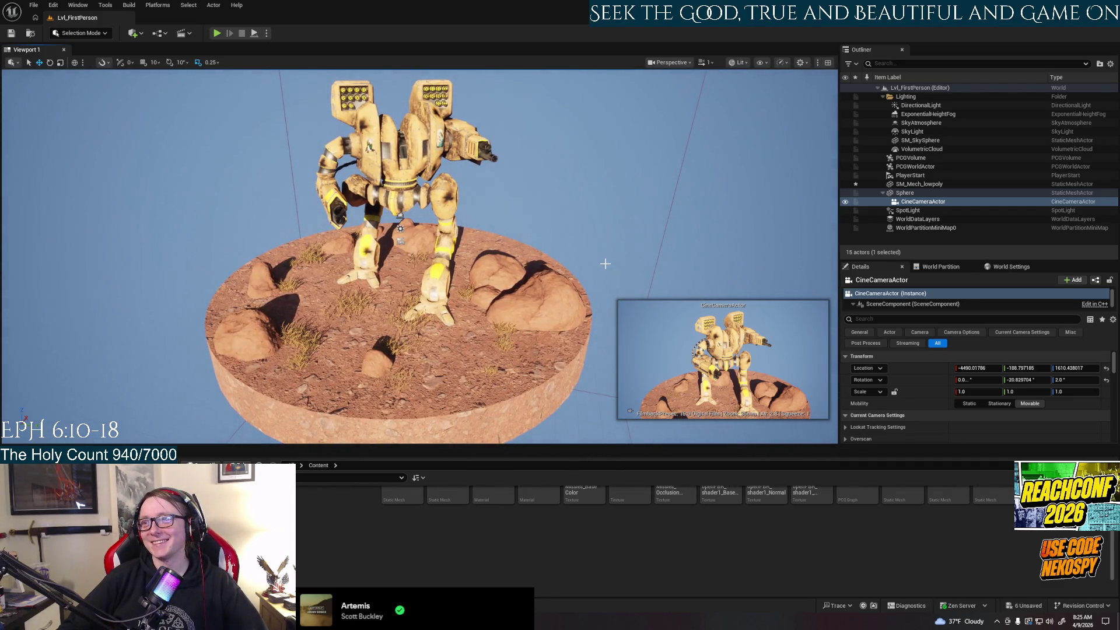
alt+drag(615, 262, 617, 265)
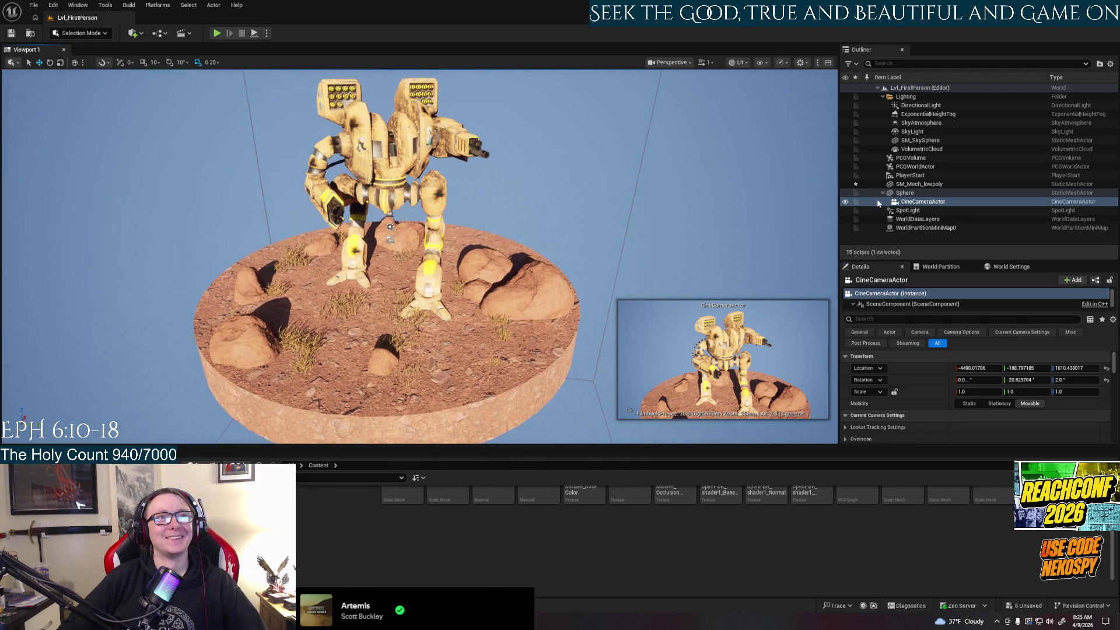
Step: Frame CineCameraActor and pilot it to view the mech through its lens
double_click(908, 204)
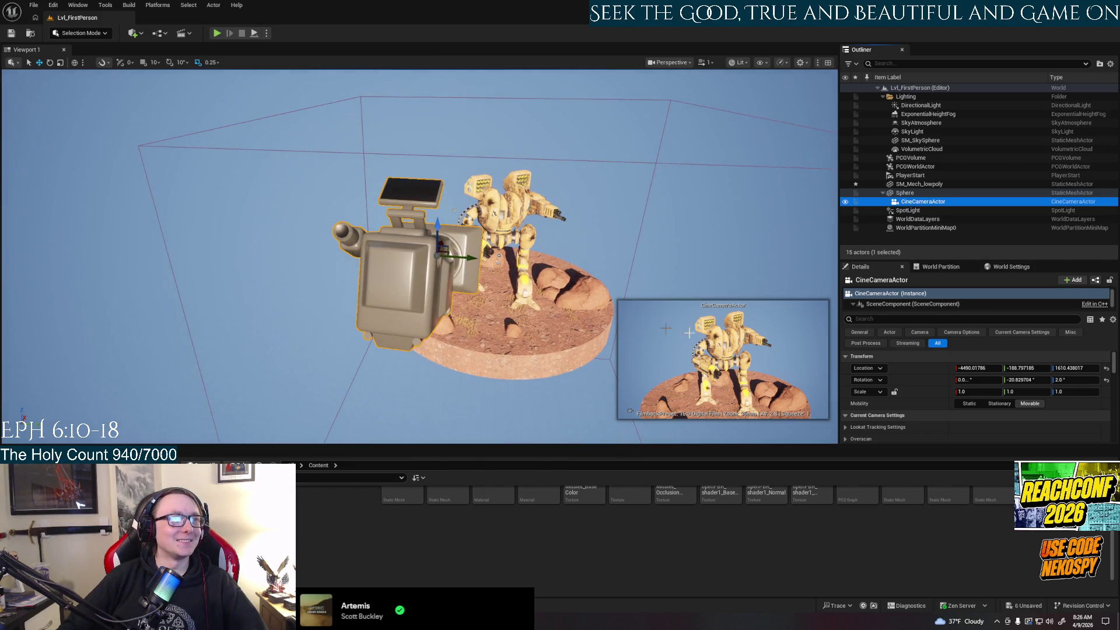
right_click(911, 202)
key(Escape)
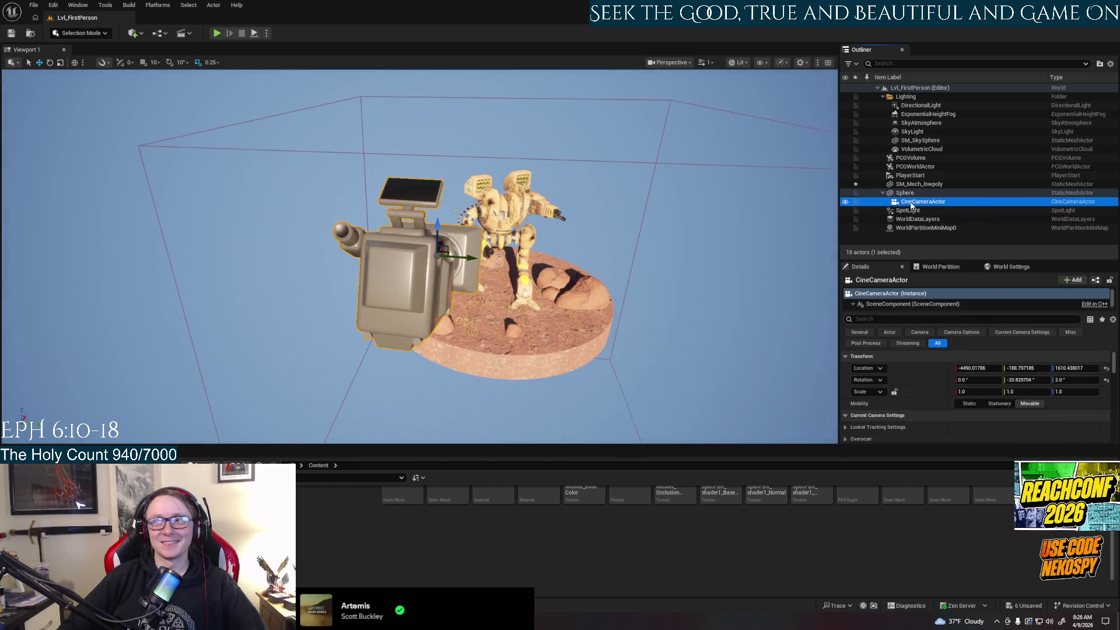
right_click(912, 205)
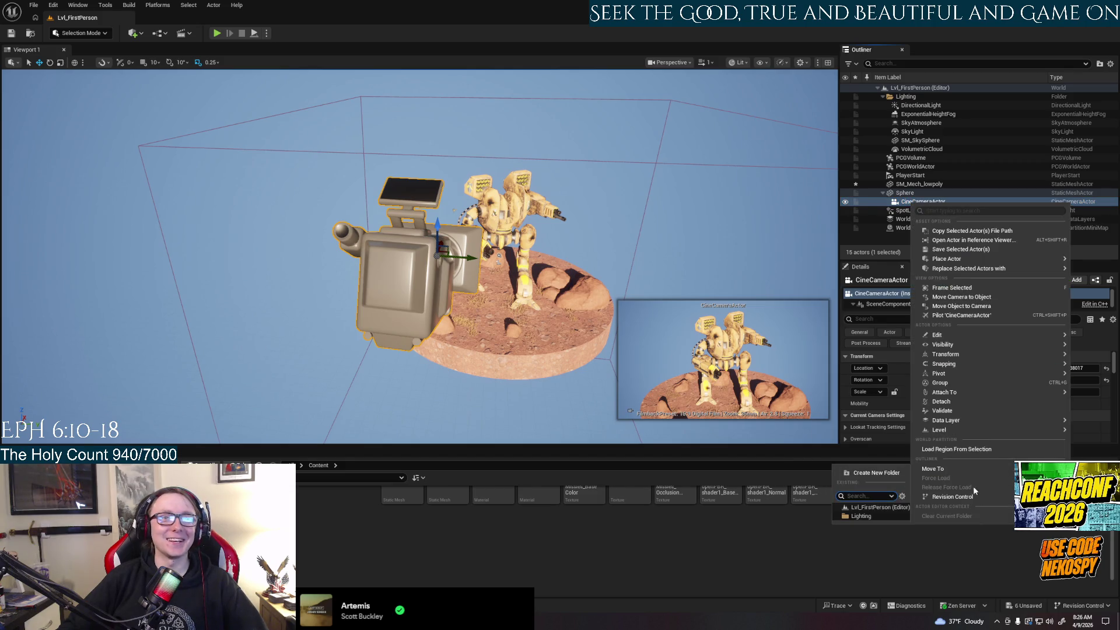
mouse_move(955, 475)
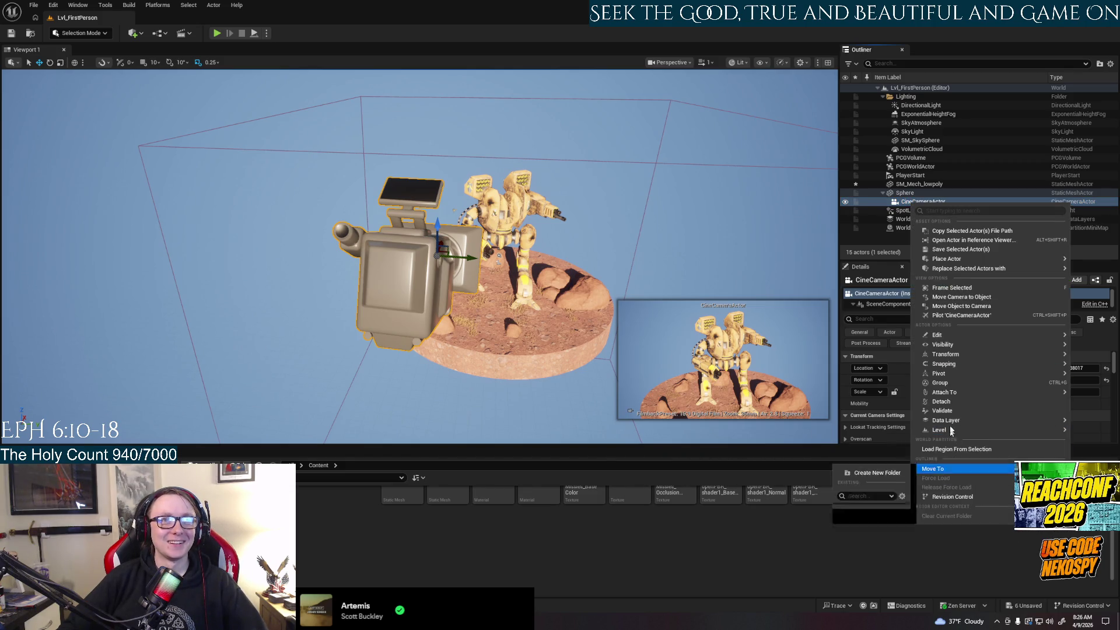
click(962, 314)
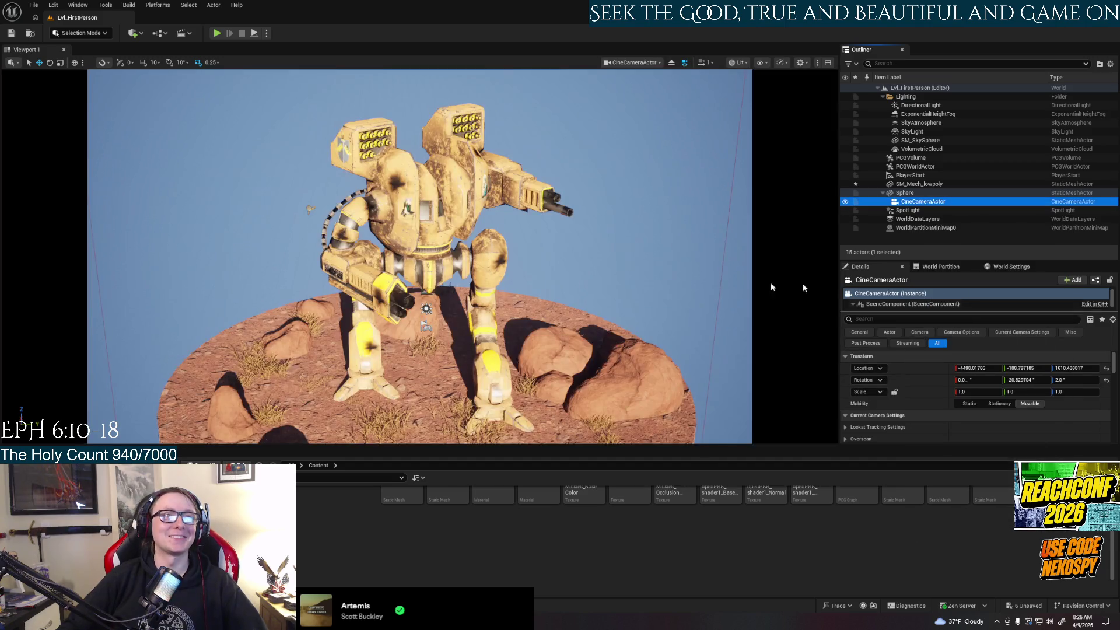
Step: Test-spin the Sphere a full turn around the mech, then undo back to zero rotation
right_drag(420, 257, 441, 256)
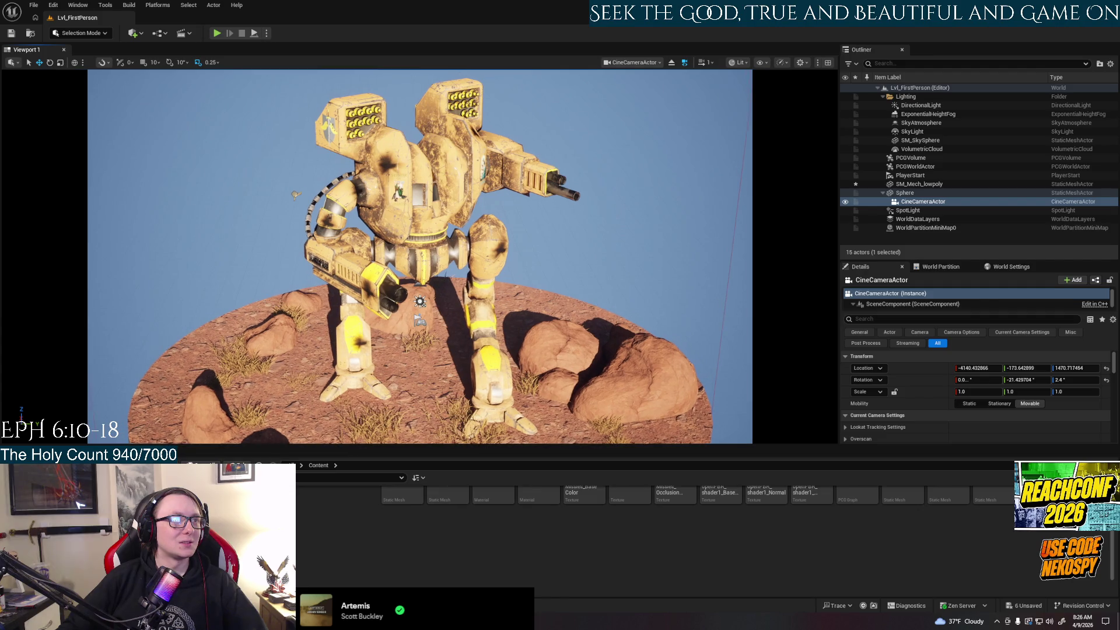
click(905, 193)
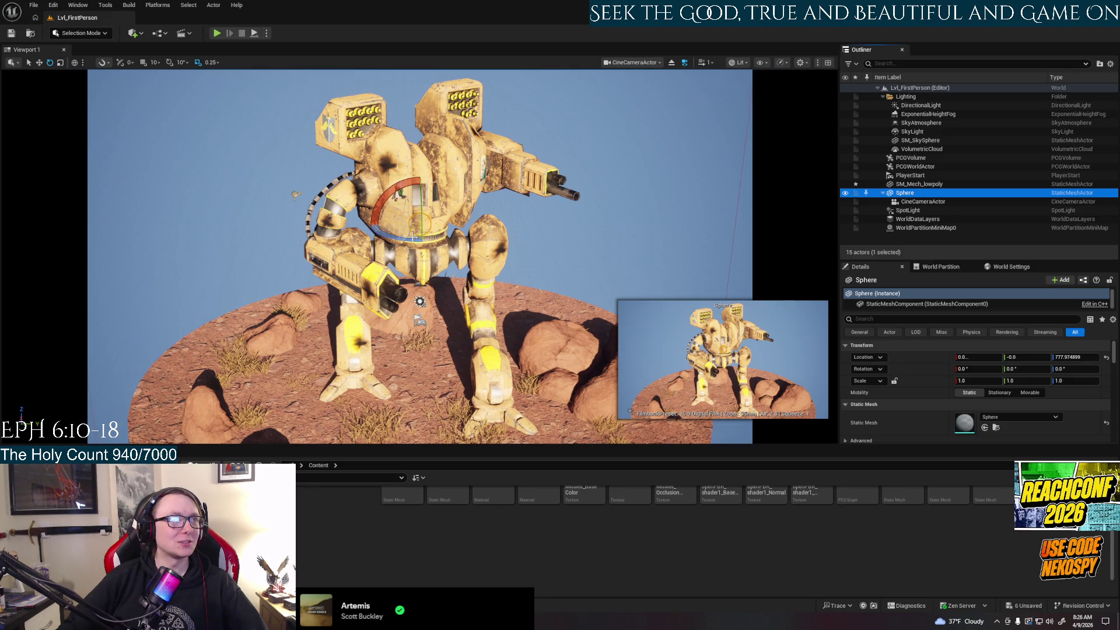
mouse_move(432, 236)
mouse_down()
mouse_move(408, 237)
mouse_move(696, 239)
mouse_up()
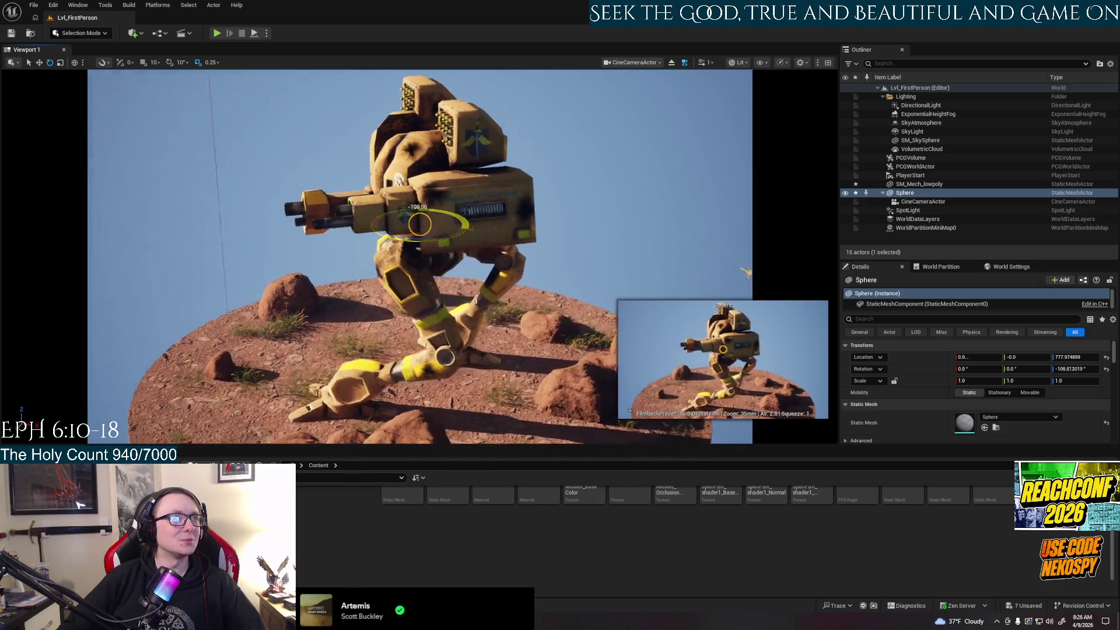
drag(696, 239, 1050, 239)
drag(420, 237, 770, 237)
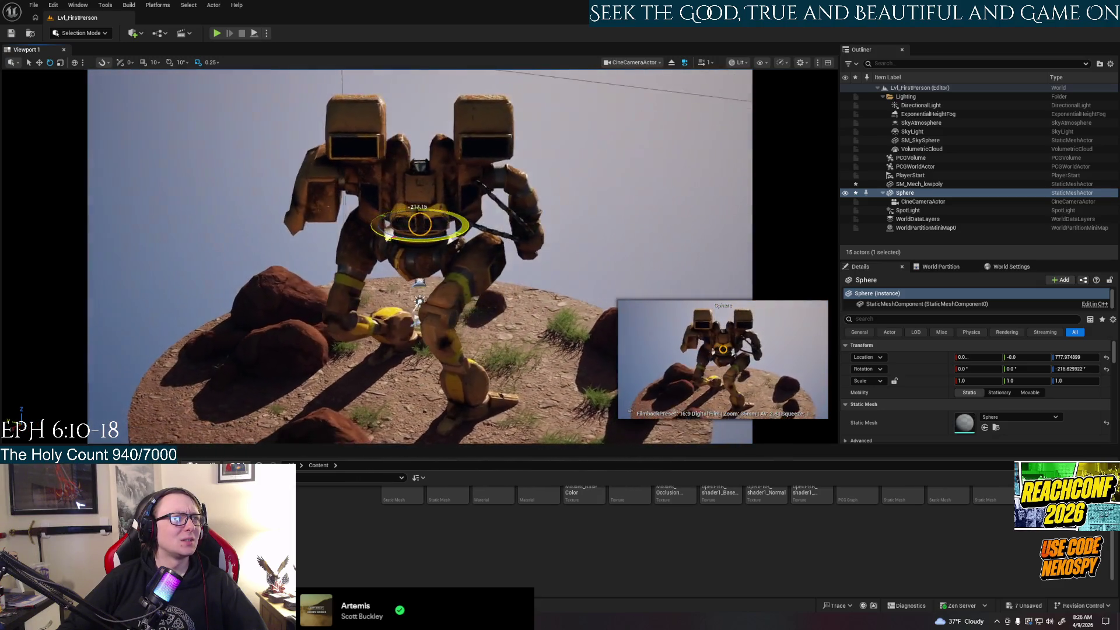
drag(420, 236, 887, 237)
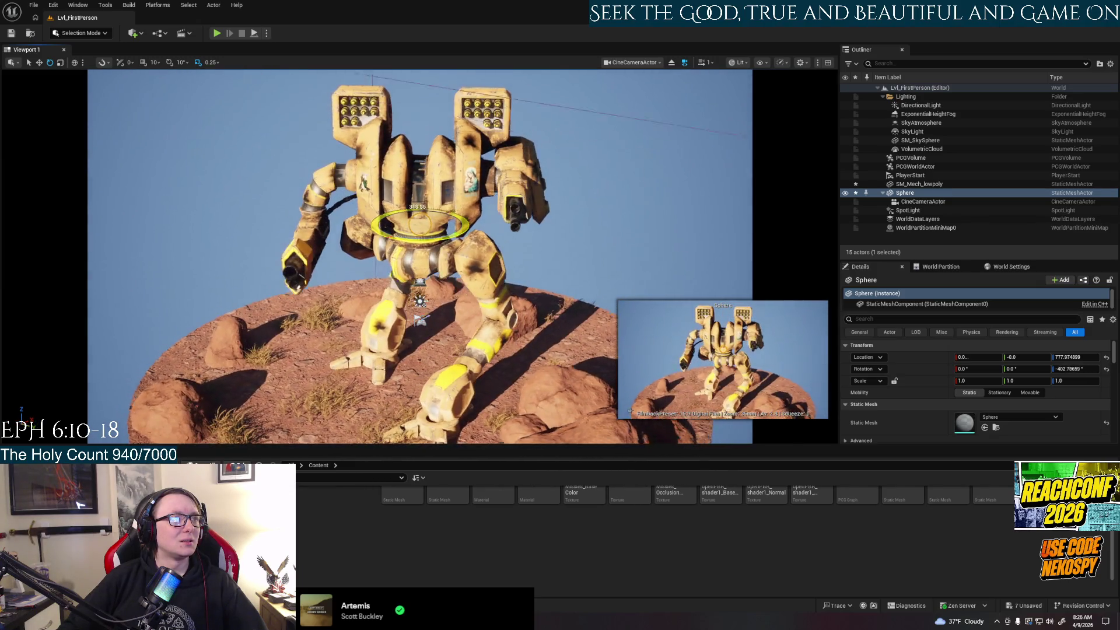
drag(420, 237, 577, 219)
key(ctrl+z)
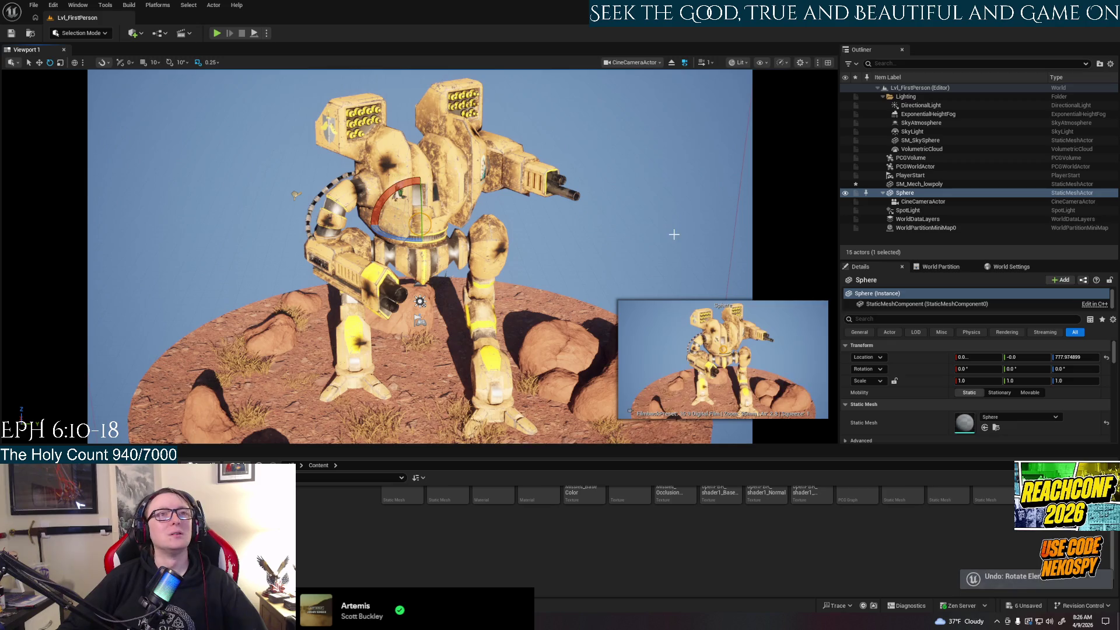
Step: Stop piloting the CineCameraActor to return to the perspective view
click(754, 251)
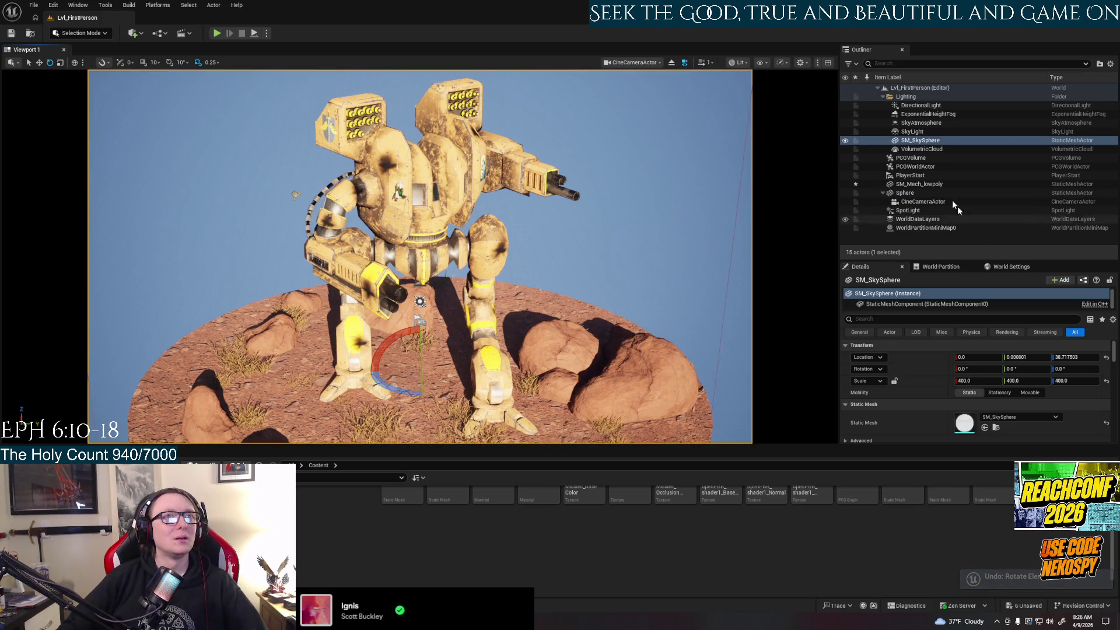
right_click(914, 206)
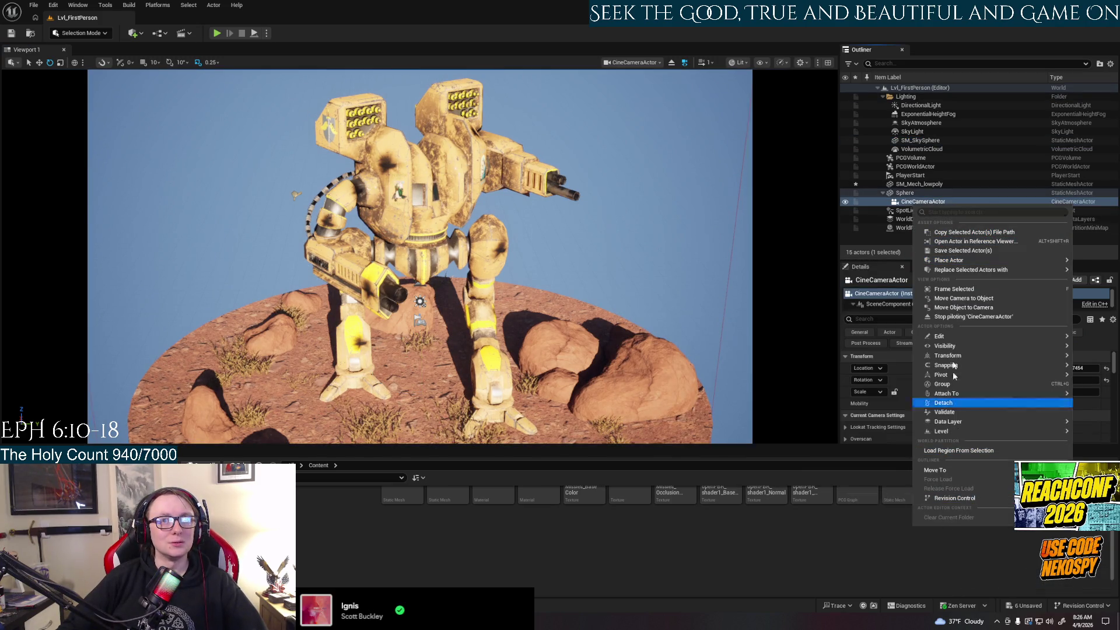
click(973, 316)
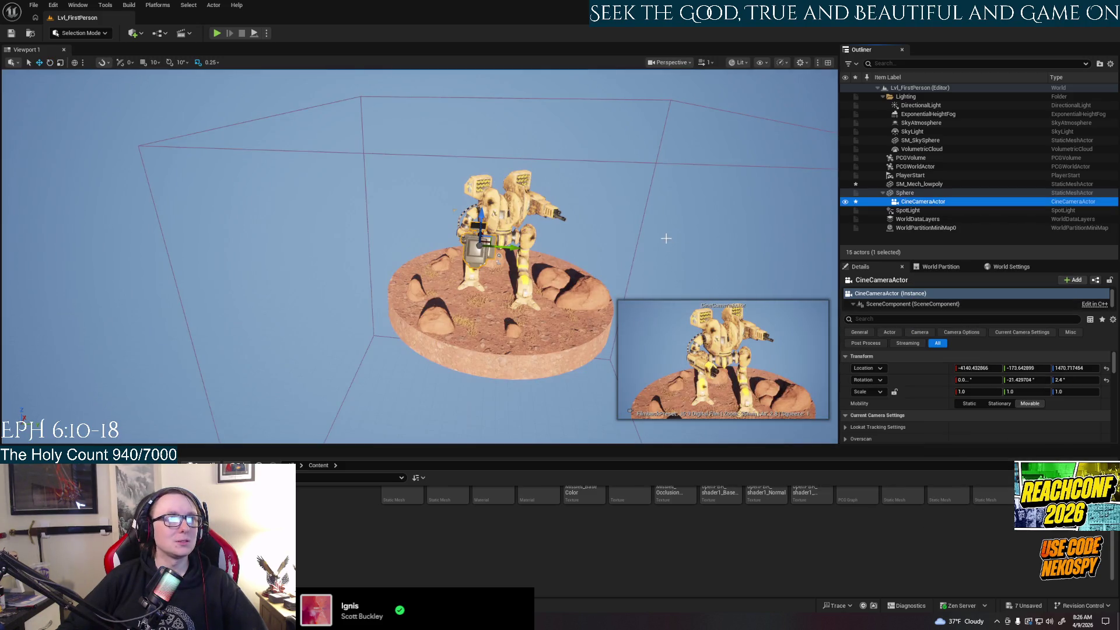
Step: Orbit around the platform and browse the Window and Tools menus without choosing anything
right_drag(667, 239, 666, 238)
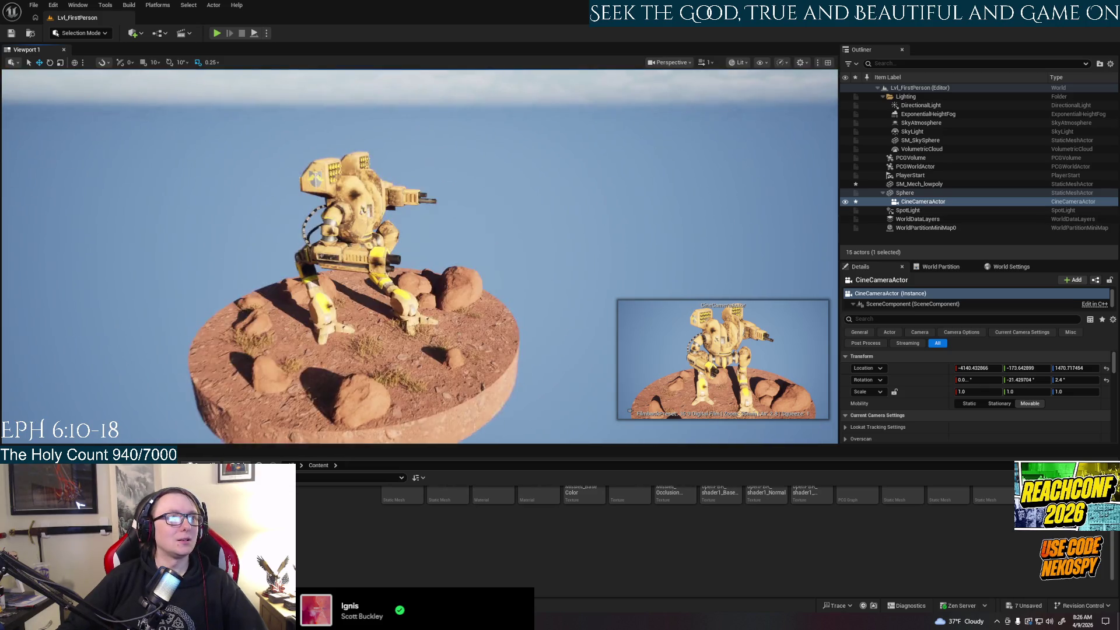
right_drag(644, 193, 598, 225)
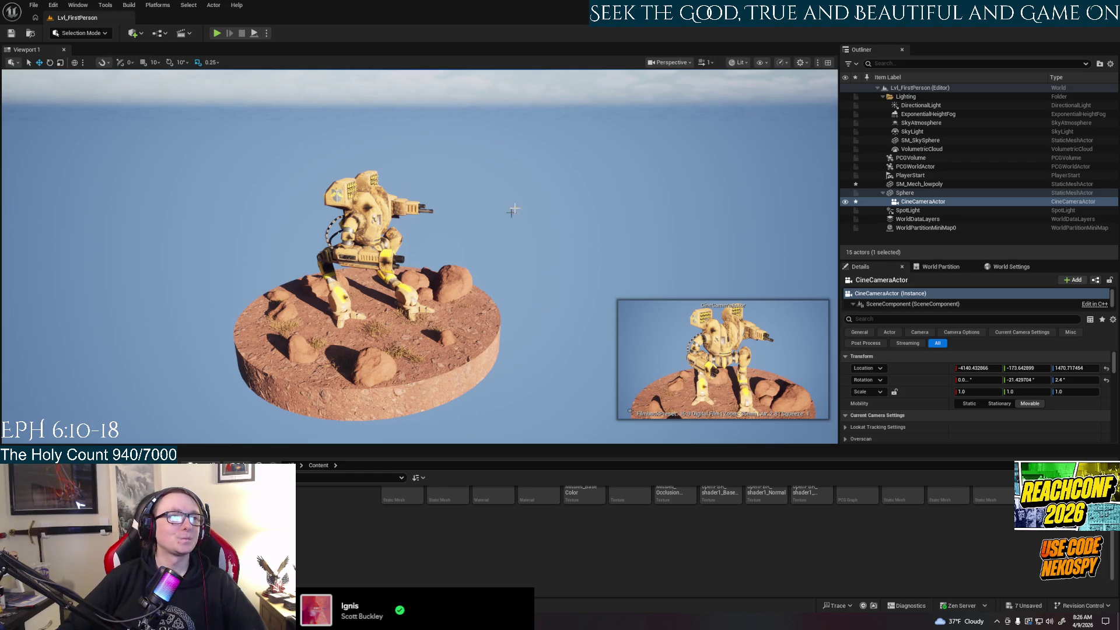
mouse_move(535, 226)
right_down()
mouse_move(516, 237)
mouse_move(537, 219)
right_up()
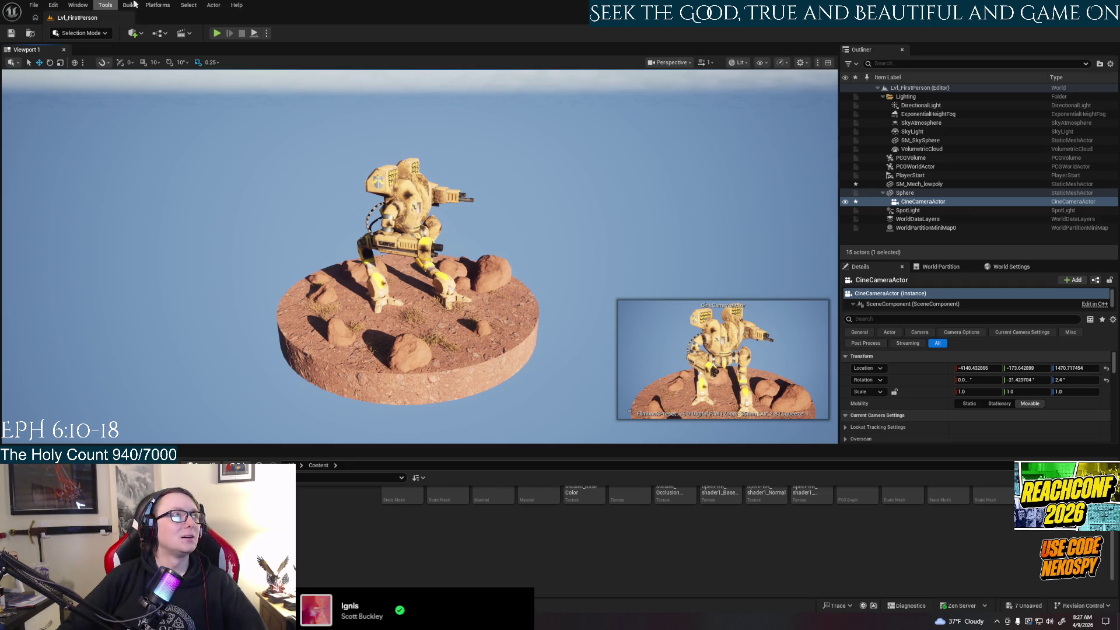
click(78, 5)
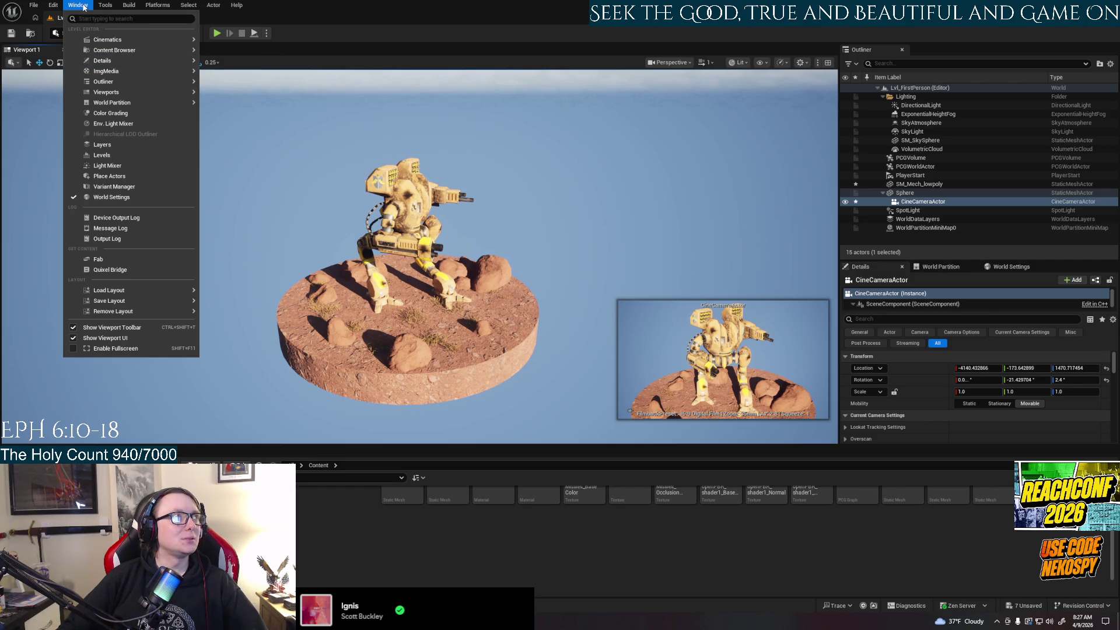
mouse_move(113, 42)
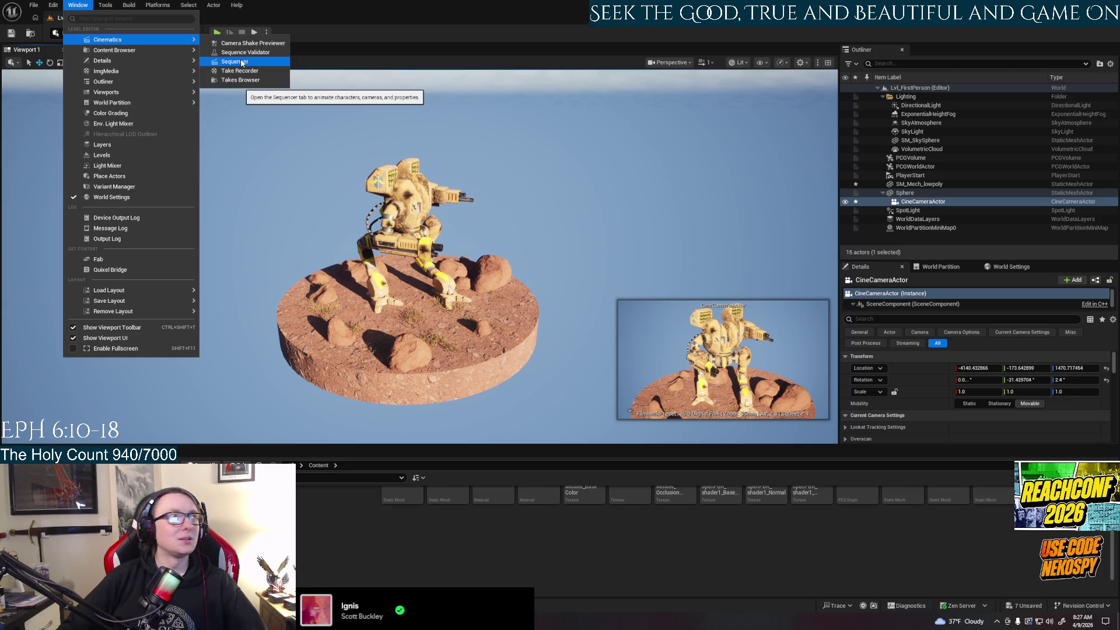
mouse_move(111, 7)
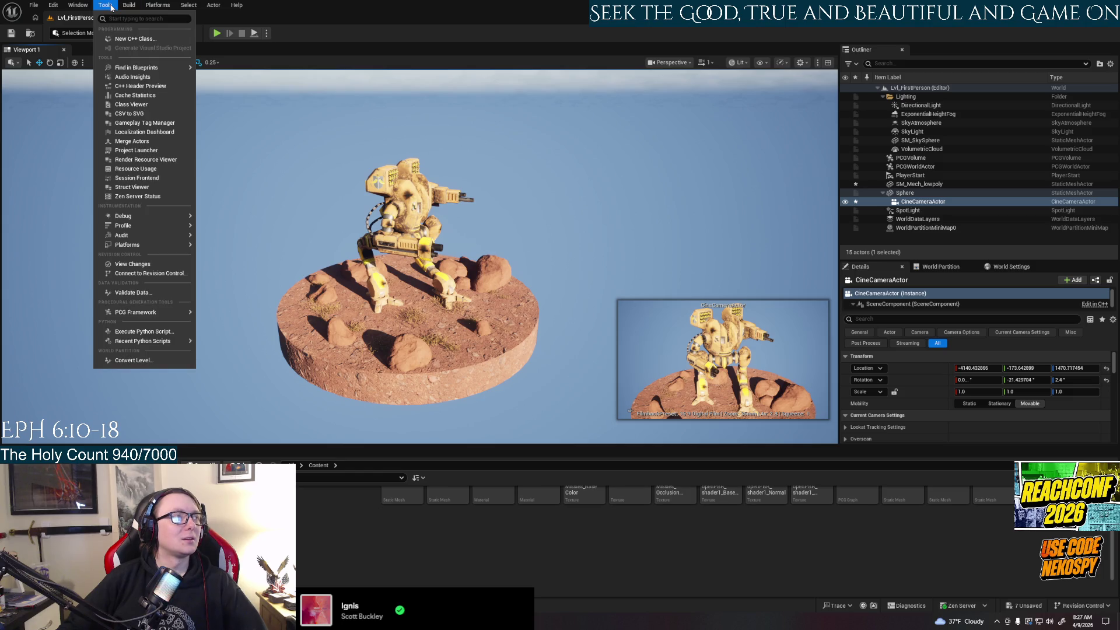
mouse_move(163, 4)
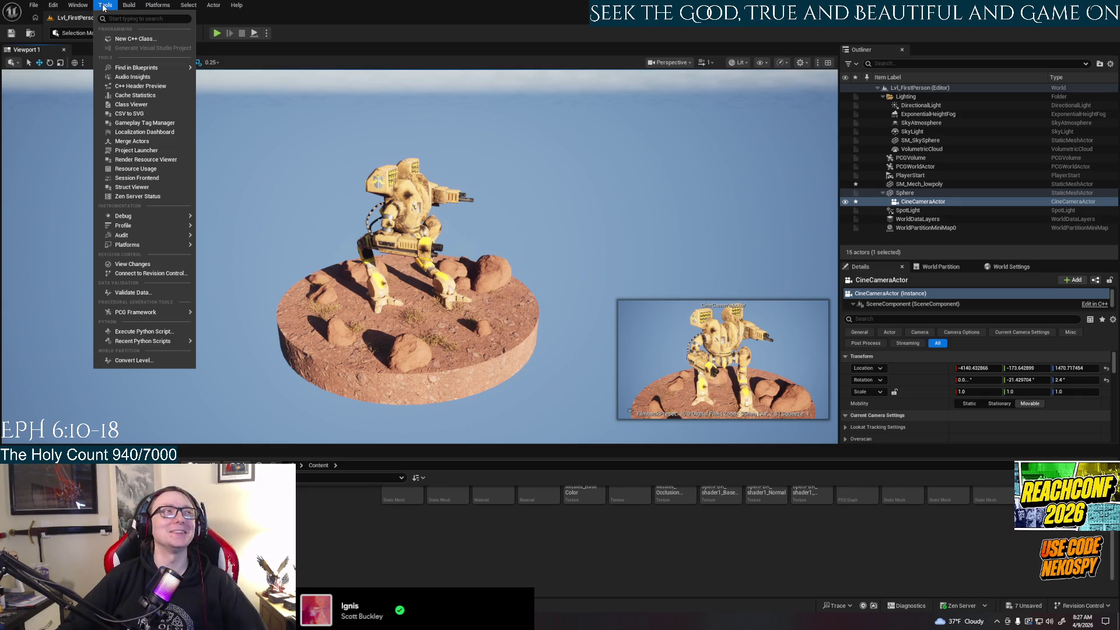
click(158, 6)
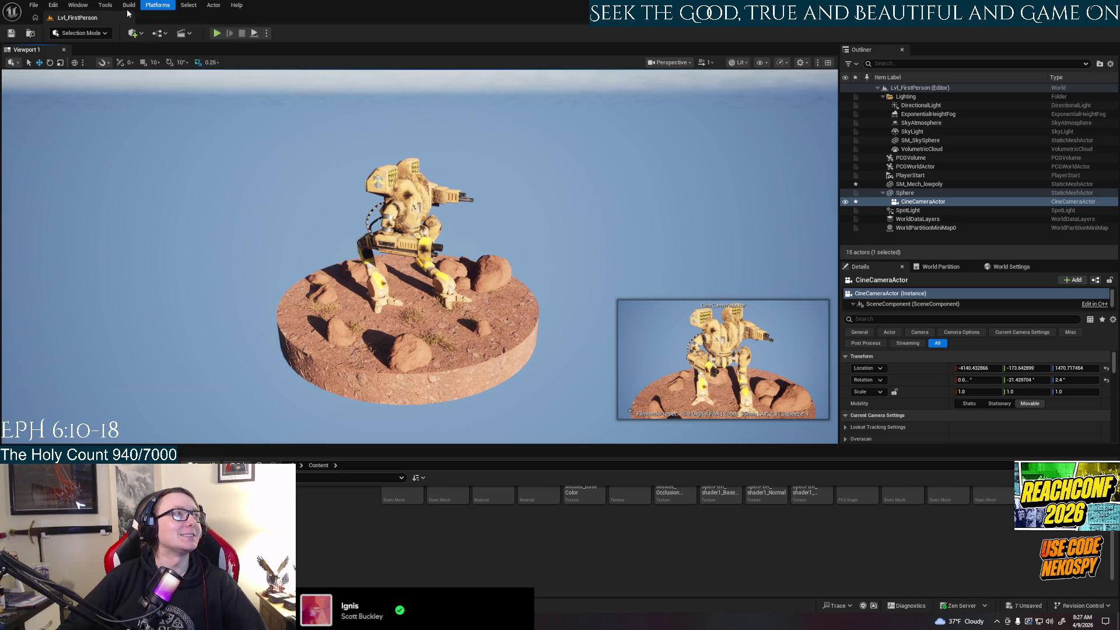
click(78, 4)
mouse_move(113, 311)
key(Escape)
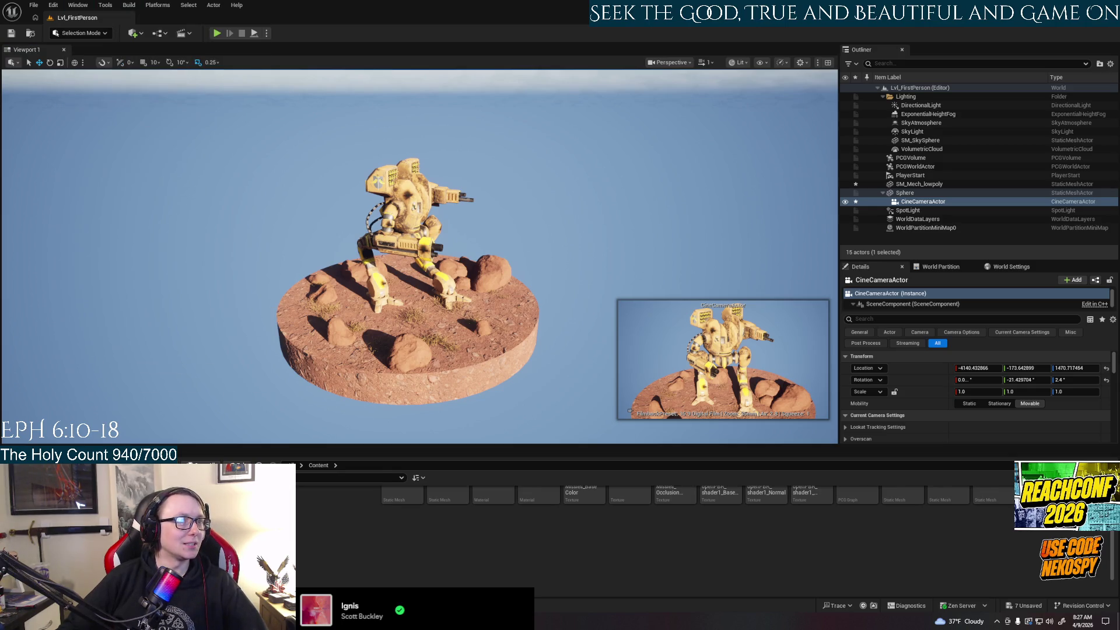
click(88, 7)
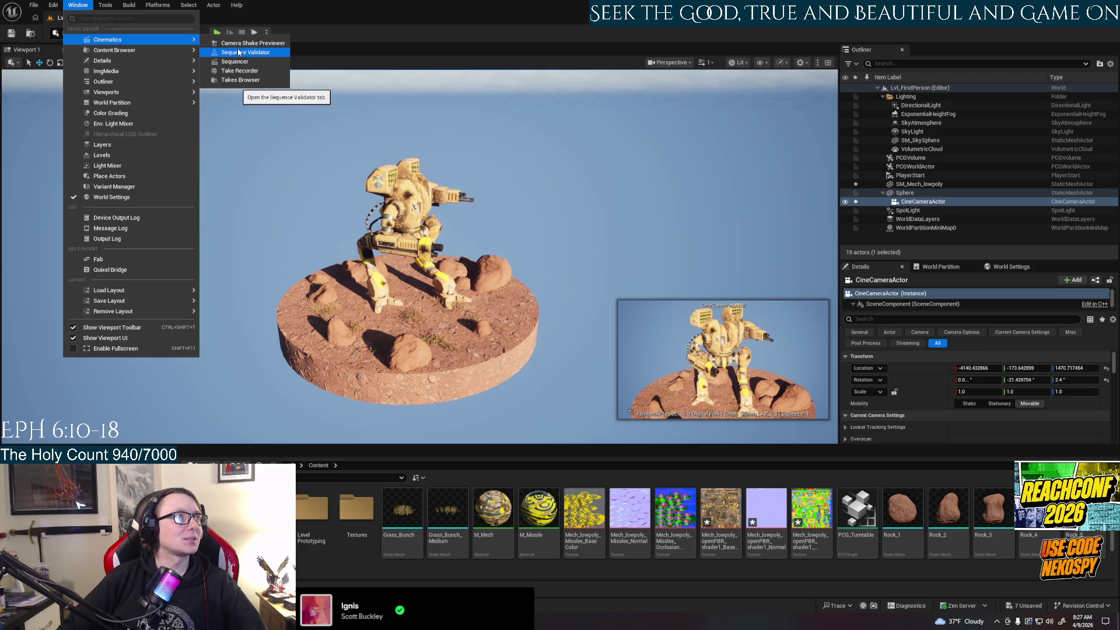
click(235, 61)
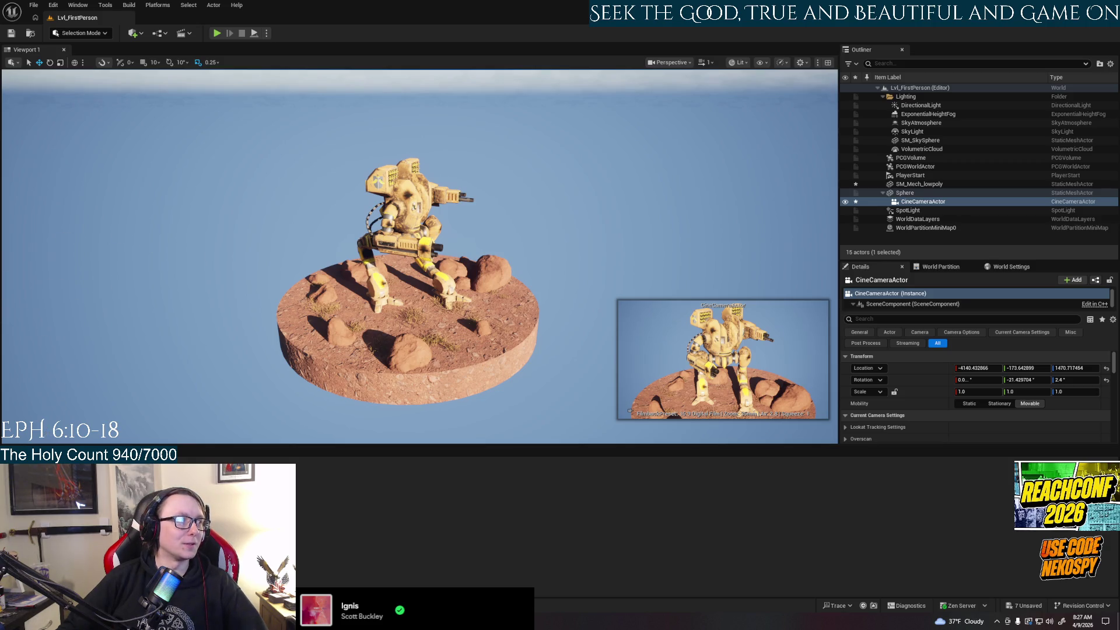
Step: Show the content drawer, then bring up the Cinematics dropdown with Add Level Sequence
key(ctrl+space)
scroll(495, 541, down, 2)
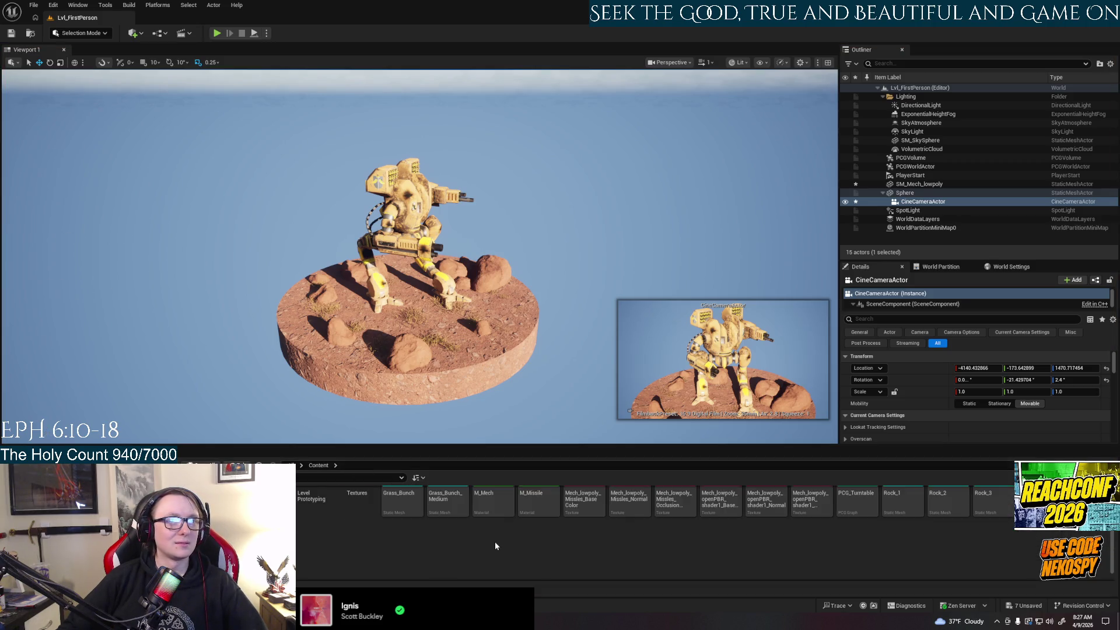
click(135, 33)
click(183, 33)
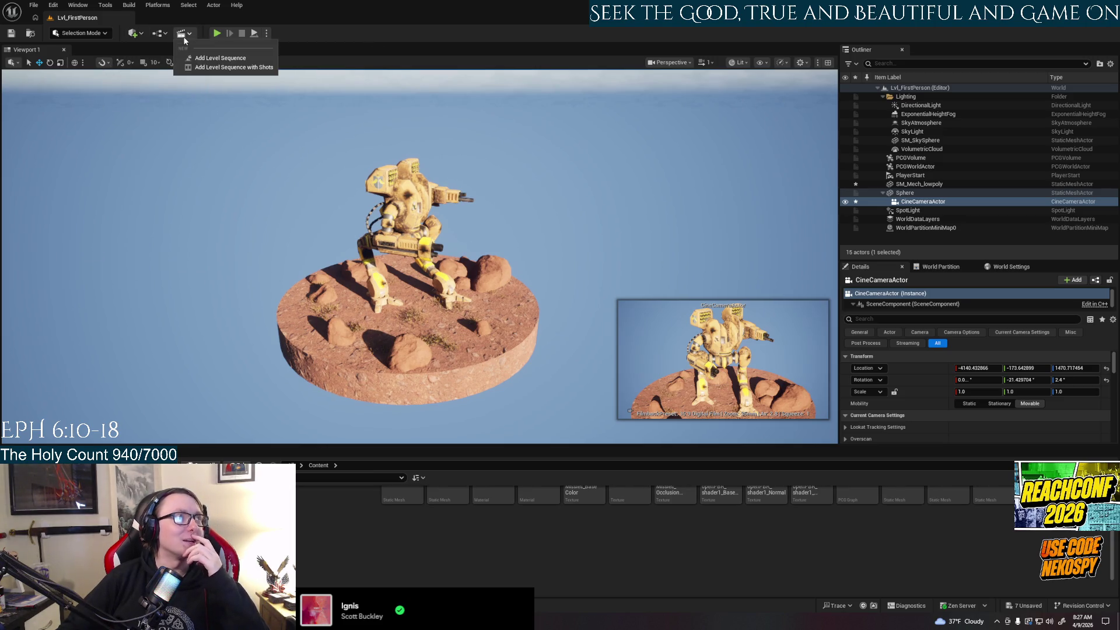
Step: Create a new level sequence named Render_360 and save it
click(231, 60)
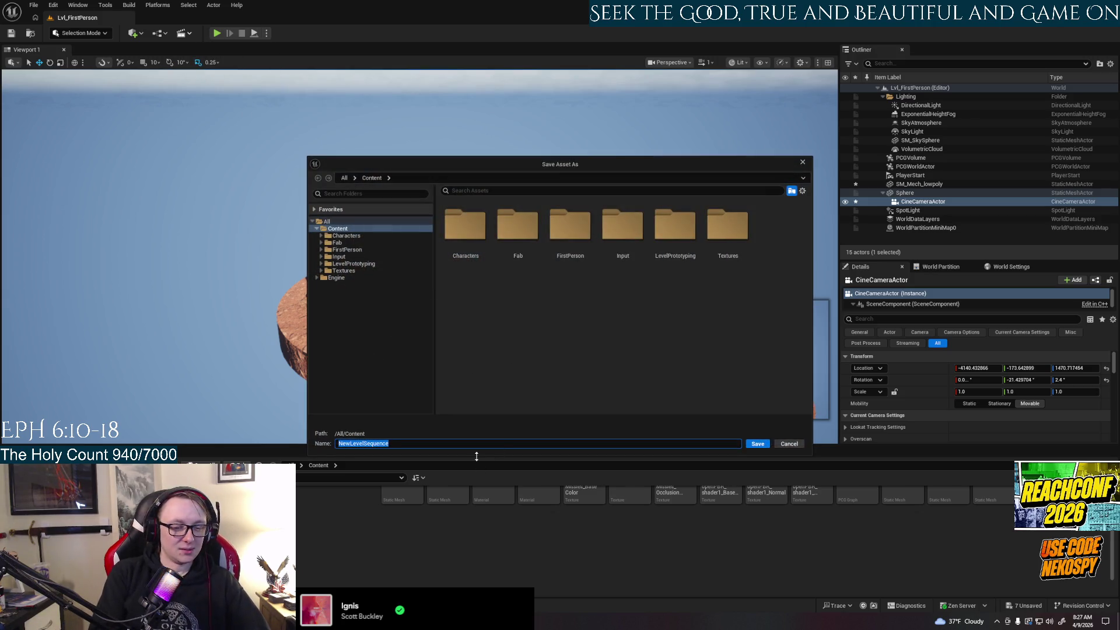
text(Render)
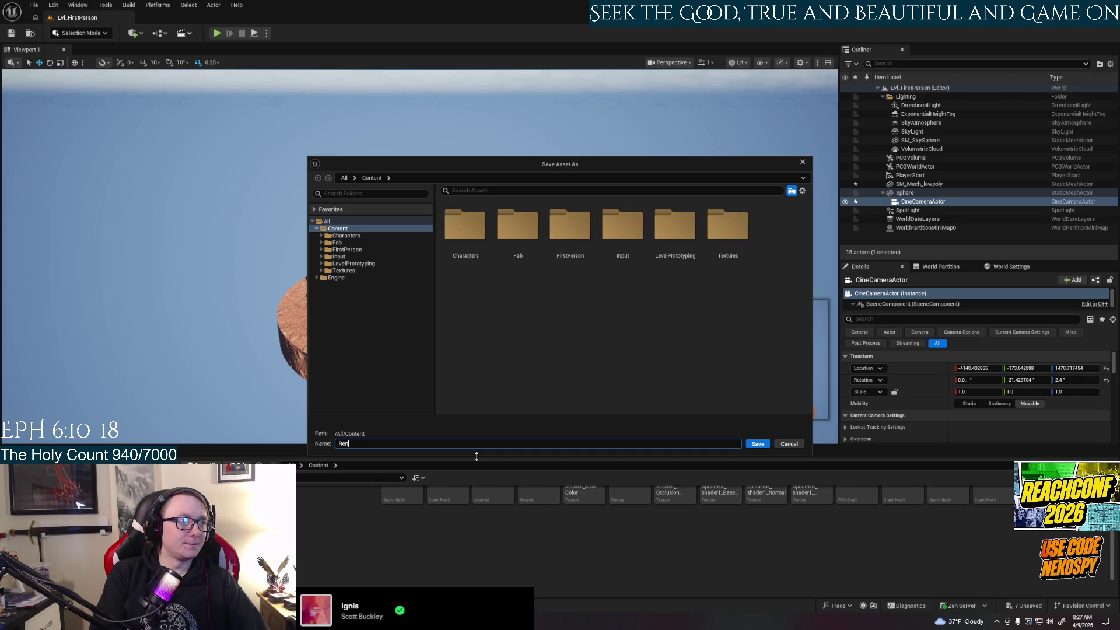
key(BackSpace)
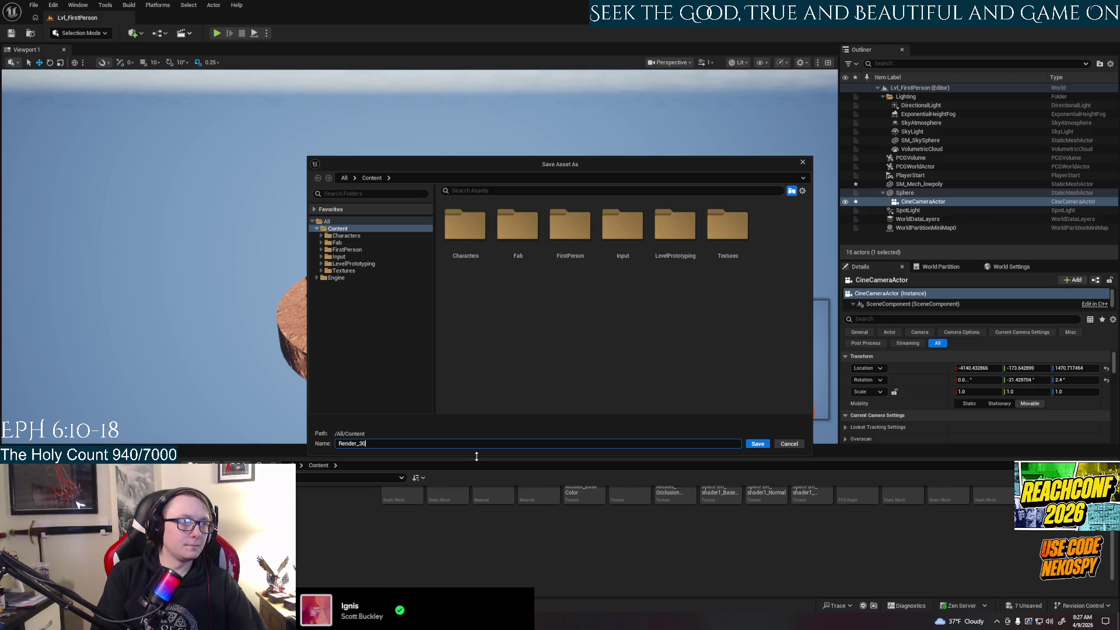
key(Return)
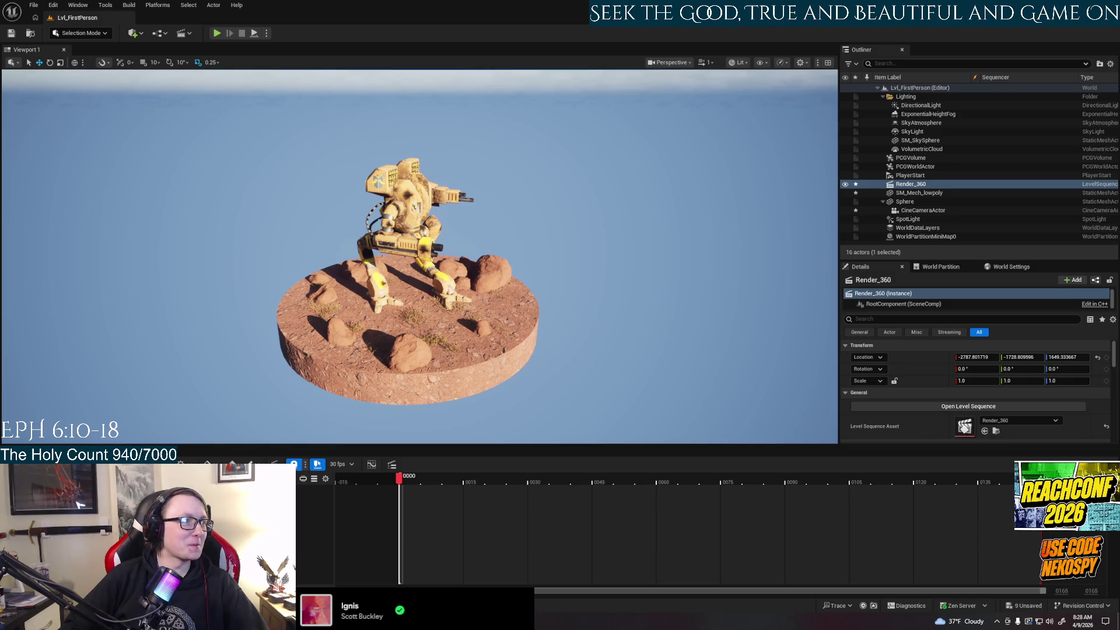
Step: Add the CineCameraActor from the Outliner as a track in the Render_360 sequence
click(17, 464)
mouse_move(68, 320)
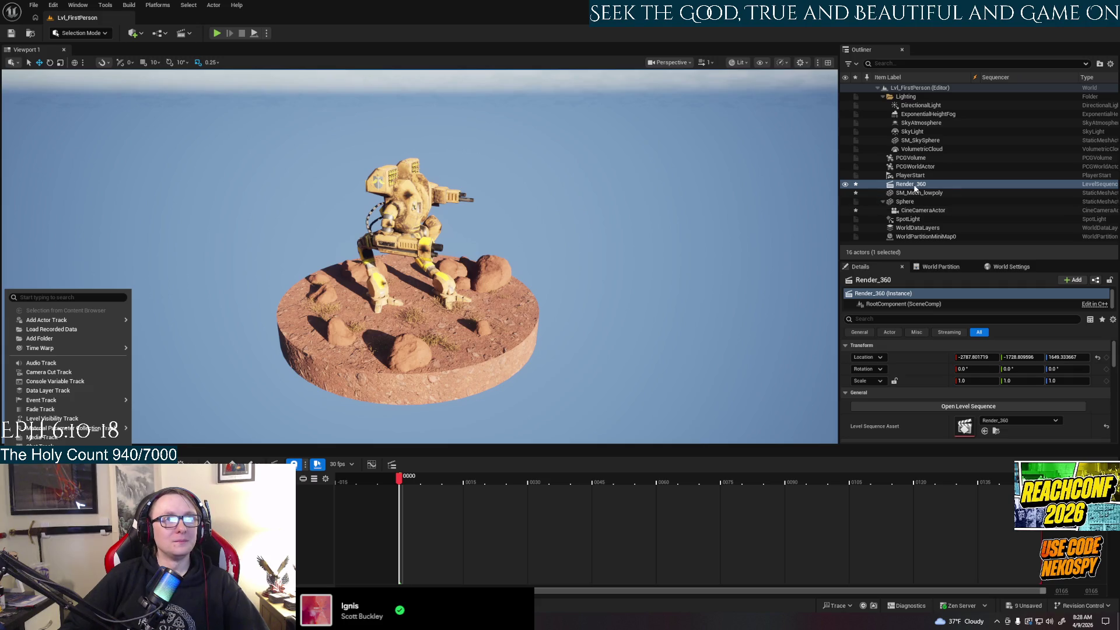
click(925, 211)
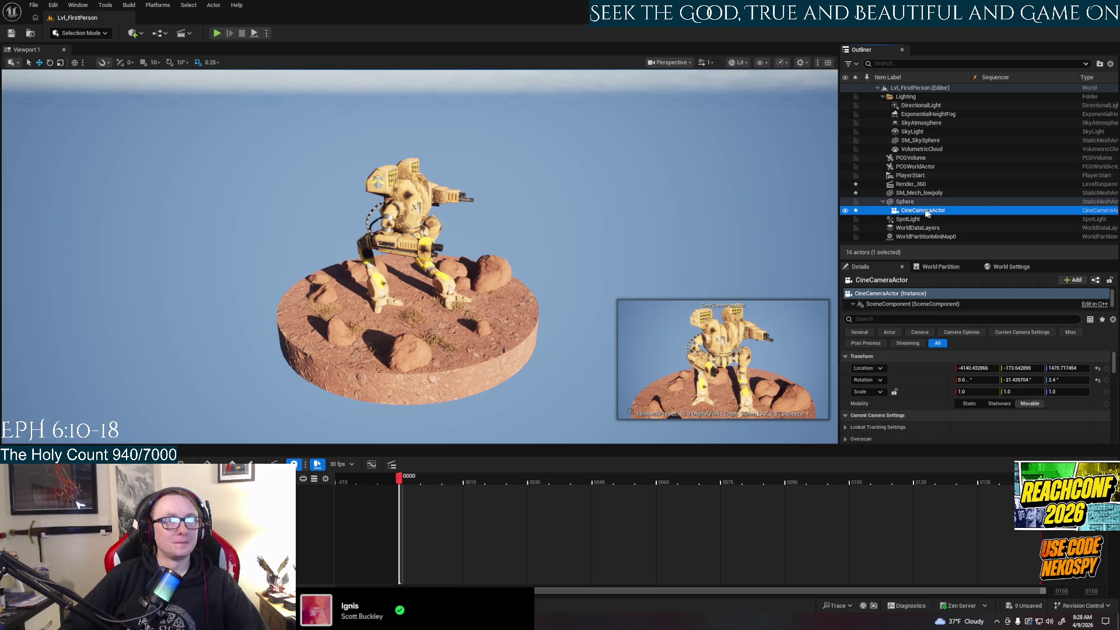
drag(927, 214, 927, 216)
drag(629, 410, 467, 502)
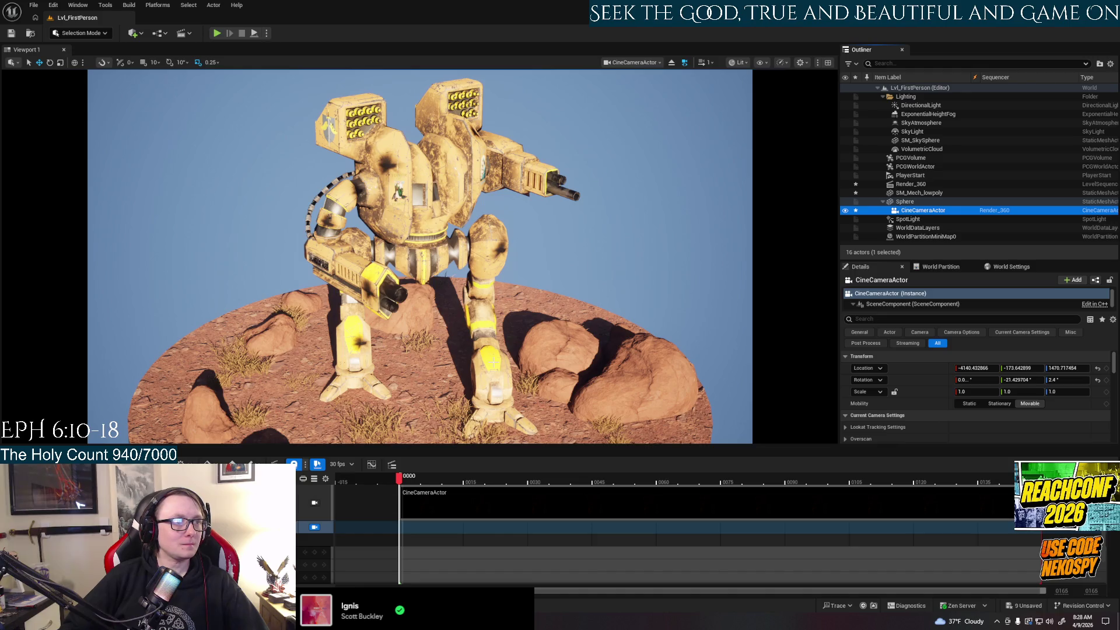
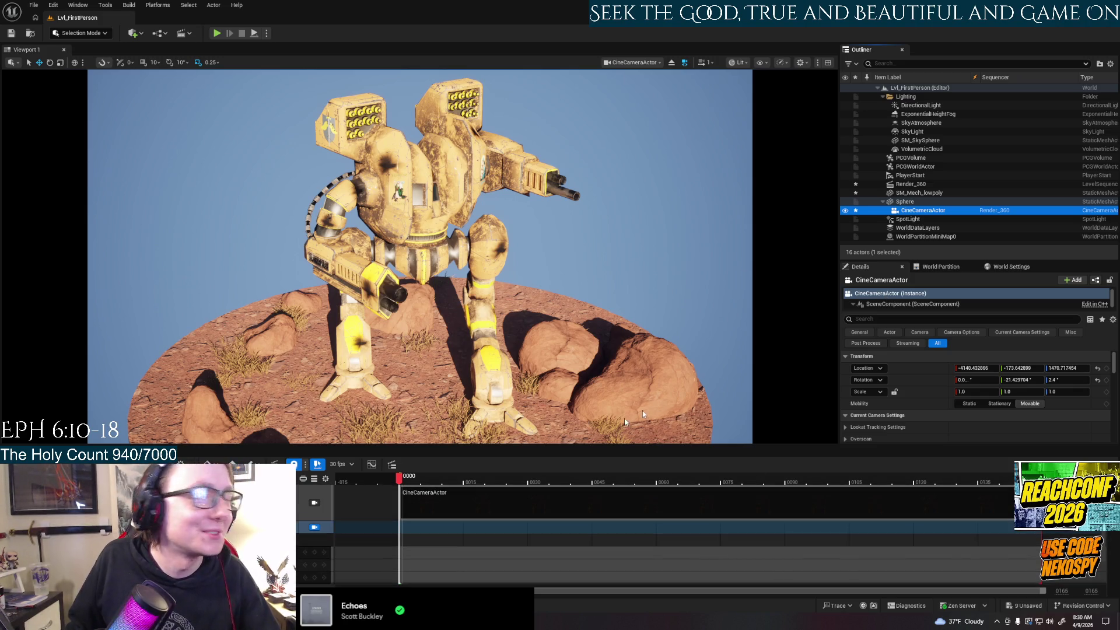
Step: Select the Sphere and change the sequence frame rate from 30 fps to 24 fps (film)
click(904, 202)
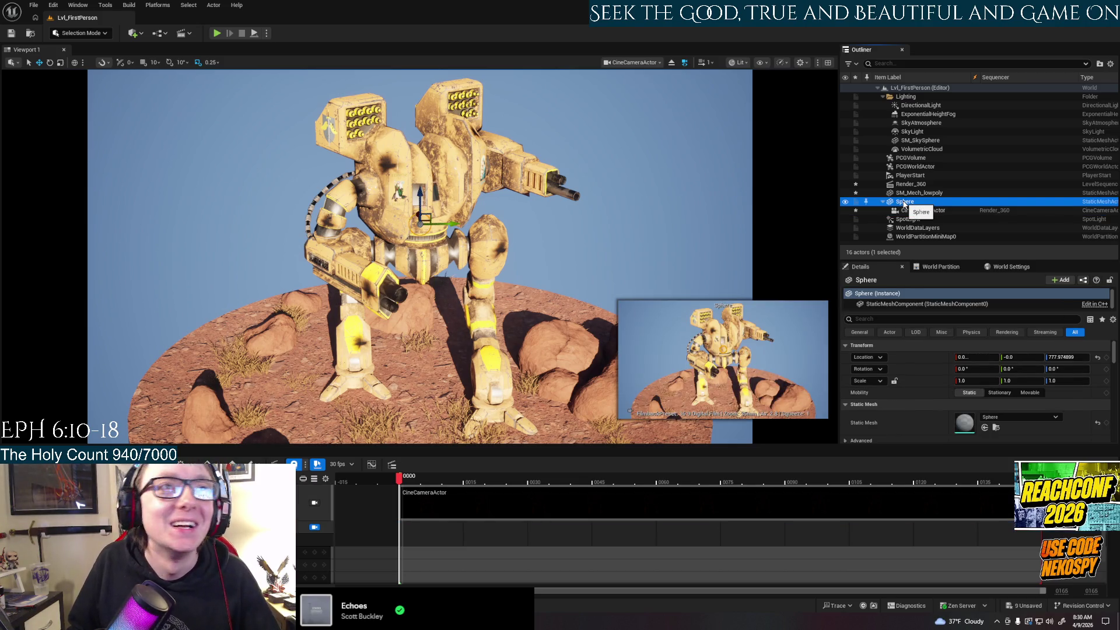
mouse_move(904, 202)
mouse_down()
mouse_move(860, 215)
mouse_move(661, 352)
mouse_move(641, 508)
mouse_up()
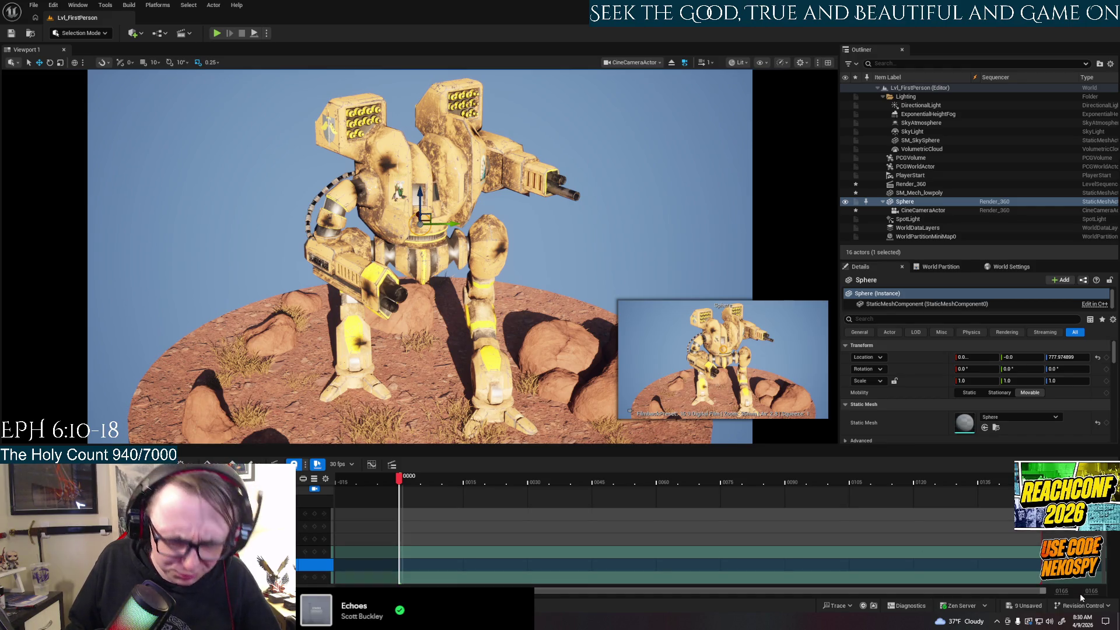
click(340, 465)
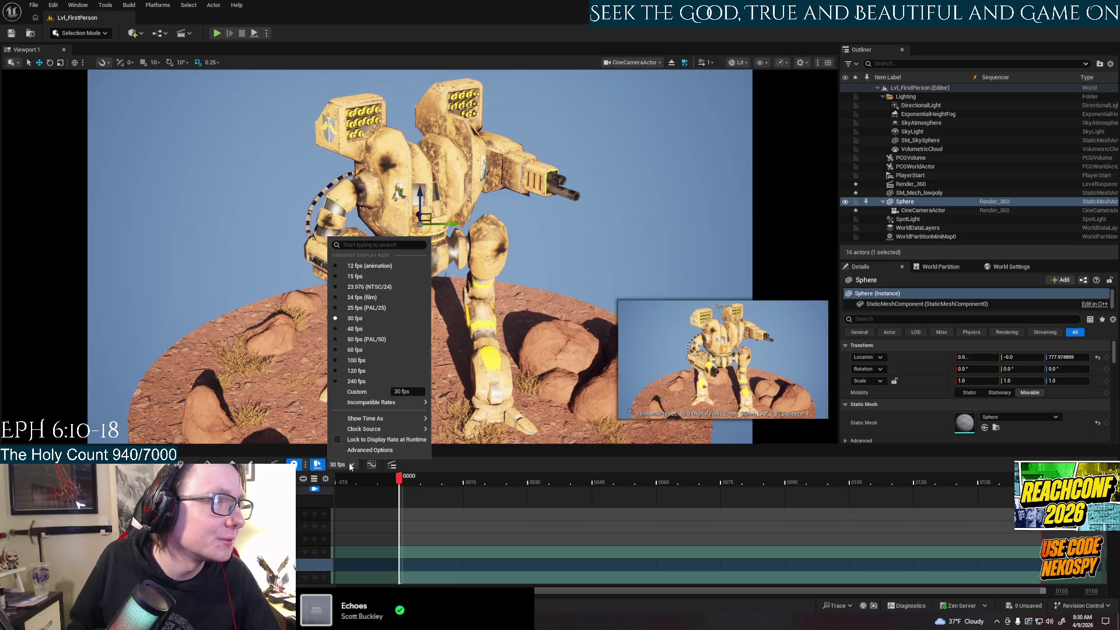
click(367, 298)
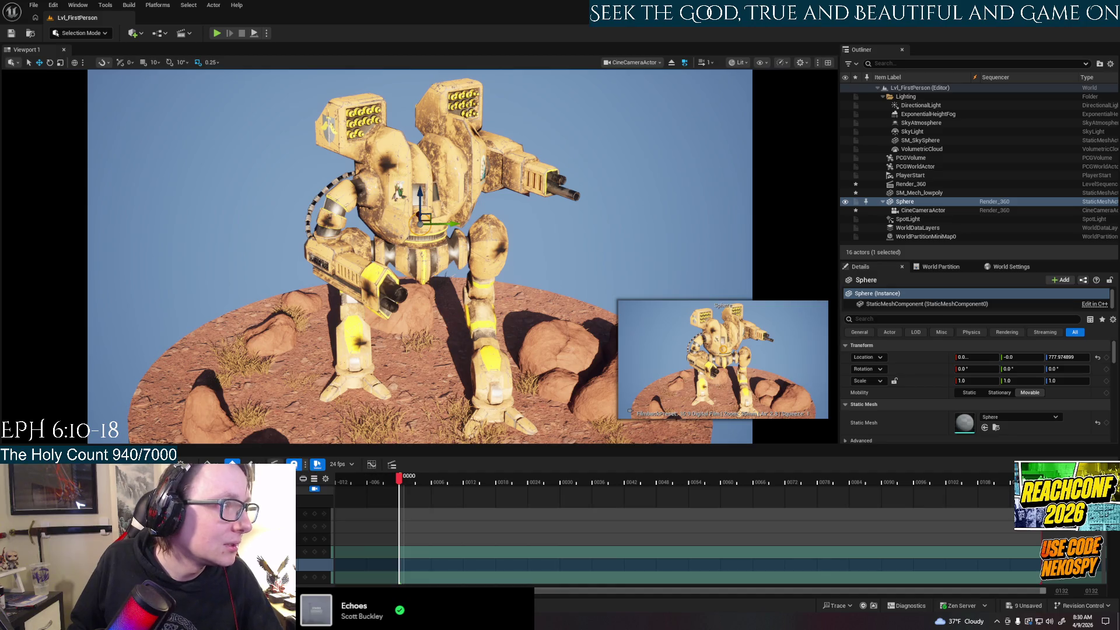
click(1062, 591)
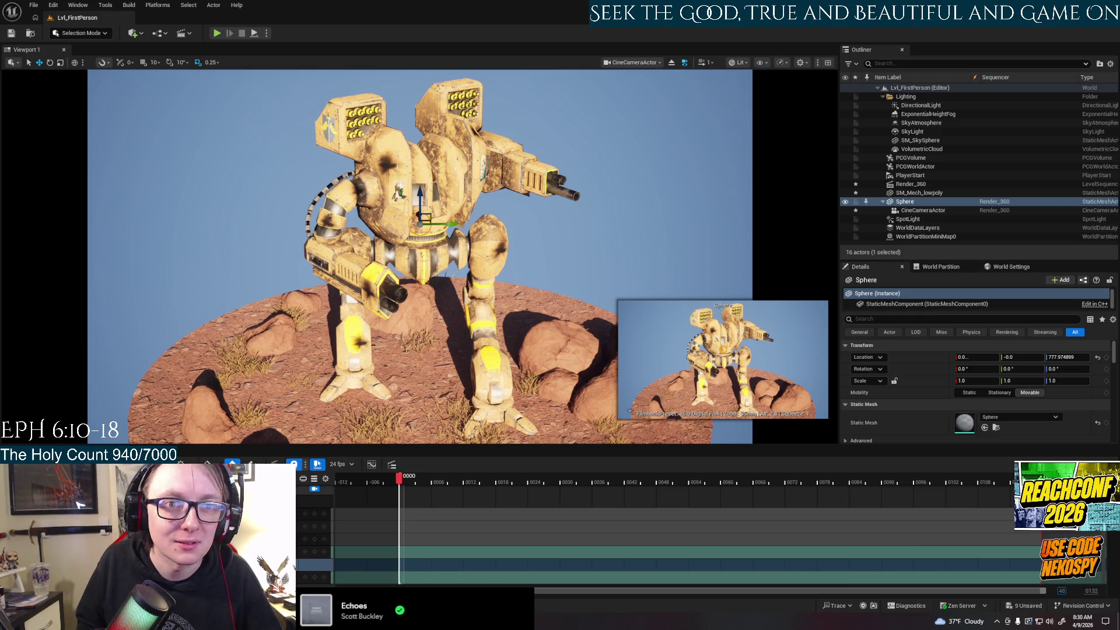
Step: Set the sequence end to frame 480, extend the playback range, and show the timeline to 500
text(0480)
key(Return)
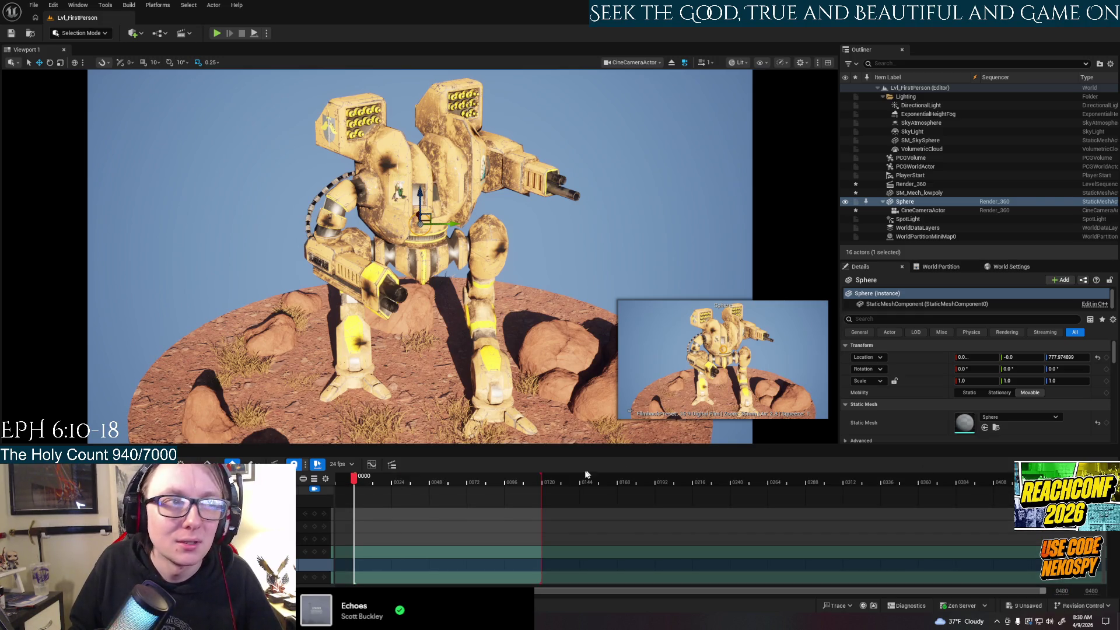
drag(543, 480, 1051, 479)
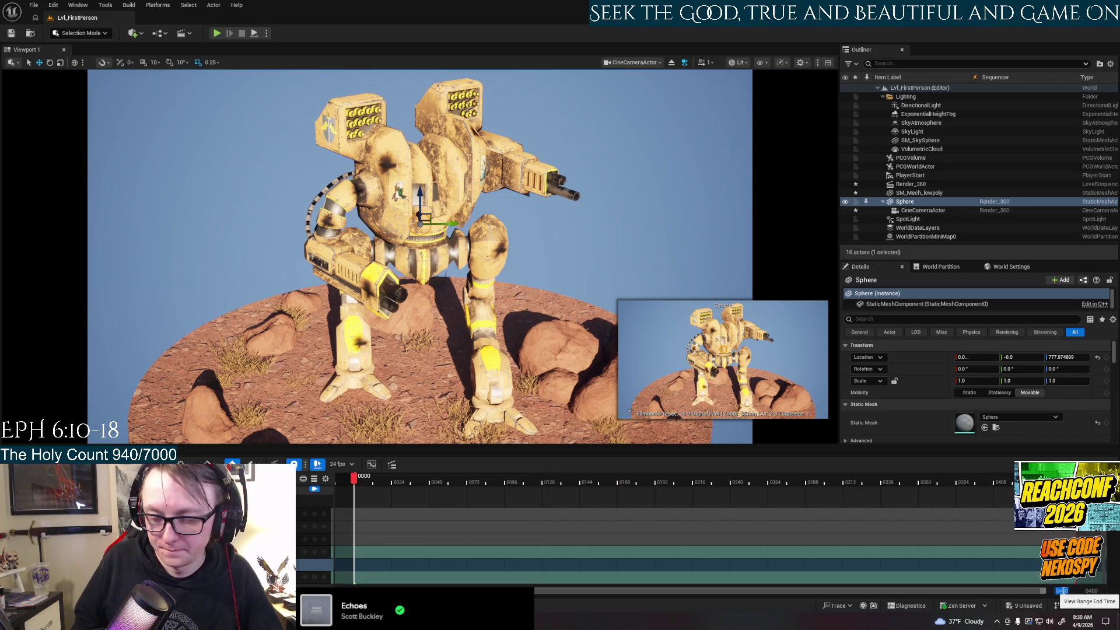
drag(1064, 590, 1070, 590)
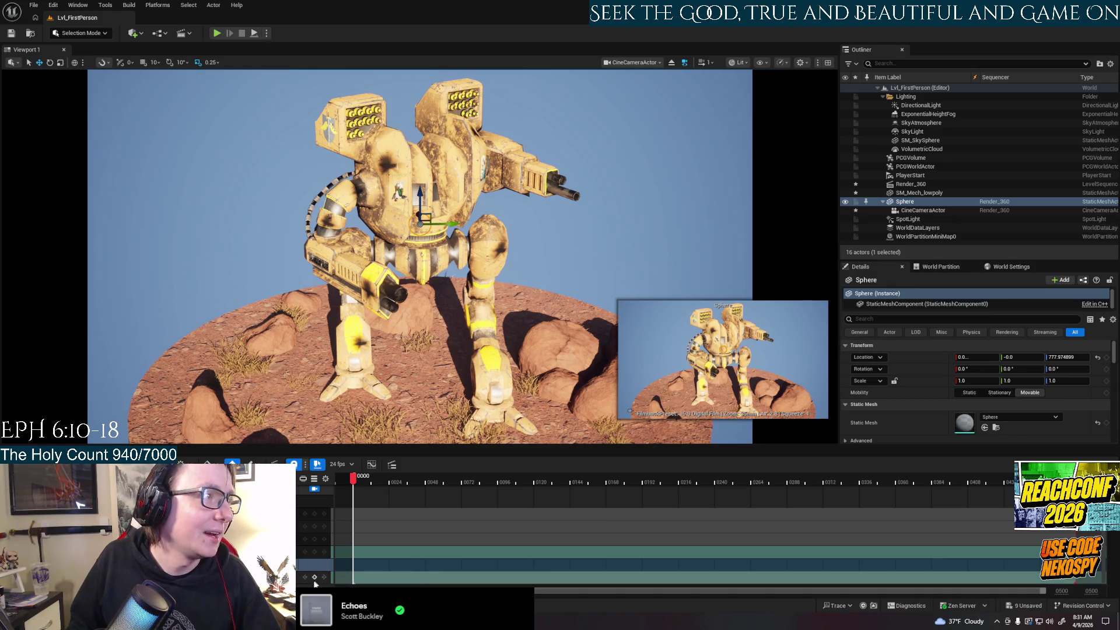
click(314, 581)
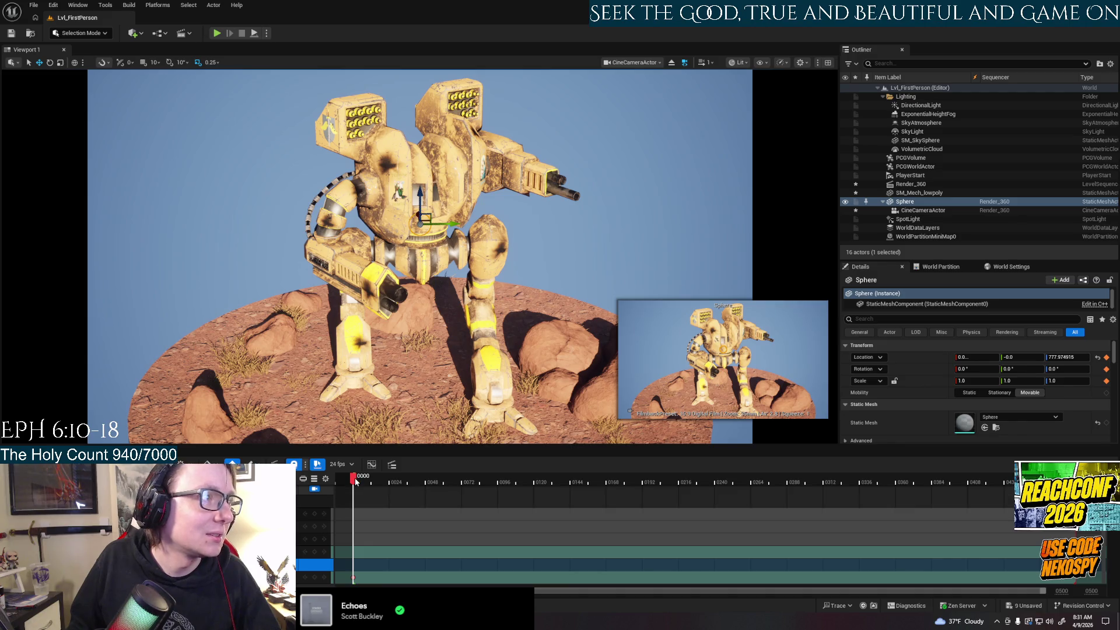
Step: Key the Sphere's transform at the start, then rotate it -360° around Z at the sequence end
click(526, 296)
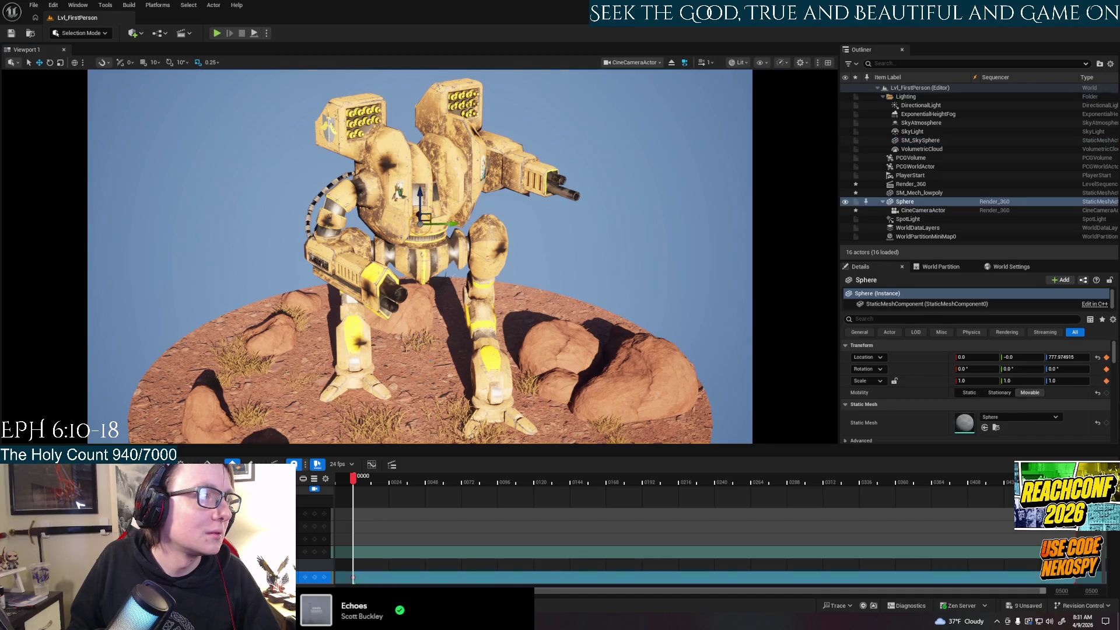
click(353, 565)
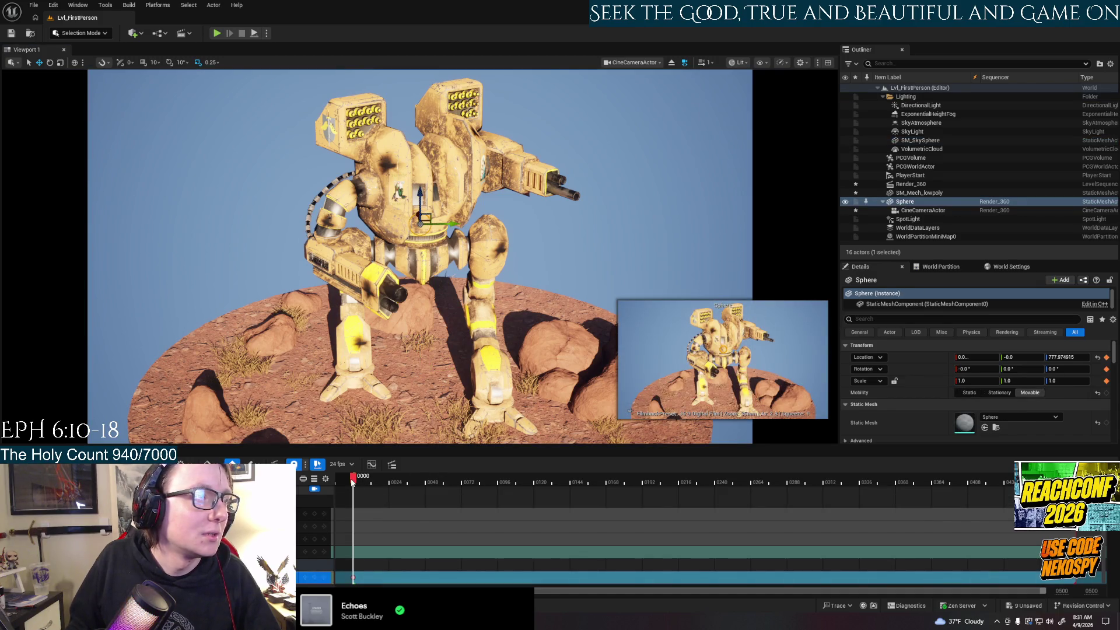
key(space)
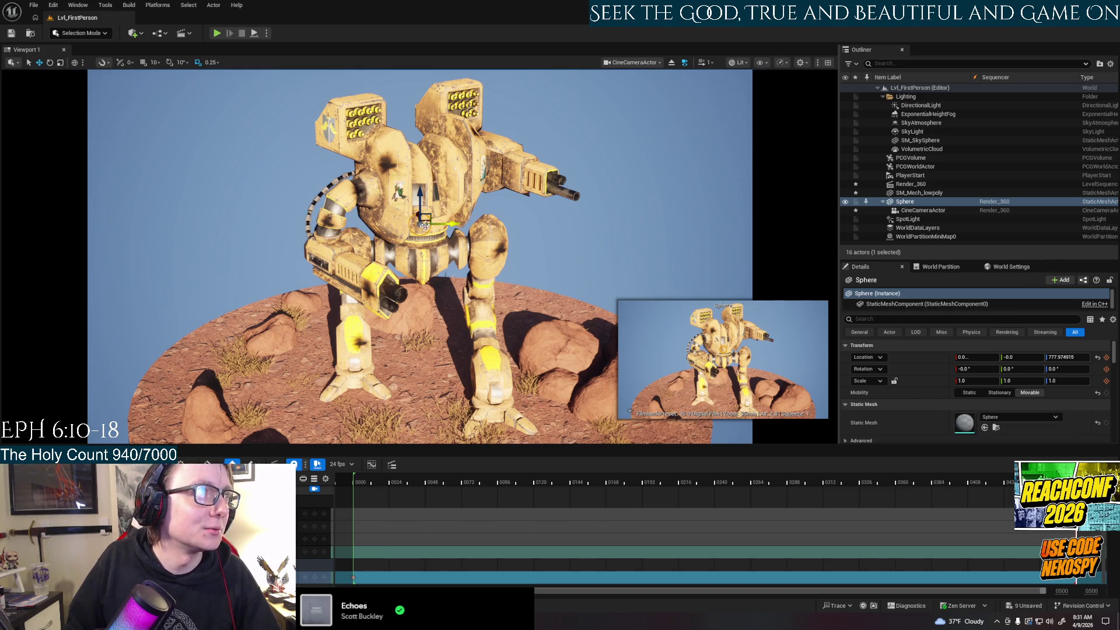
click(424, 222)
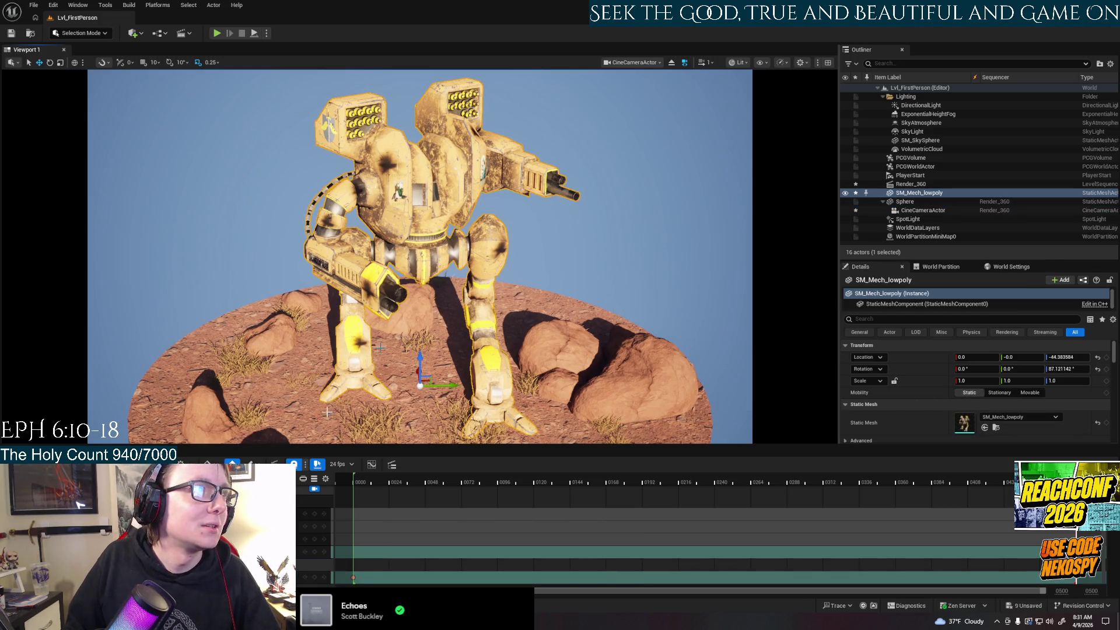
click(315, 578)
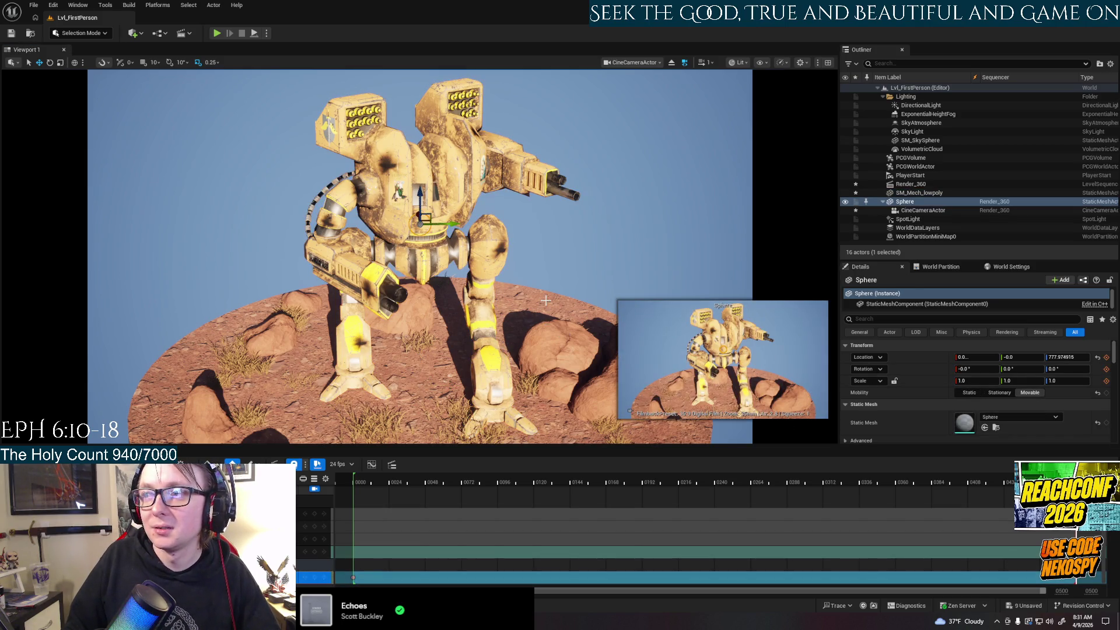
key(e)
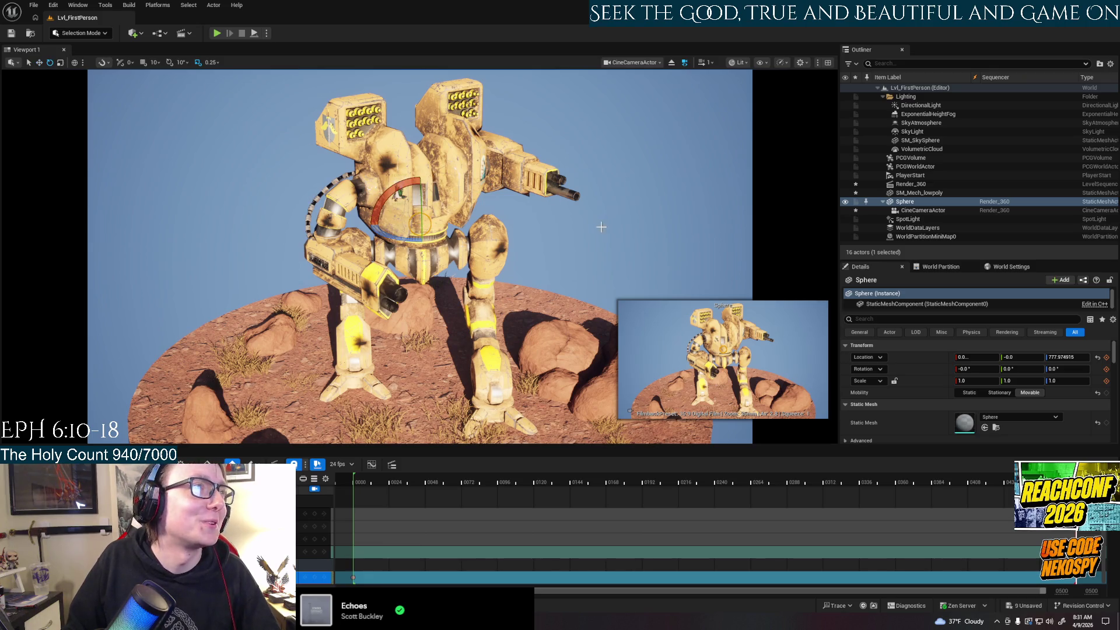
mouse_move(391, 244)
mouse_down()
mouse_move(362, 246)
mouse_move(575, 234)
mouse_up()
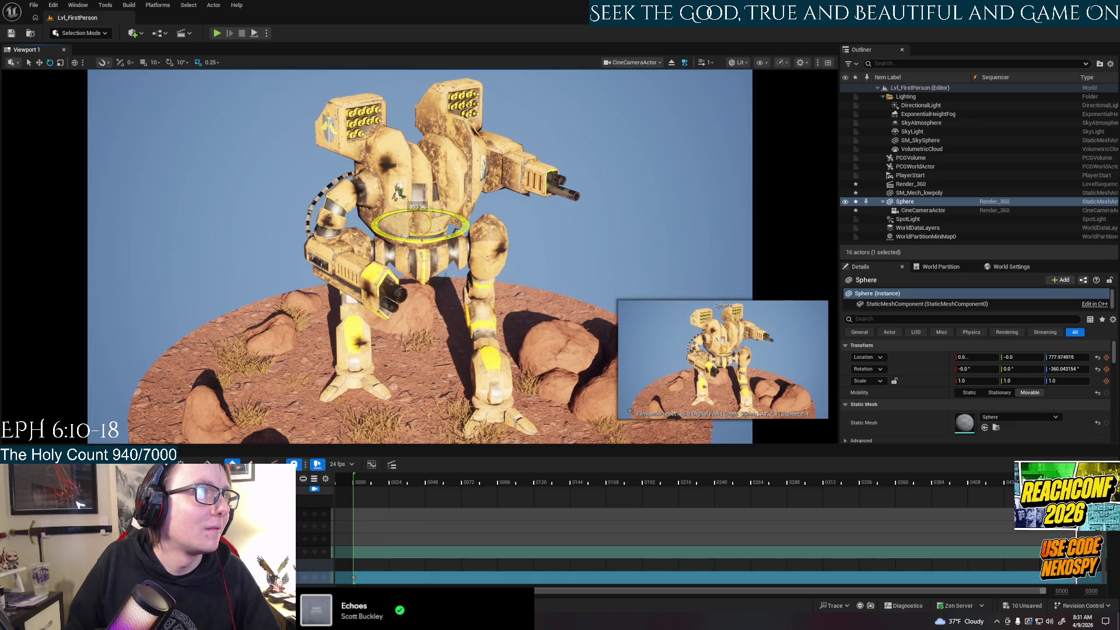
drag(399, 238, 399, 238)
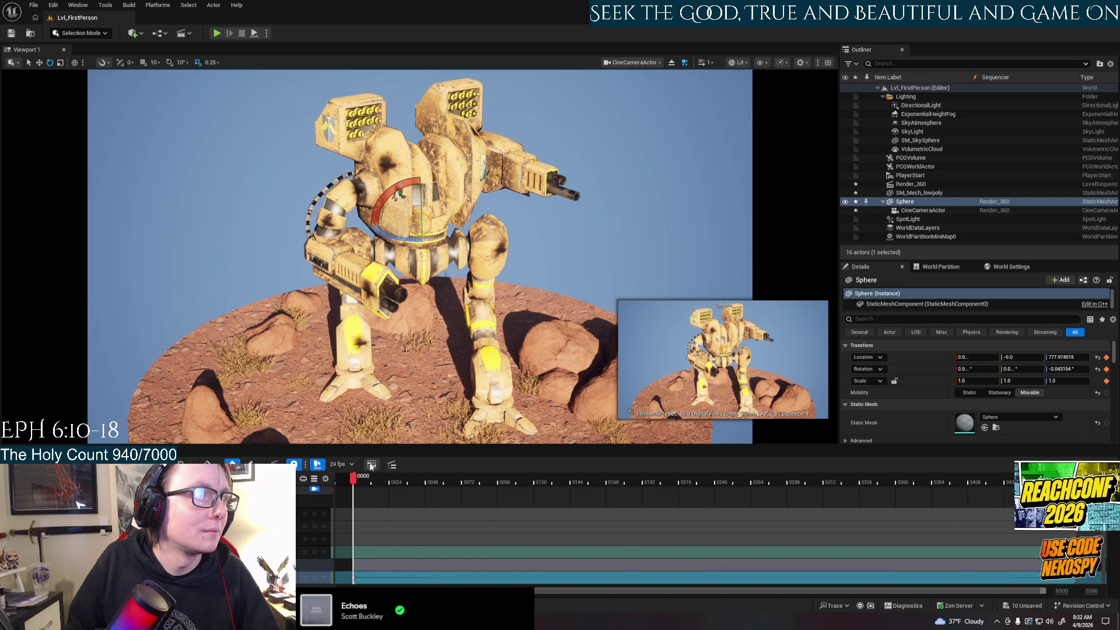
Step: Preview the orbit and stretch the CineCameraActor camera cut to the sequence end
key(space)
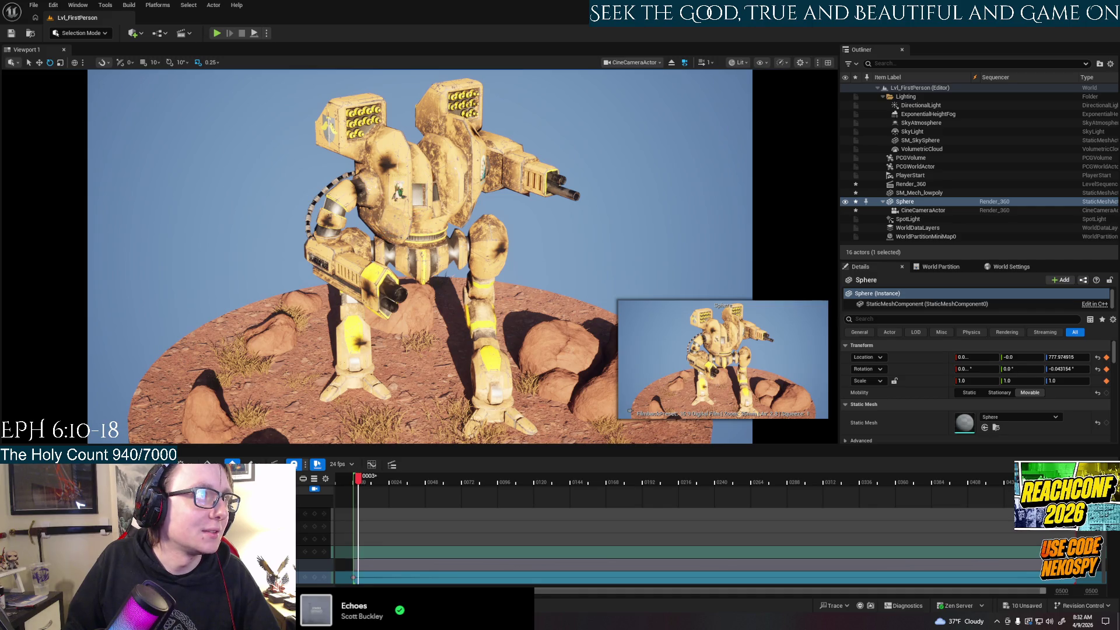
click(385, 479)
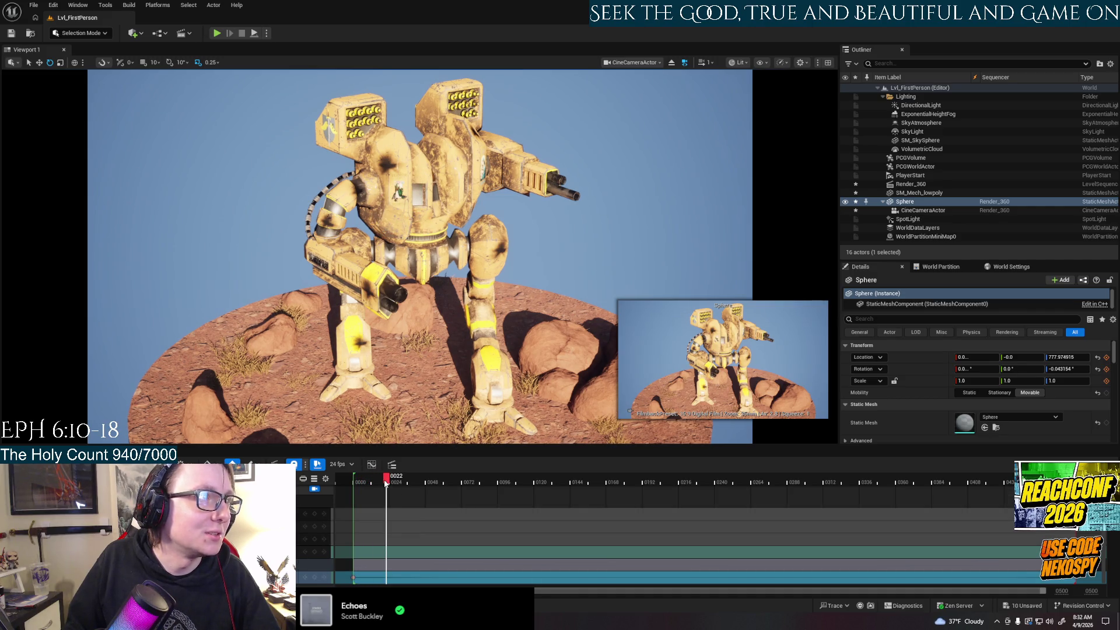
scroll(366, 493, up, 3)
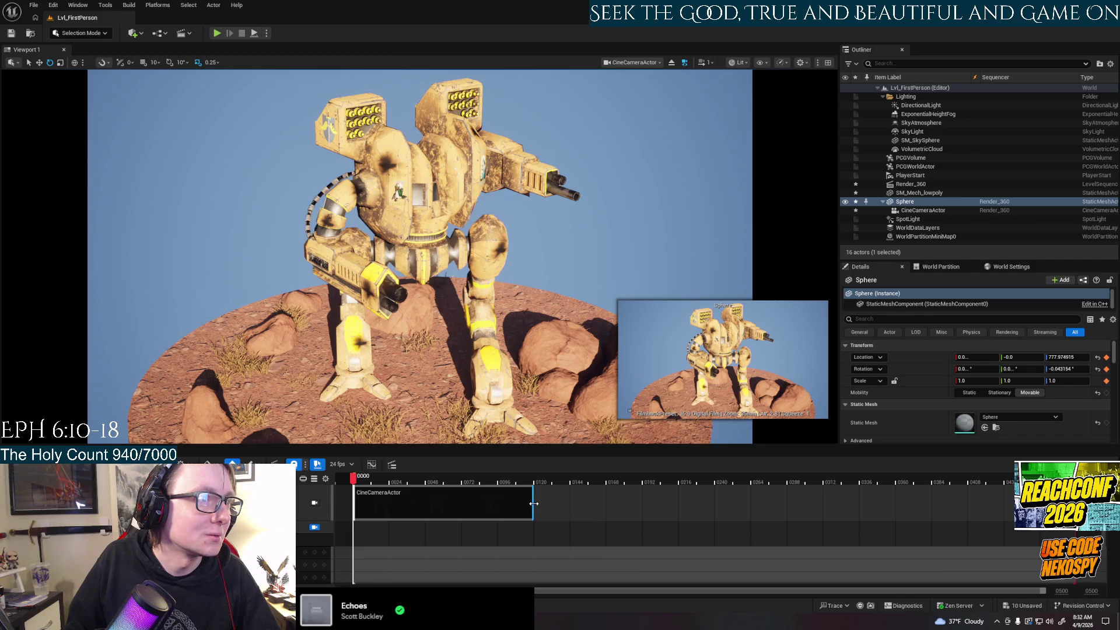
drag(532, 503, 1015, 503)
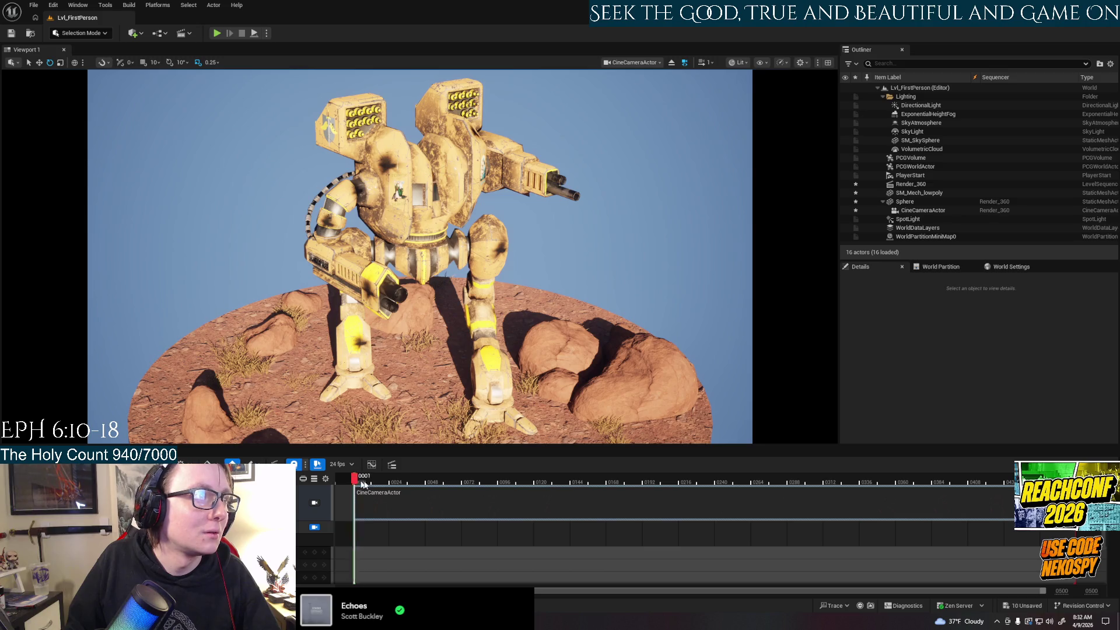
drag(363, 484, 354, 479)
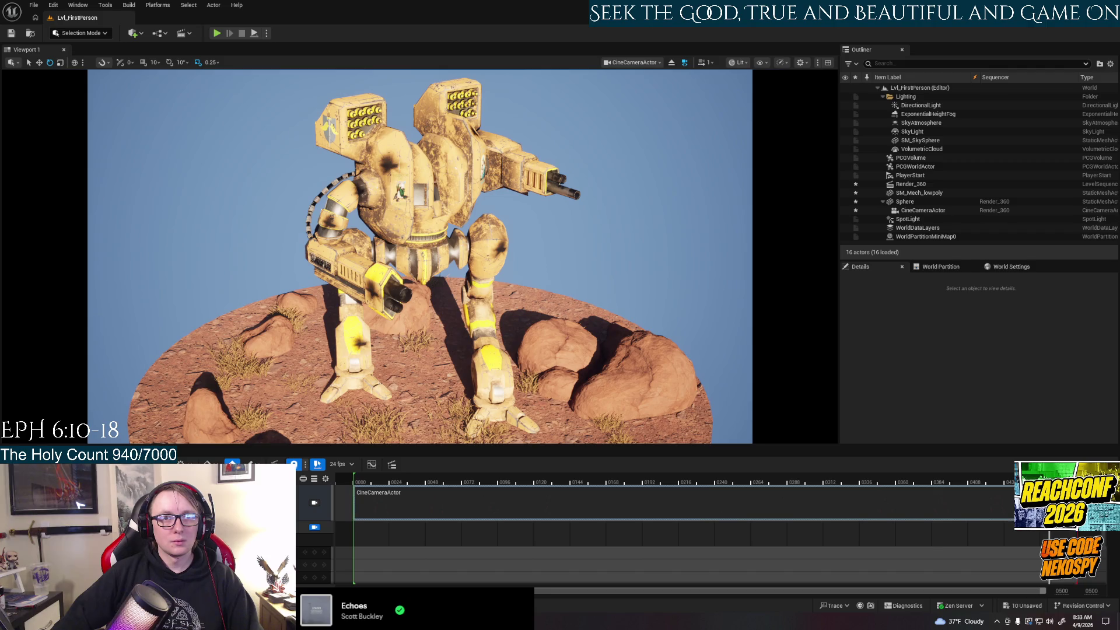
click(356, 478)
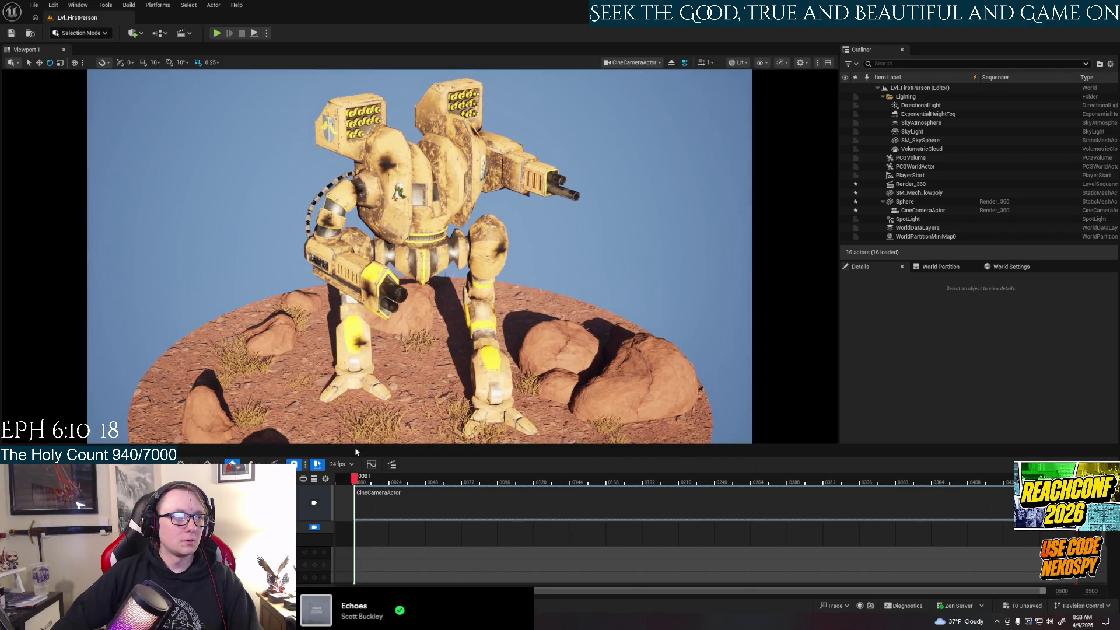
key(Left)
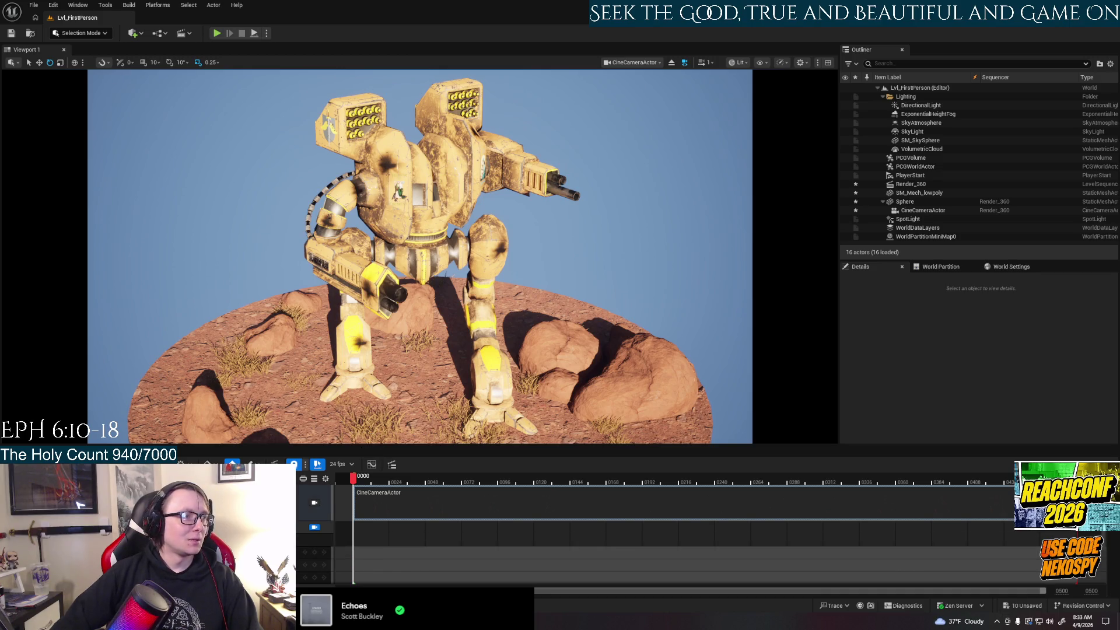
key(space)
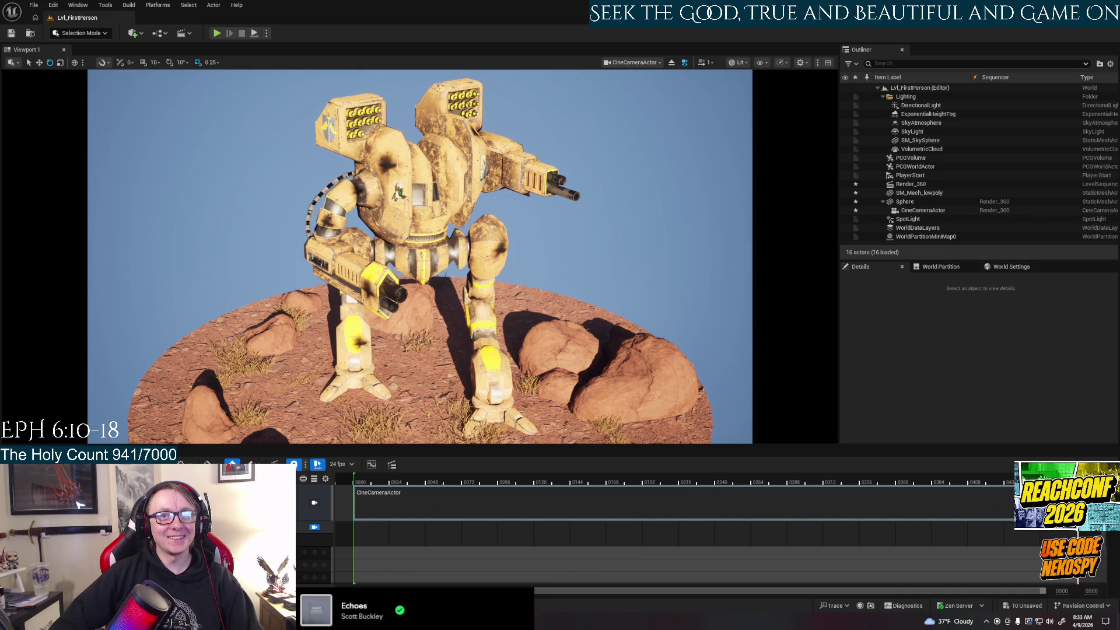
drag(845, 477, 357, 434)
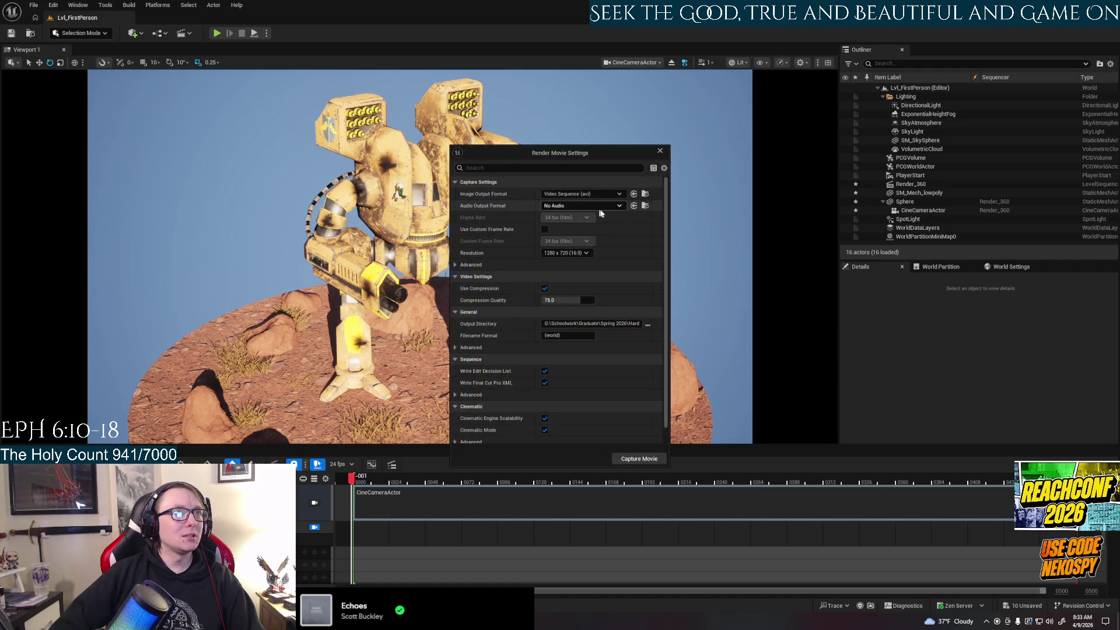
Step: Switch the render output to Image Sequence (png), then close Render Movie Settings
click(621, 194)
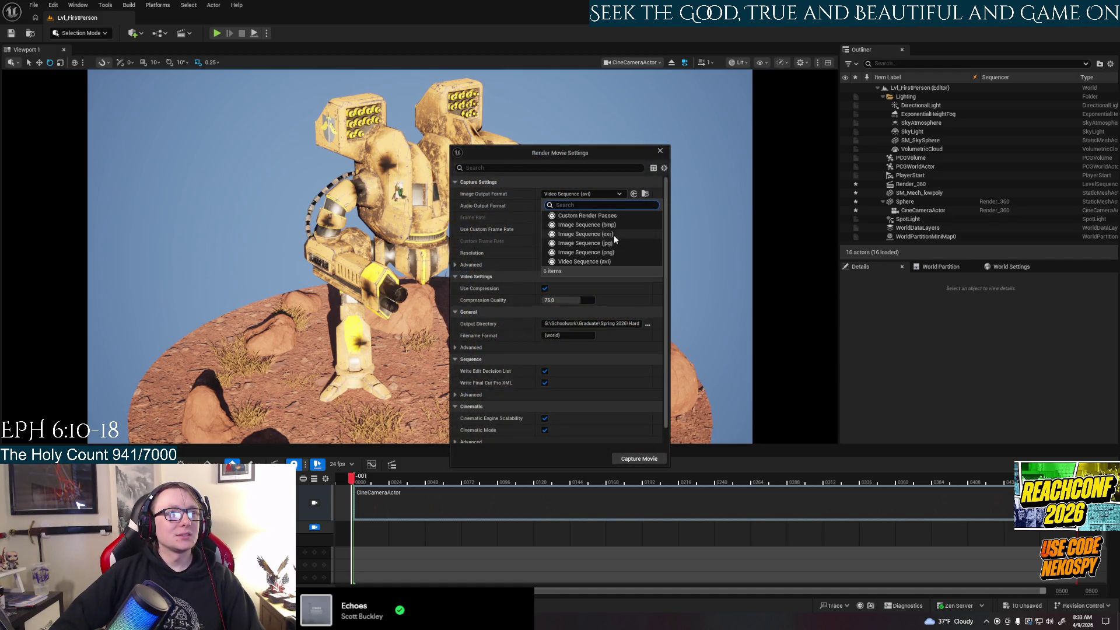
click(610, 252)
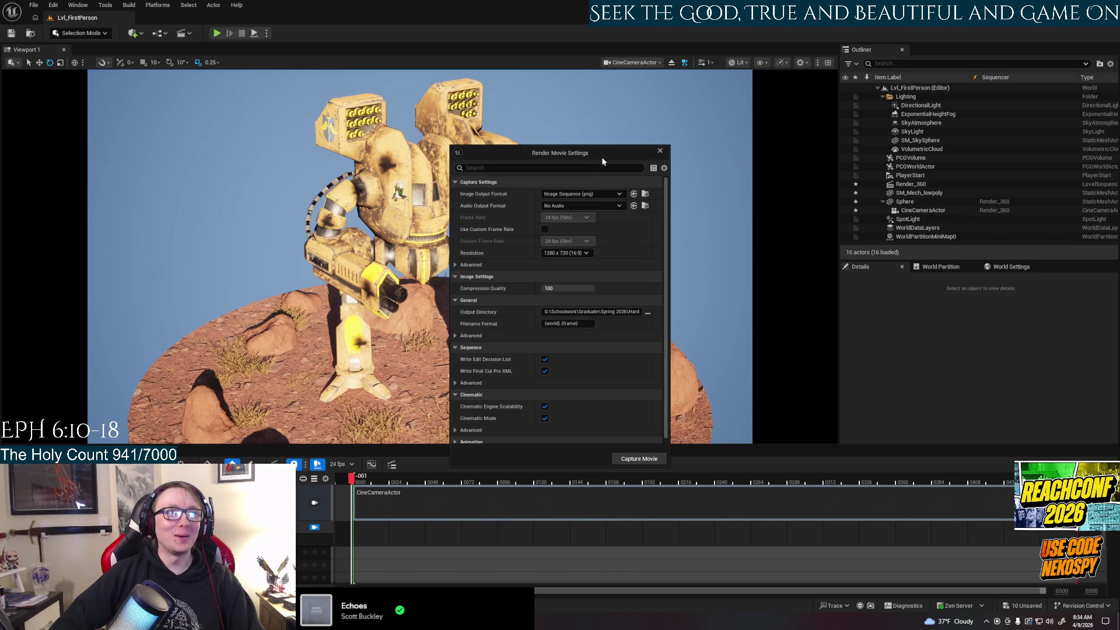
mouse_move(606, 150)
mouse_down()
mouse_move(917, 140)
mouse_move(1022, 117)
mouse_up()
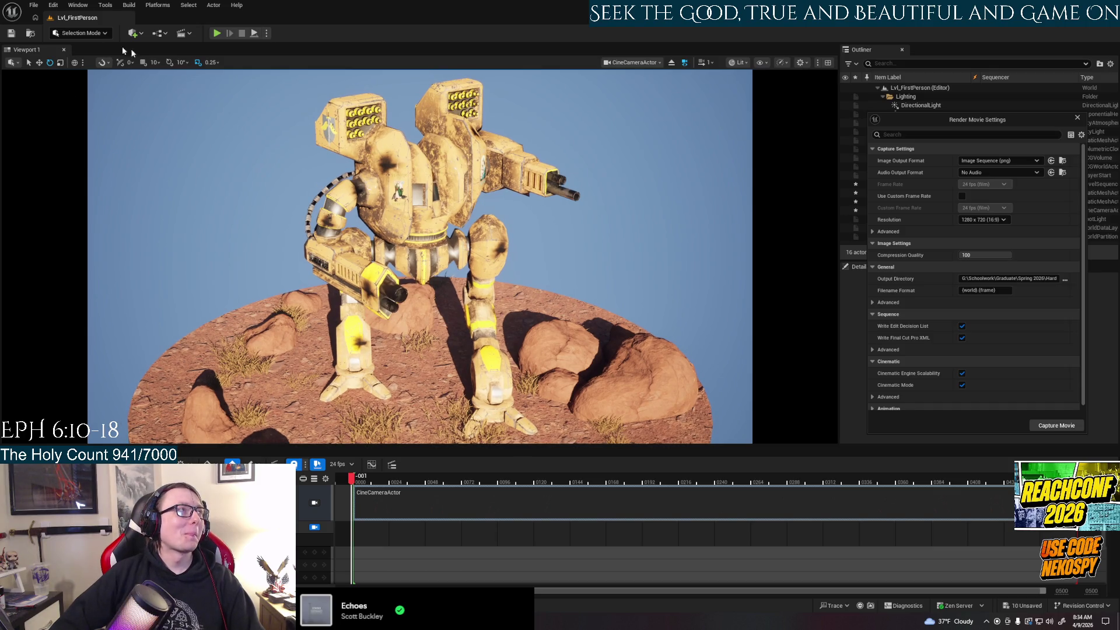
click(1077, 119)
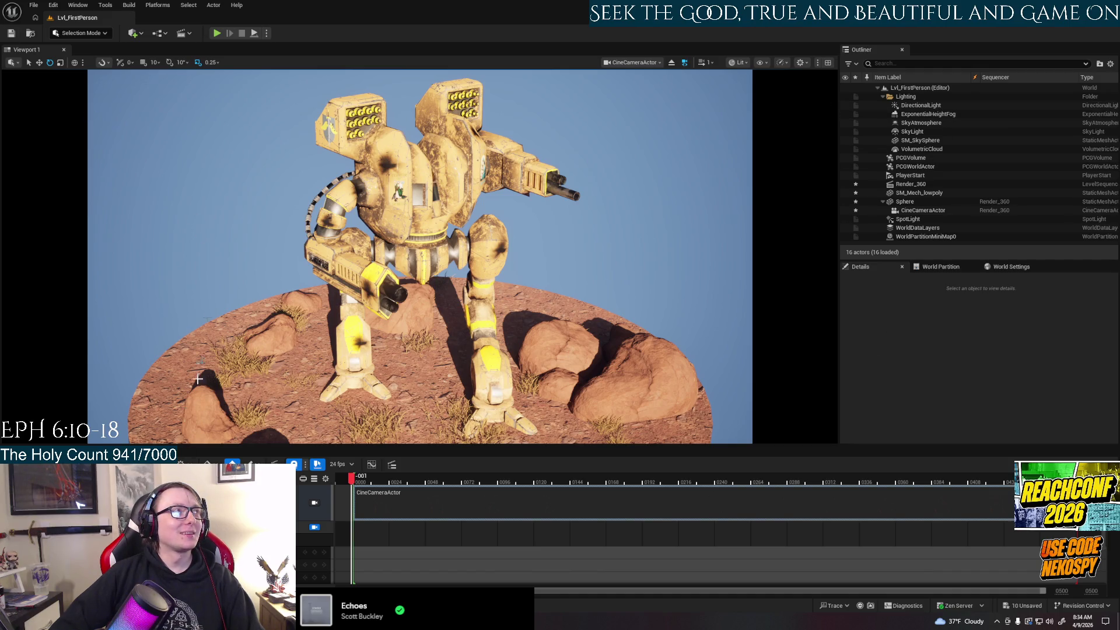
Step: Open the Content Drawer and stop piloting CineCameraActor
key(ctrl+space)
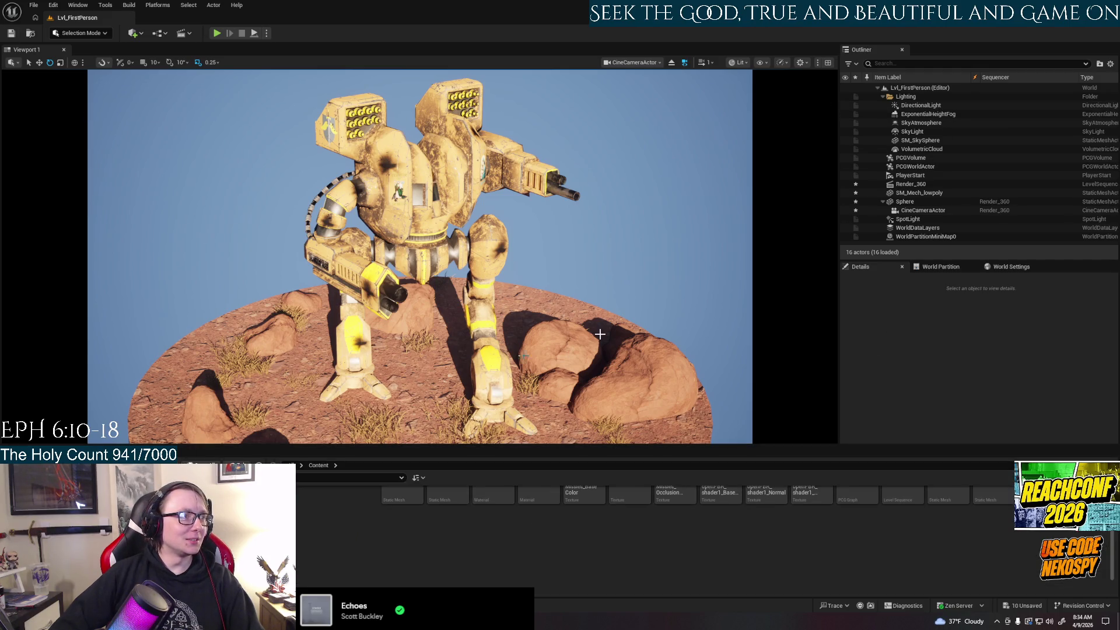
right_click(923, 210)
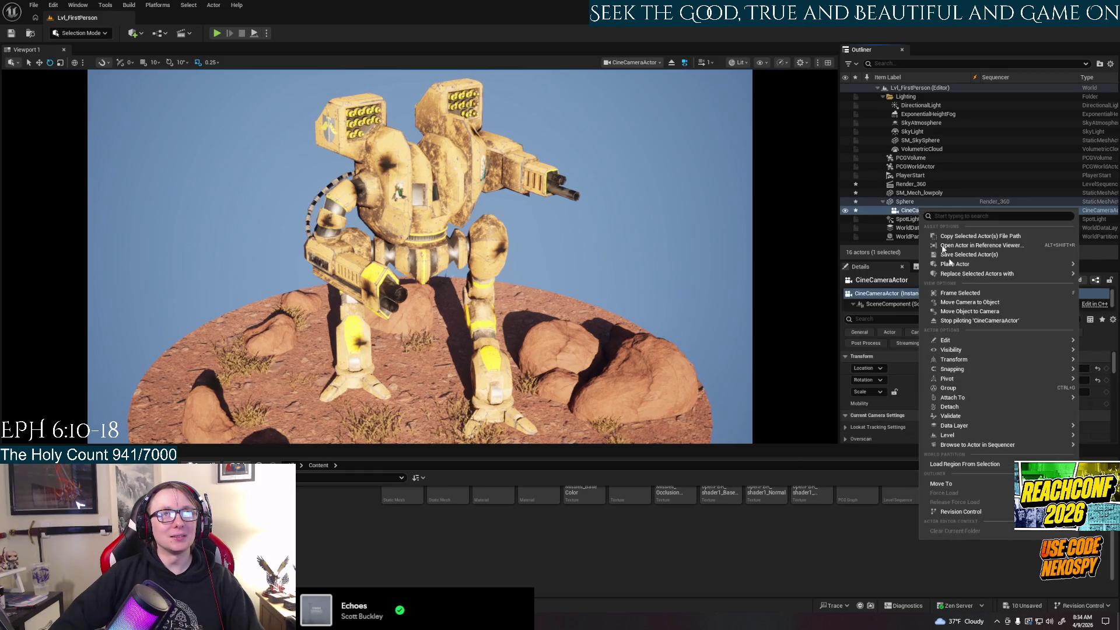
mouse_move(986, 349)
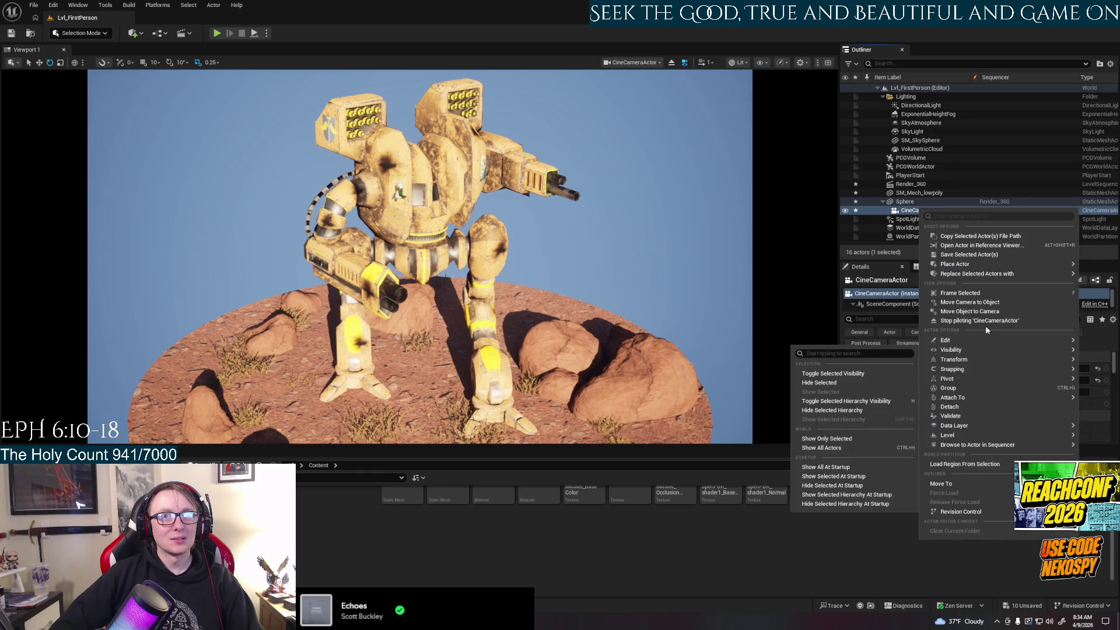
click(985, 321)
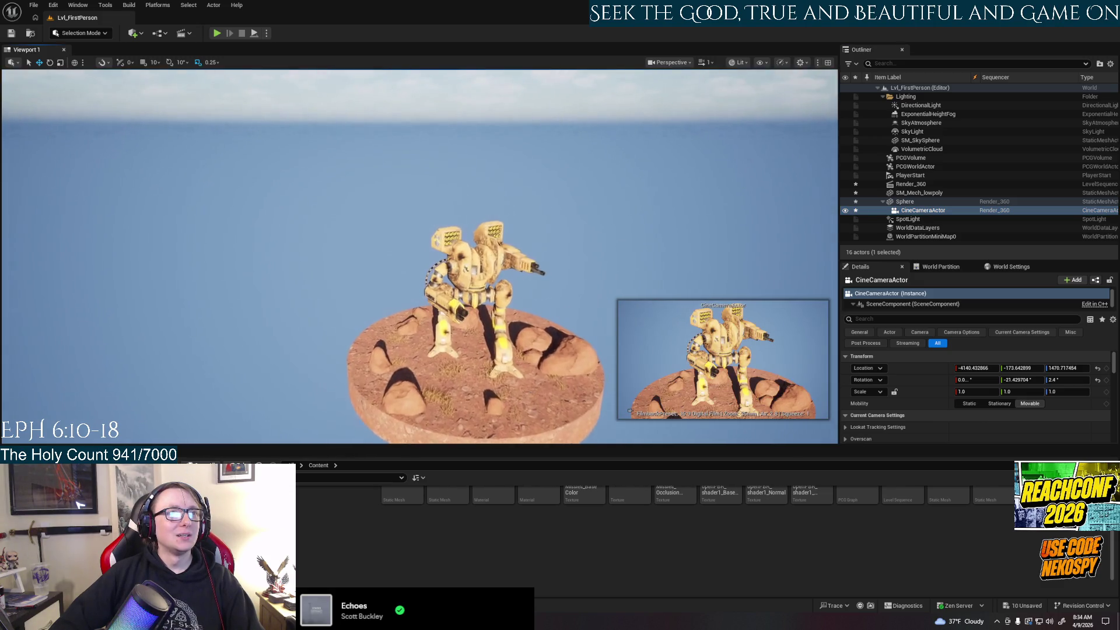
Step: Zoom the viewport and turn it to reveal the horizon behind the mech
scroll(420, 257, up, 10)
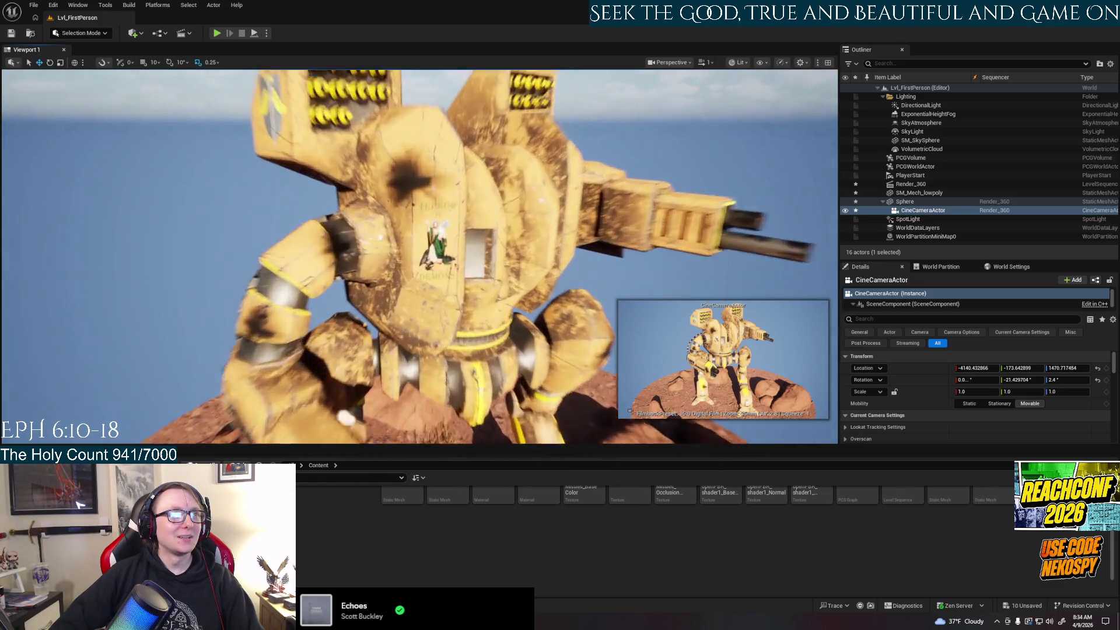
scroll(420, 257, up, 3)
scroll(420, 257, up, 3)
scroll(420, 256, up, 3)
scroll(420, 257, up, 2)
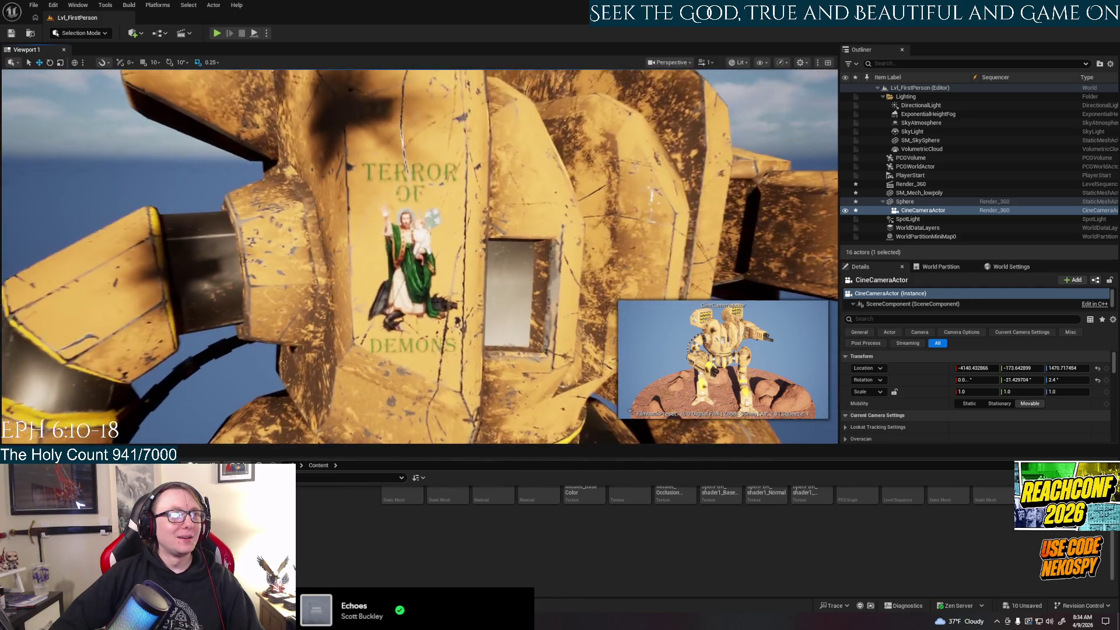
scroll(421, 257, up, 2)
scroll(420, 256, up, 2)
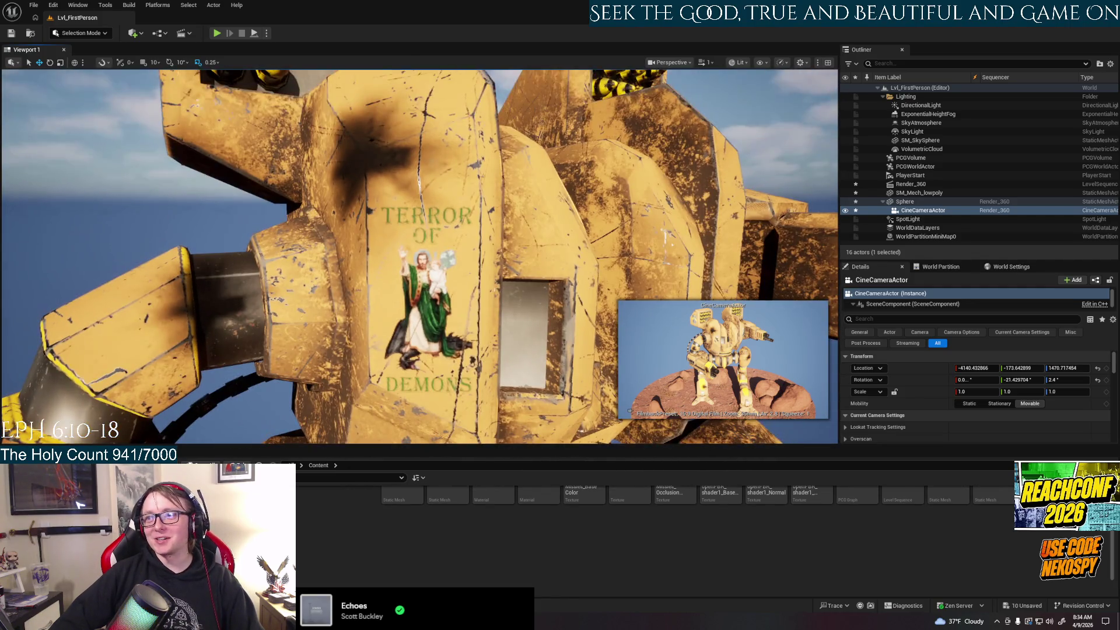
scroll(420, 256, down, 1)
scroll(420, 257, down, 2)
scroll(420, 257, down, 1)
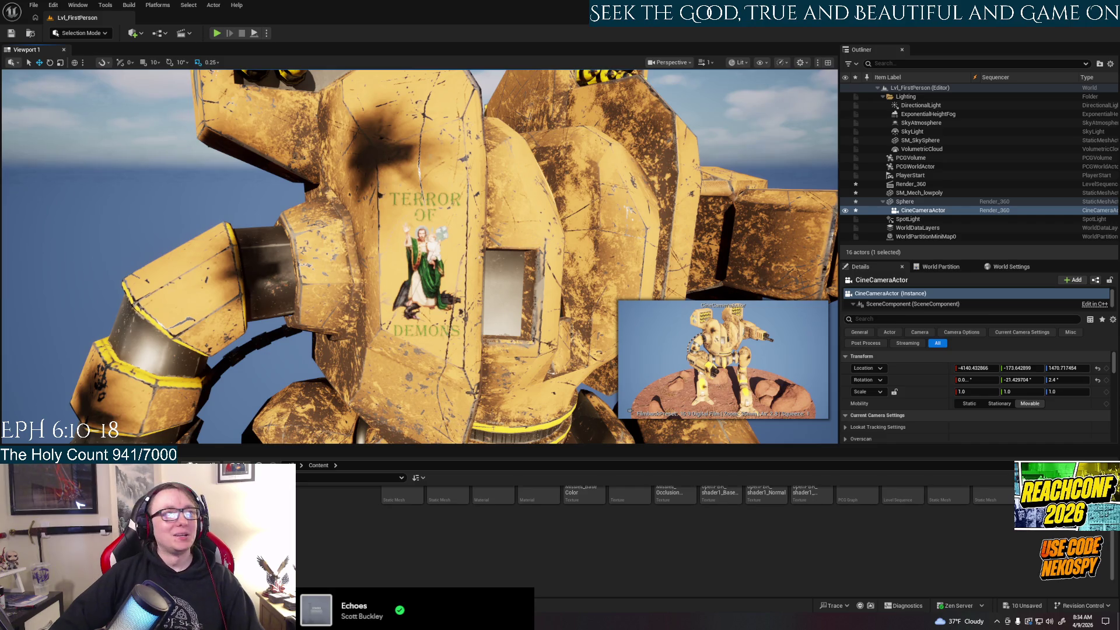
right_drag(323, 228, 322, 228)
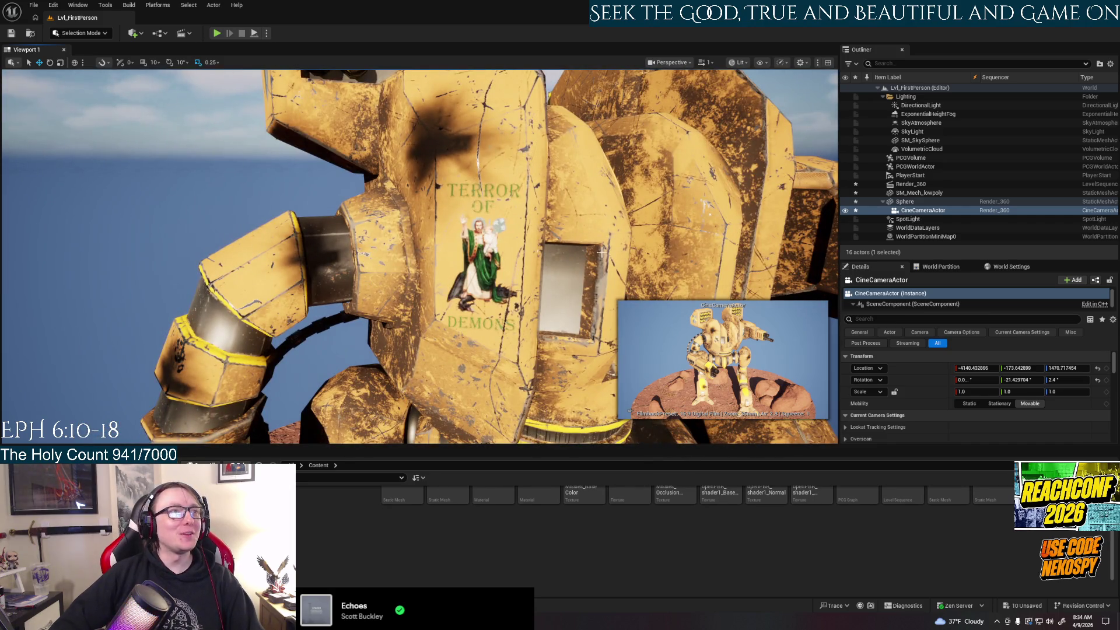
Step: Orbit the mech to inspect the Ave Maria and Regina Victoriae chest panels, then close the drawer
right_drag(601, 252, 538, 202)
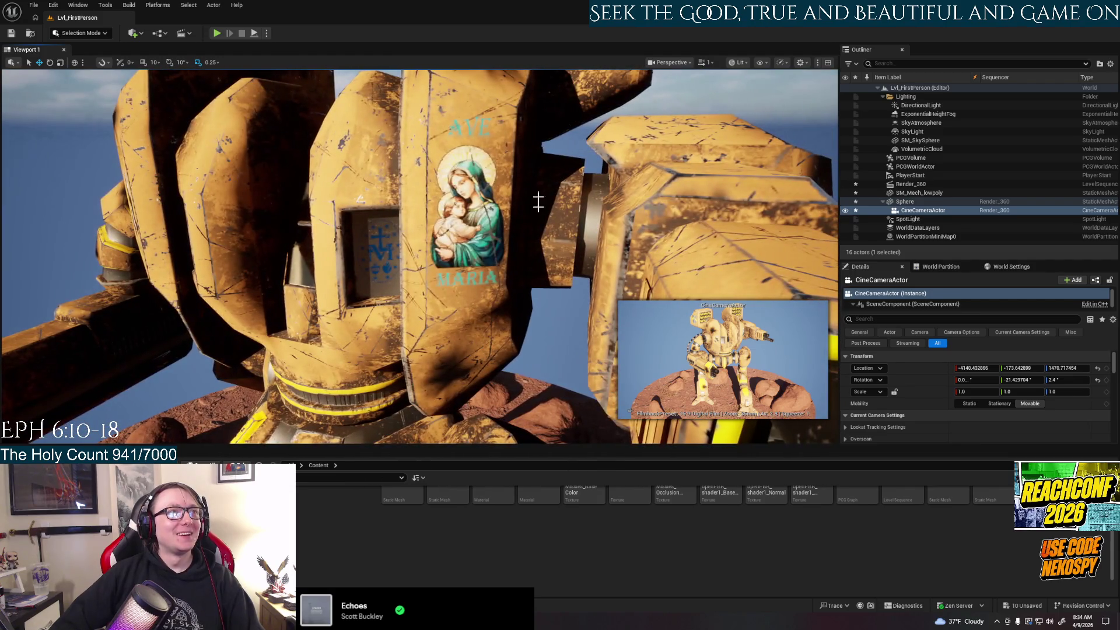
right_click(477, 282)
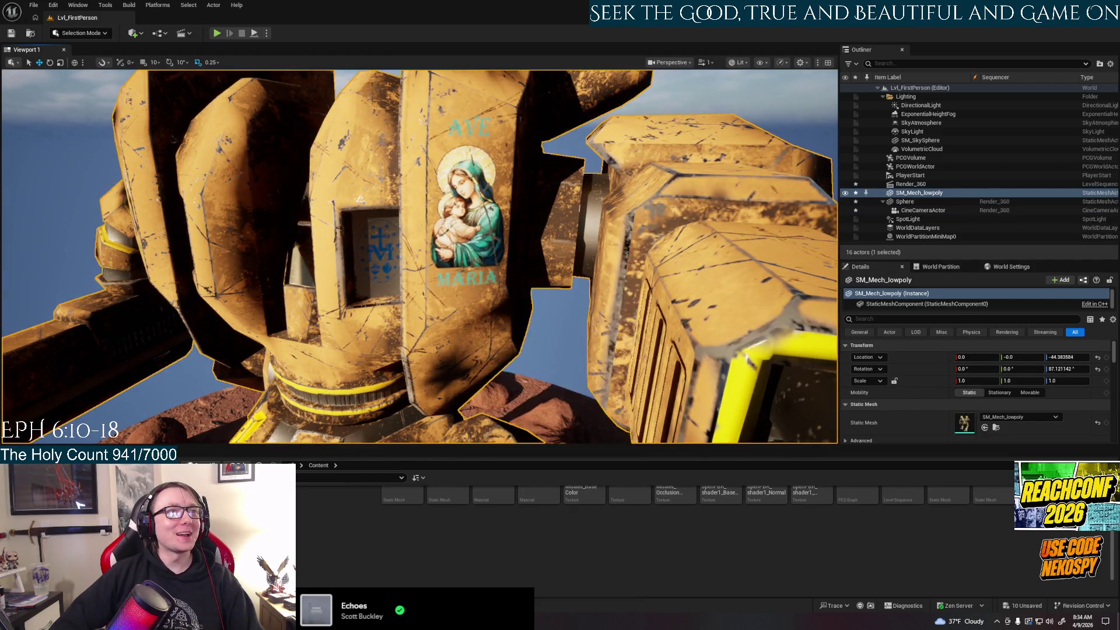
mouse_move(476, 282)
right_down()
mouse_move(720, 213)
mouse_move(440, 192)
right_up()
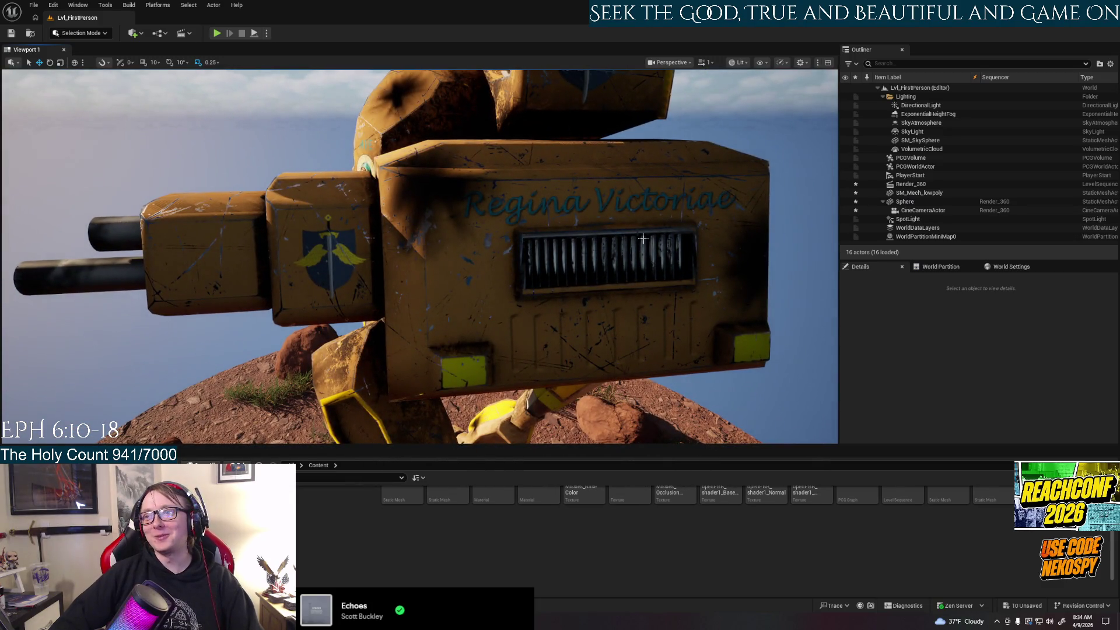
mouse_move(643, 238)
right_down()
mouse_move(746, 239)
mouse_move(700, 234)
right_up()
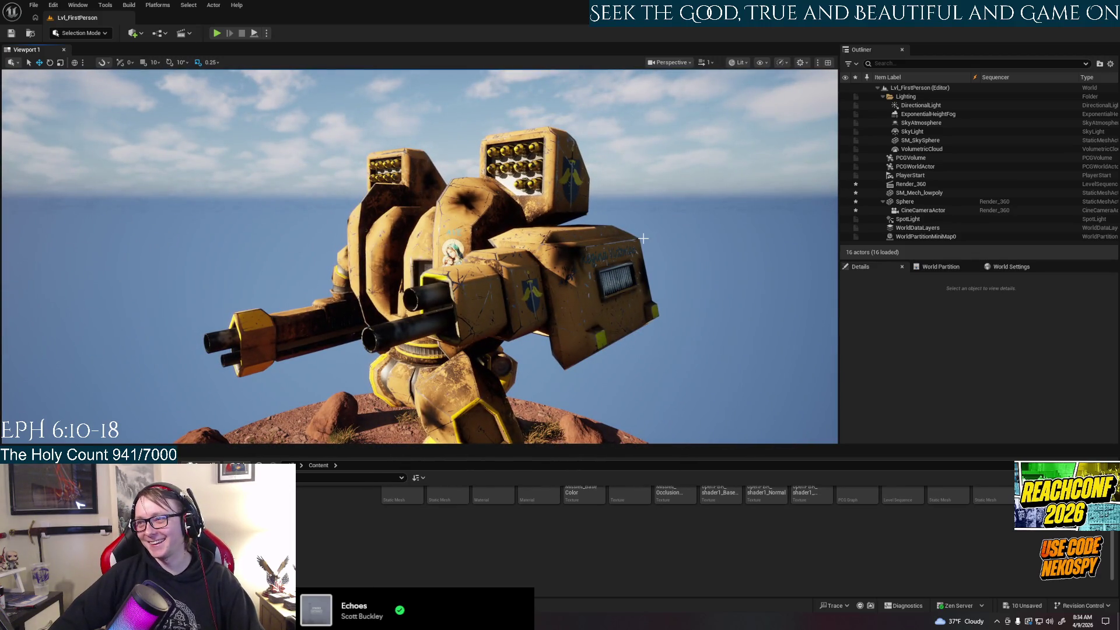
right_drag(643, 238, 584, 239)
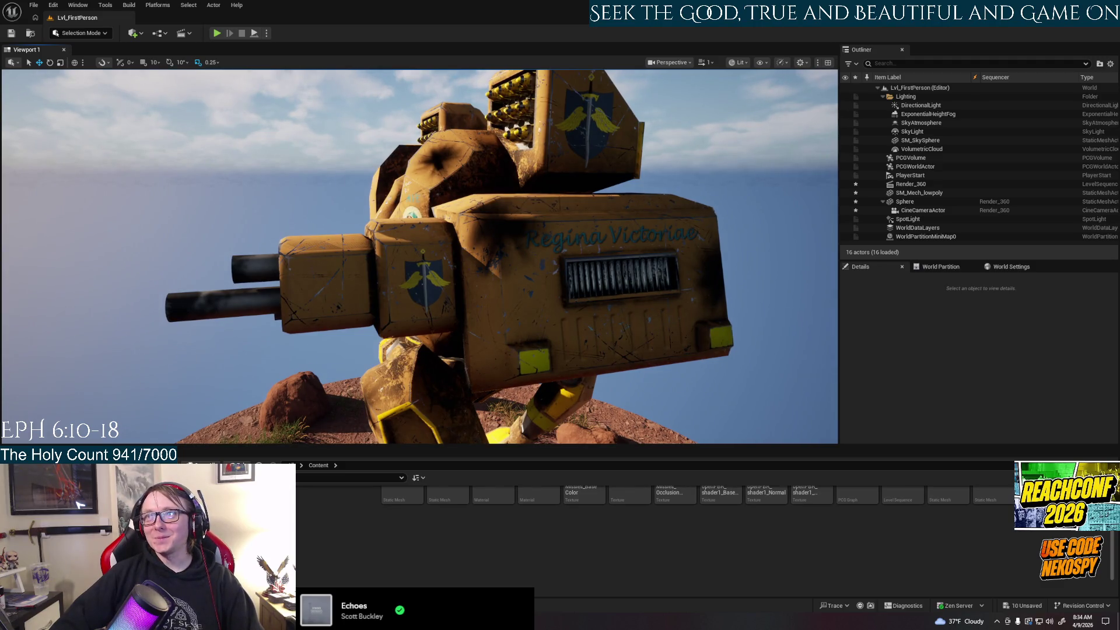
right_drag(584, 240, 641, 239)
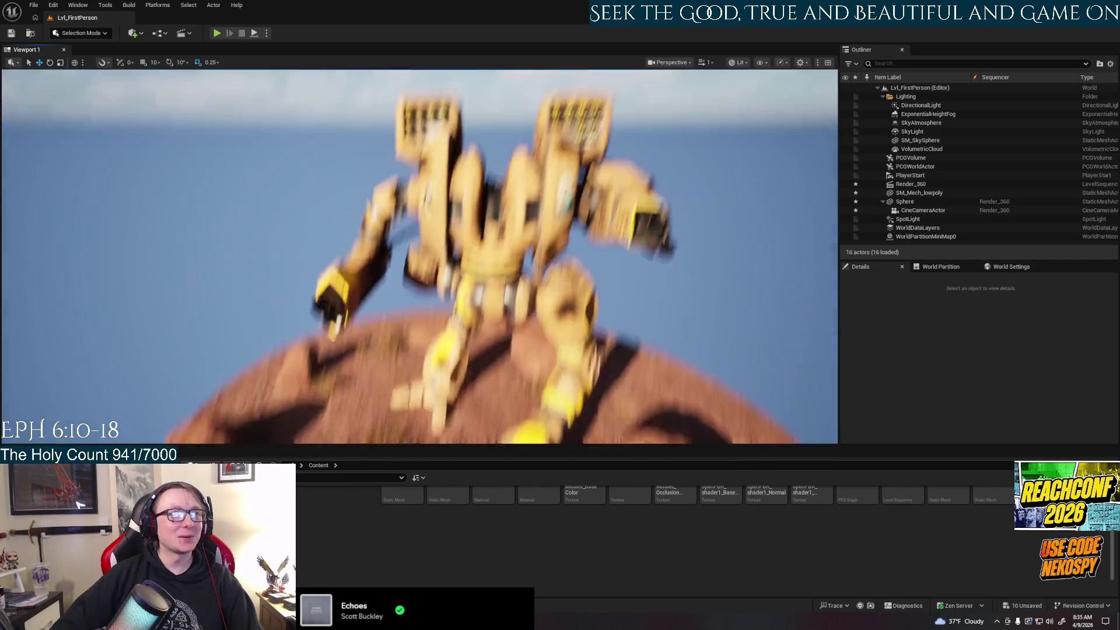
click(356, 480)
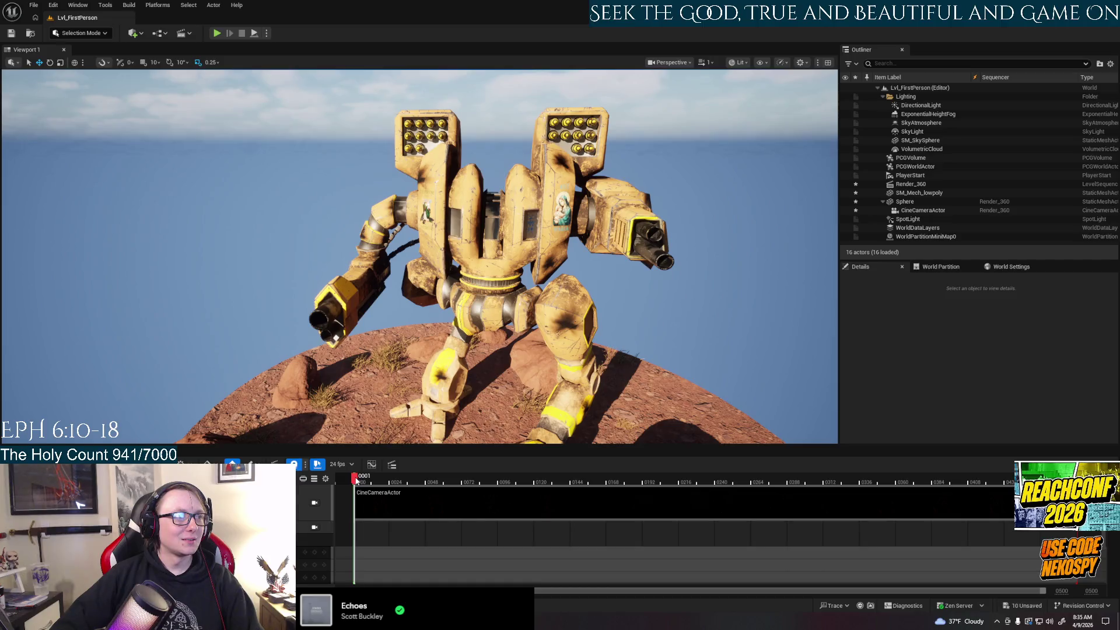
Step: Pilot 'CineCameraActor' again and open Render Movie Settings from the Sequencer
right_click(924, 212)
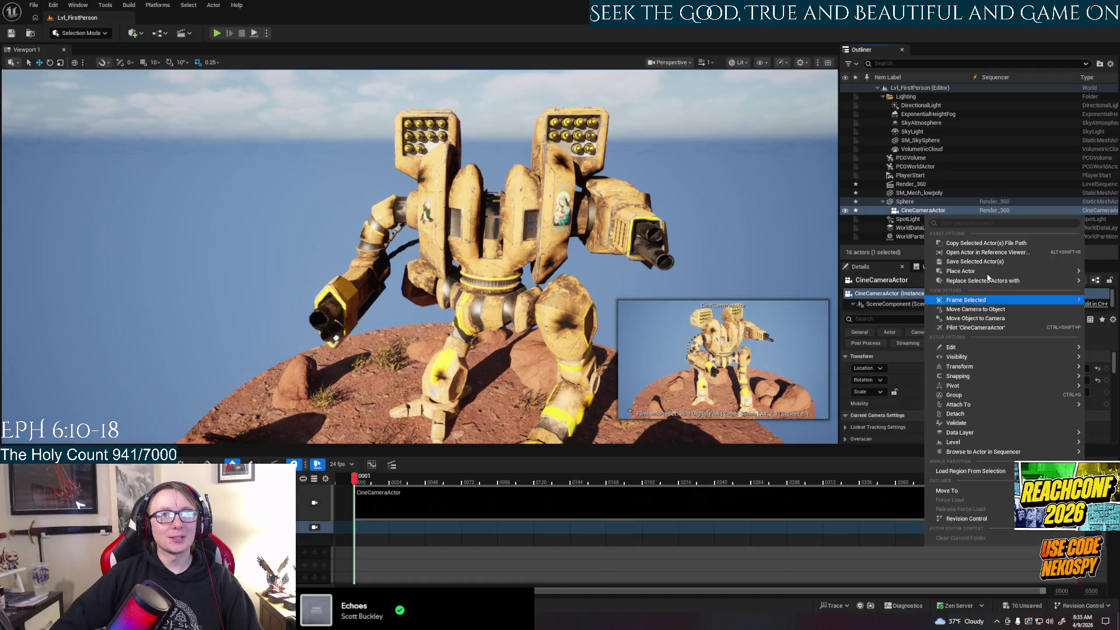
click(985, 328)
mouse_move(354, 479)
mouse_down()
mouse_move(541, 481)
mouse_move(357, 473)
mouse_up()
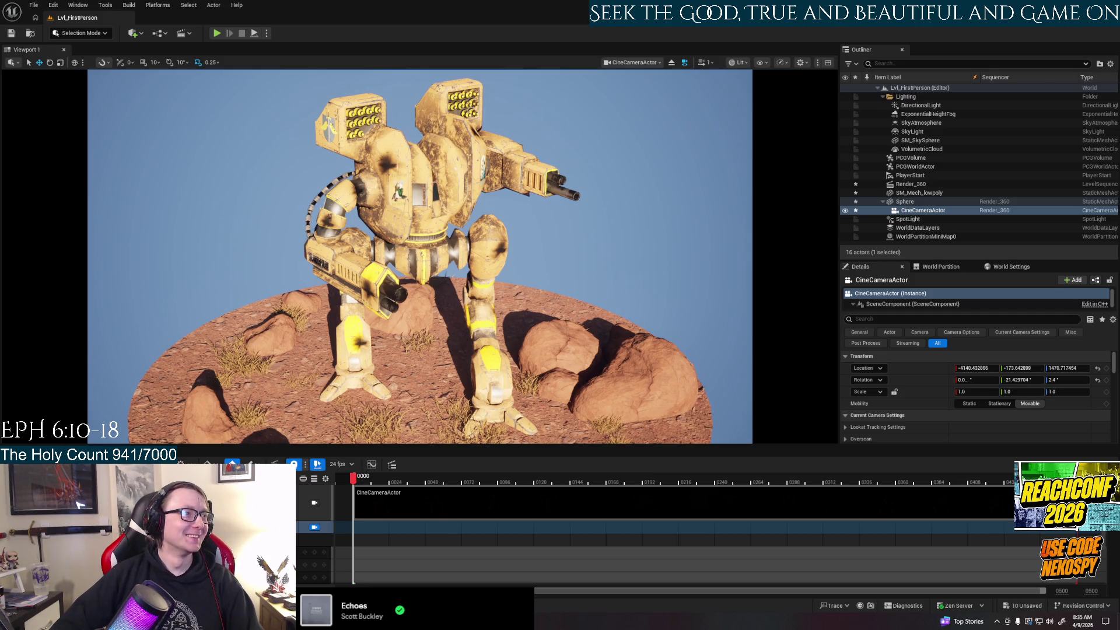
click(232, 465)
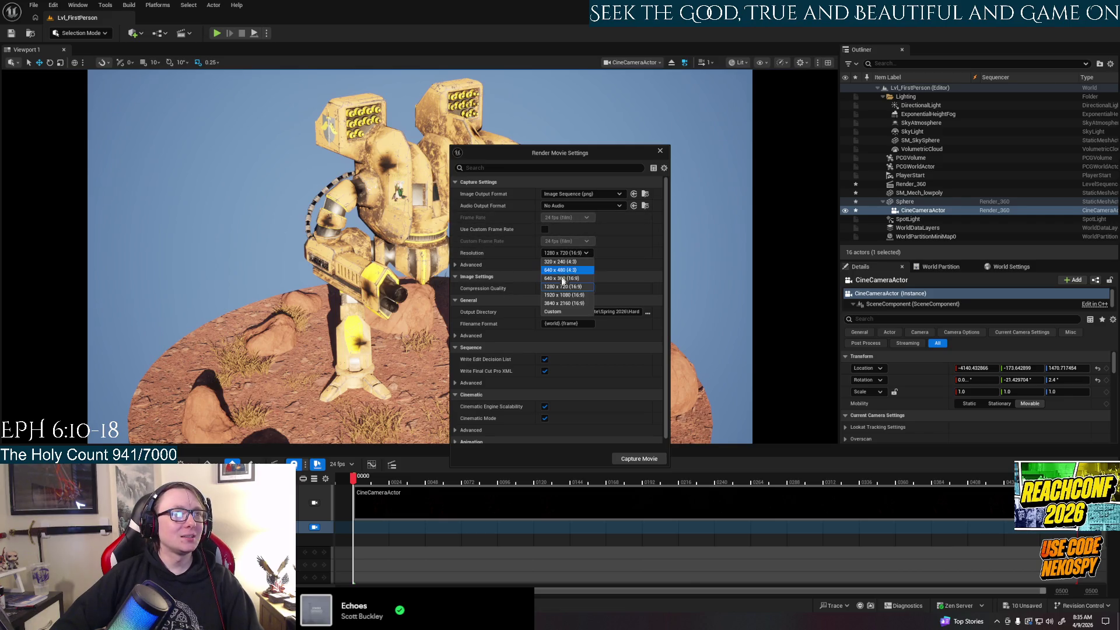
Step: Render the sequence at 1920 x 1080 (16:9), saving the selected assets first
click(564, 295)
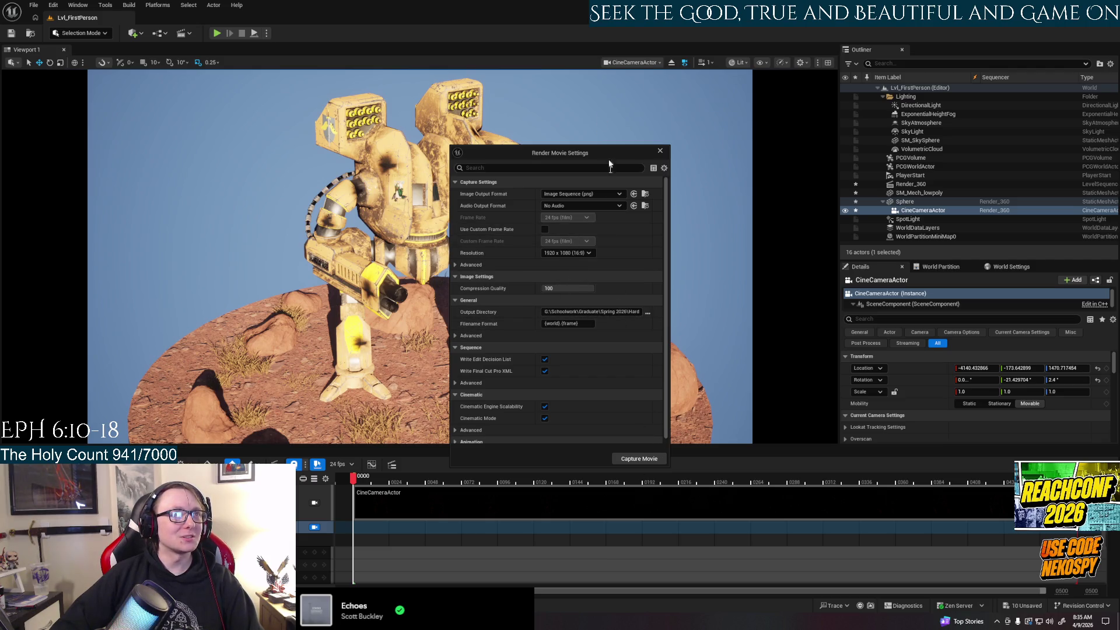
click(639, 460)
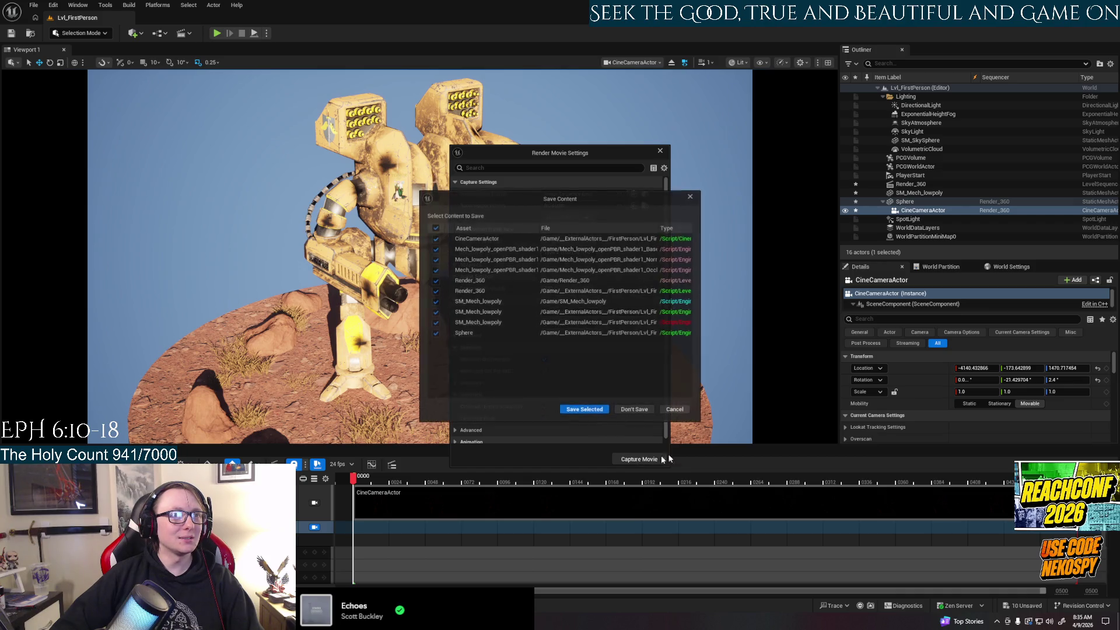
click(588, 411)
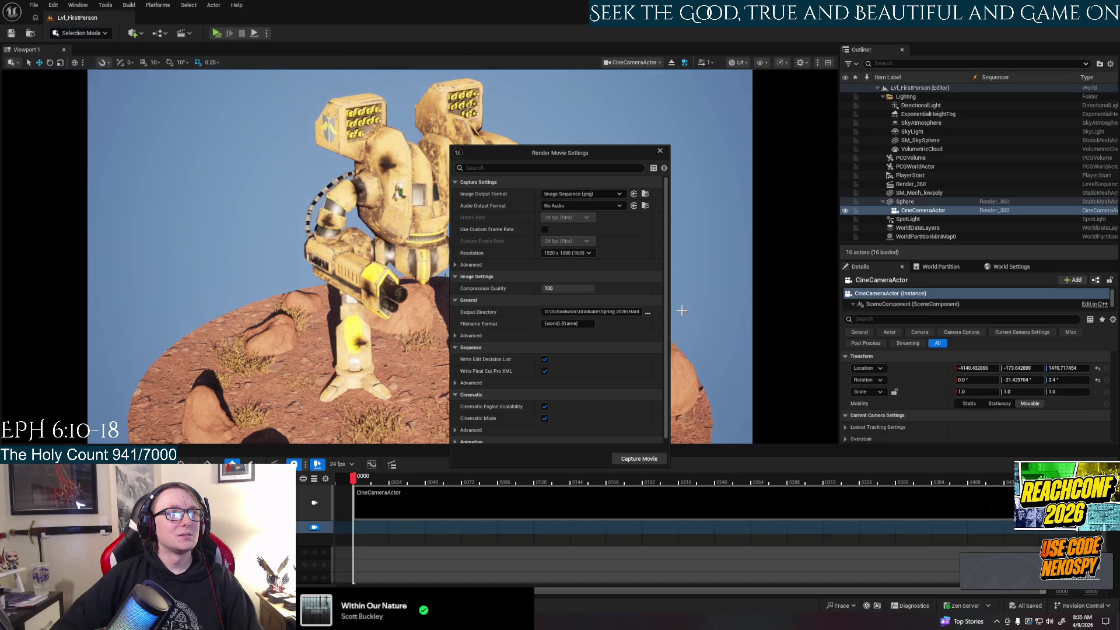
click(661, 151)
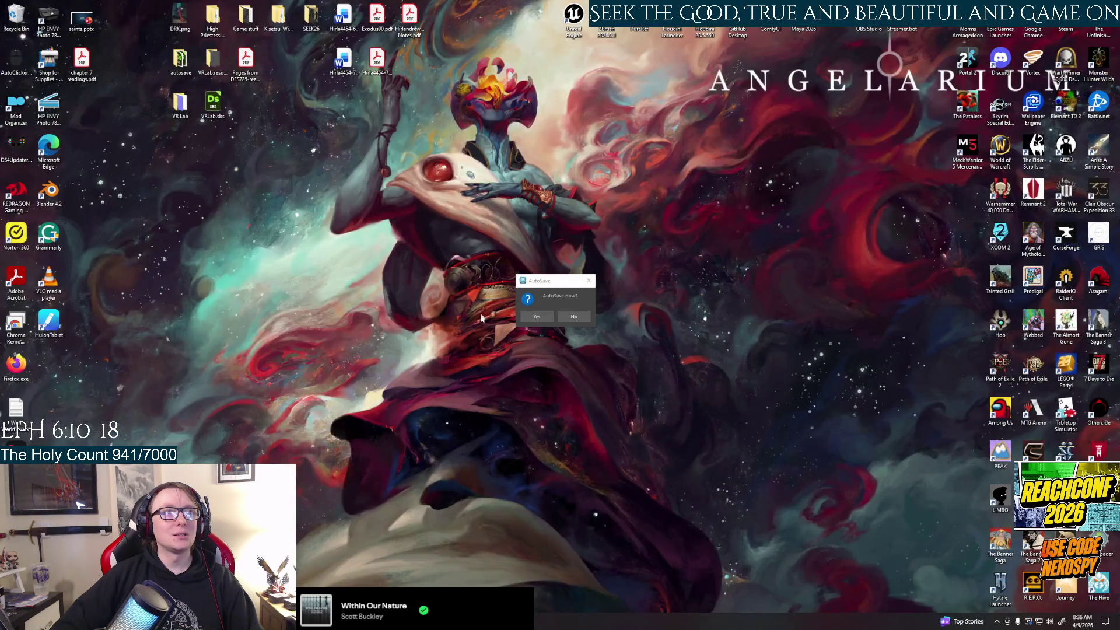
Step: Accept the autosave, then browse Project 2 > Unreal File > Mech_Turntable > Saved > VideoCaptures
click(537, 319)
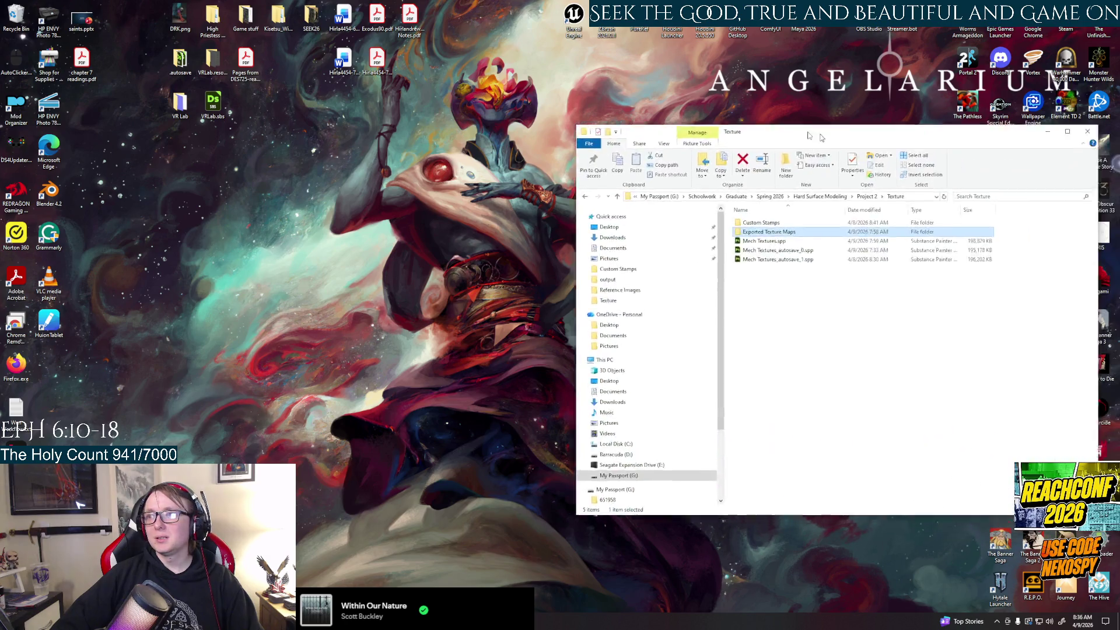
key(alt+Up)
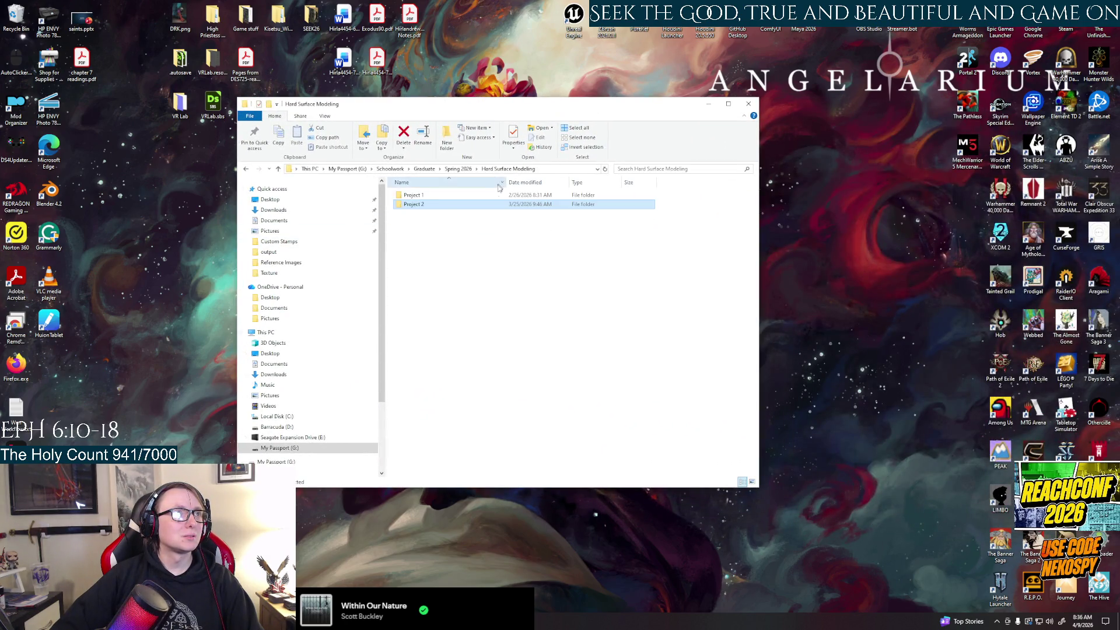
key(alt+Up)
double_click(434, 205)
double_click(416, 222)
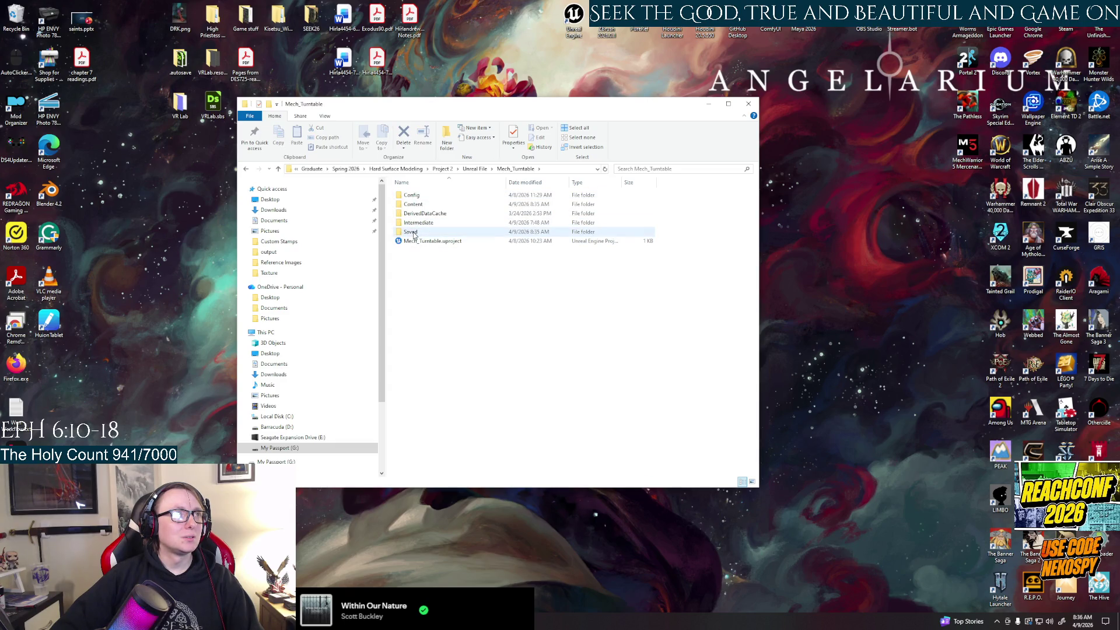
double_click(414, 235)
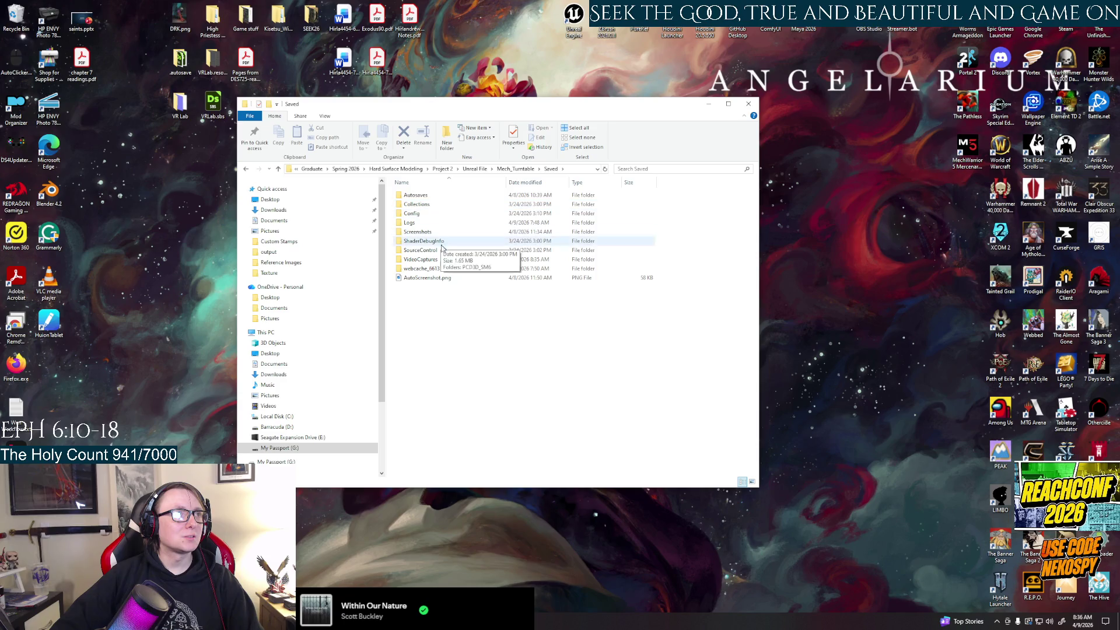
double_click(432, 233)
double_click(436, 260)
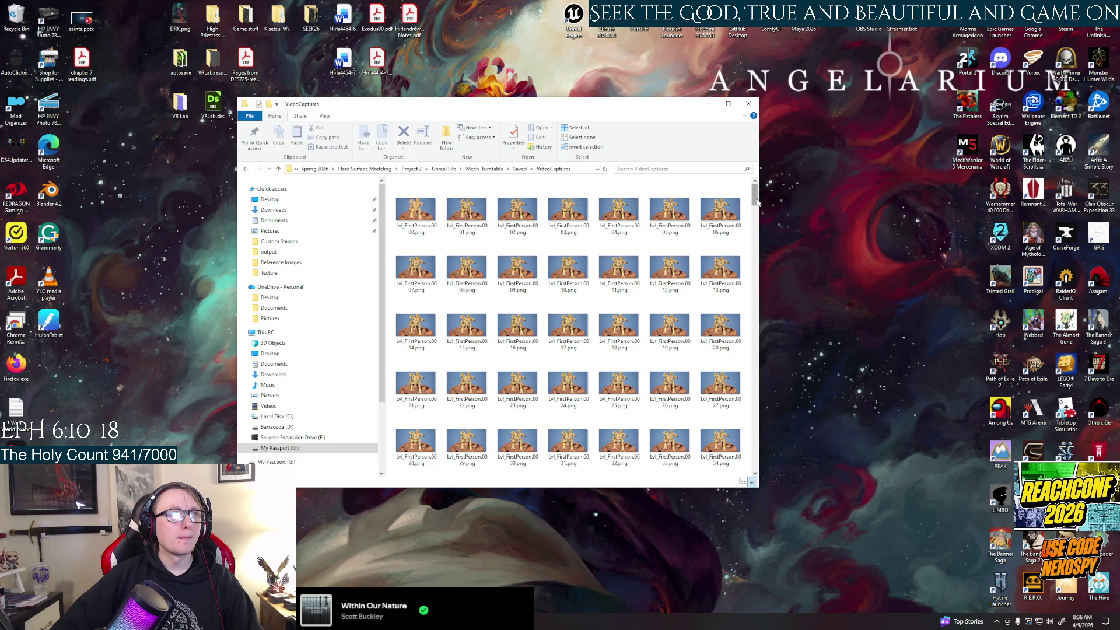
mouse_move(756, 198)
mouse_down()
mouse_move(755, 484)
mouse_move(740, 255)
mouse_move(740, 275)
mouse_move(751, 413)
mouse_move(754, 193)
mouse_up()
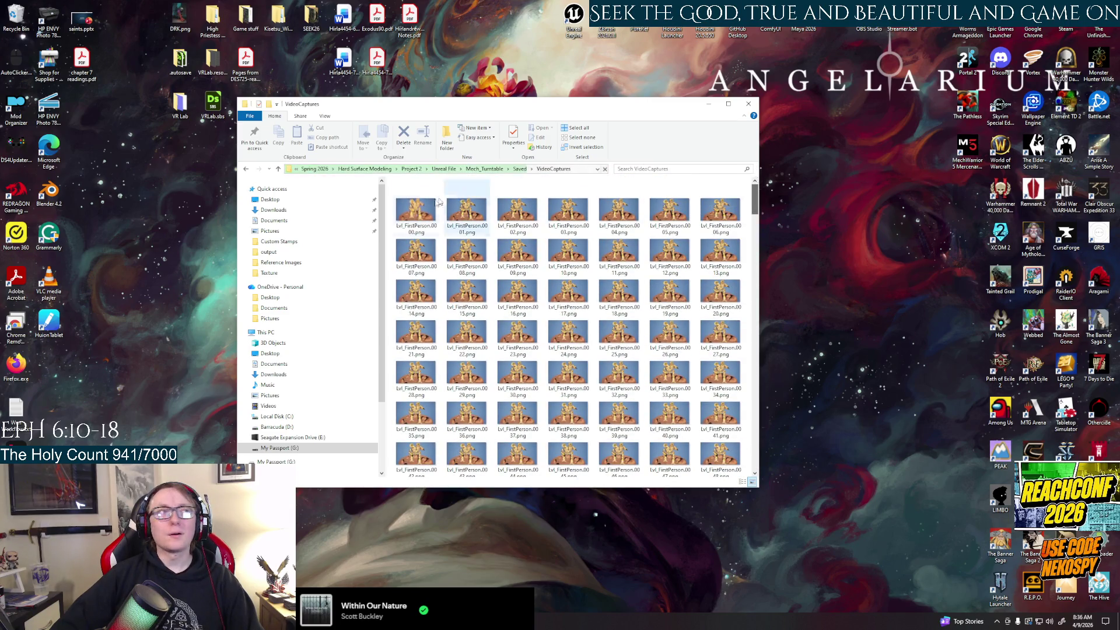
right_click(297, 383)
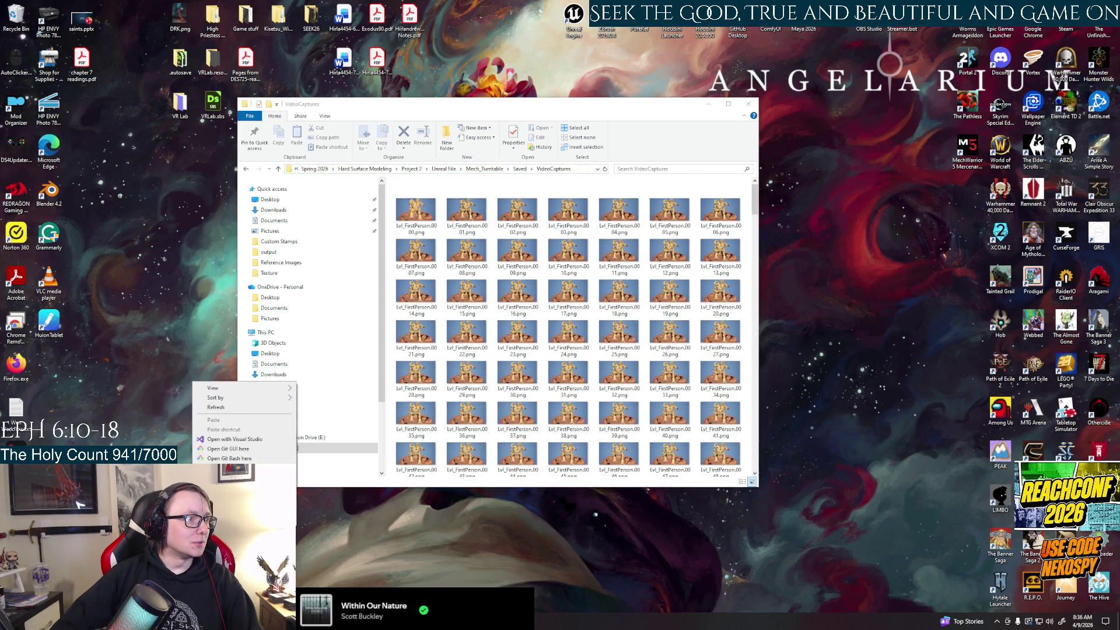
Step: Search 'pr' in the Start menu and launch Adobe Premiere Pro 2026
key(super)
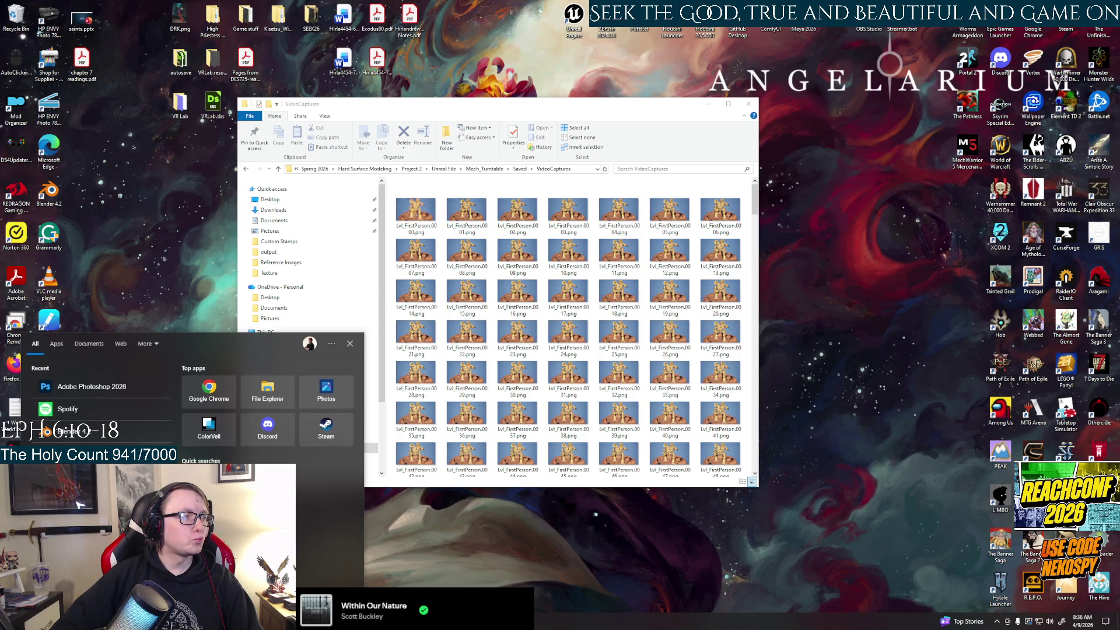
text(p)
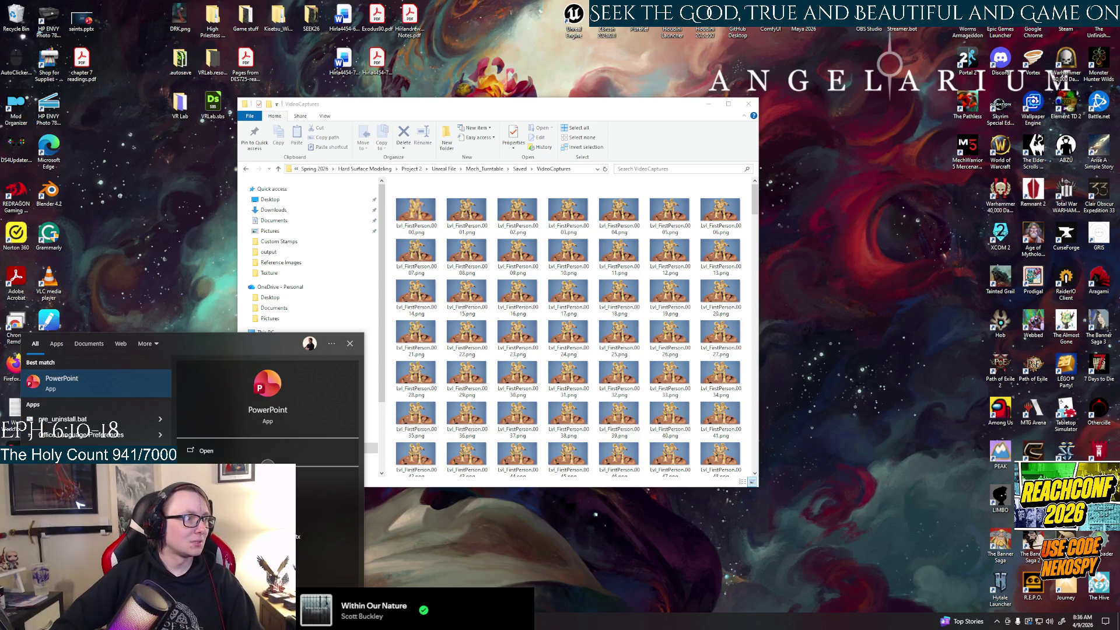
text(r)
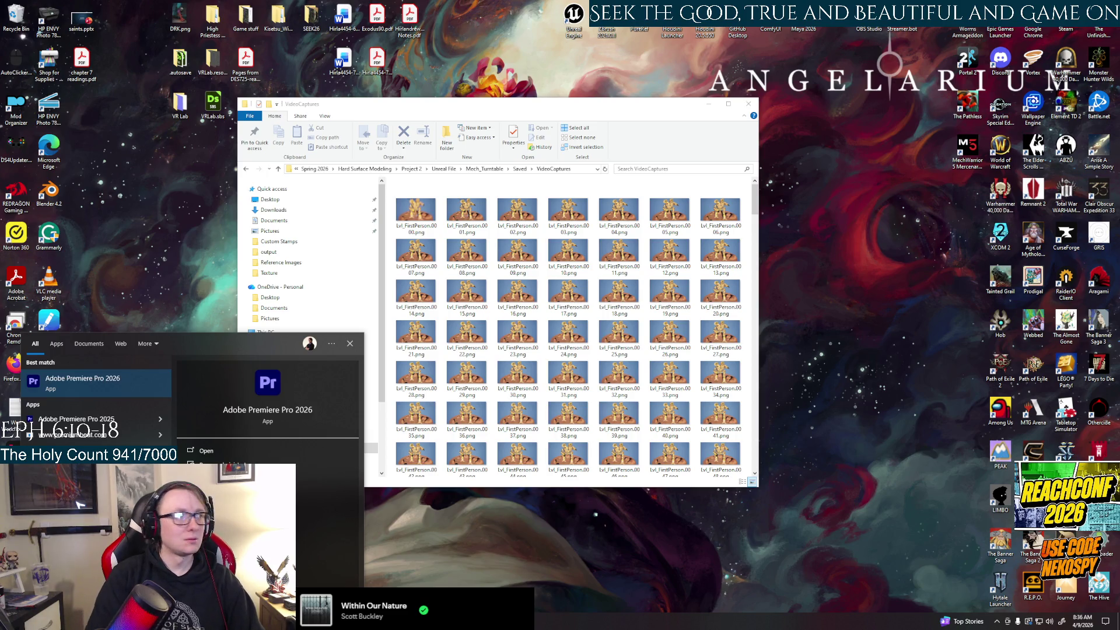
click(108, 393)
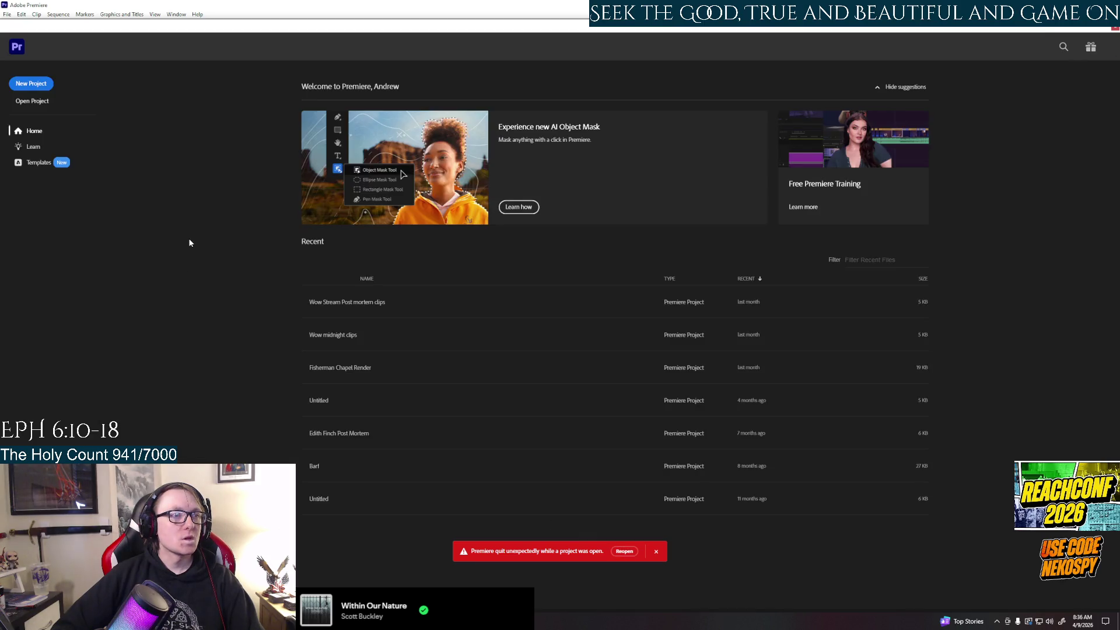
Step: Dismiss the crash warning and create the Premiere project 'Mech Turntable' in the Project 2 folder
click(657, 552)
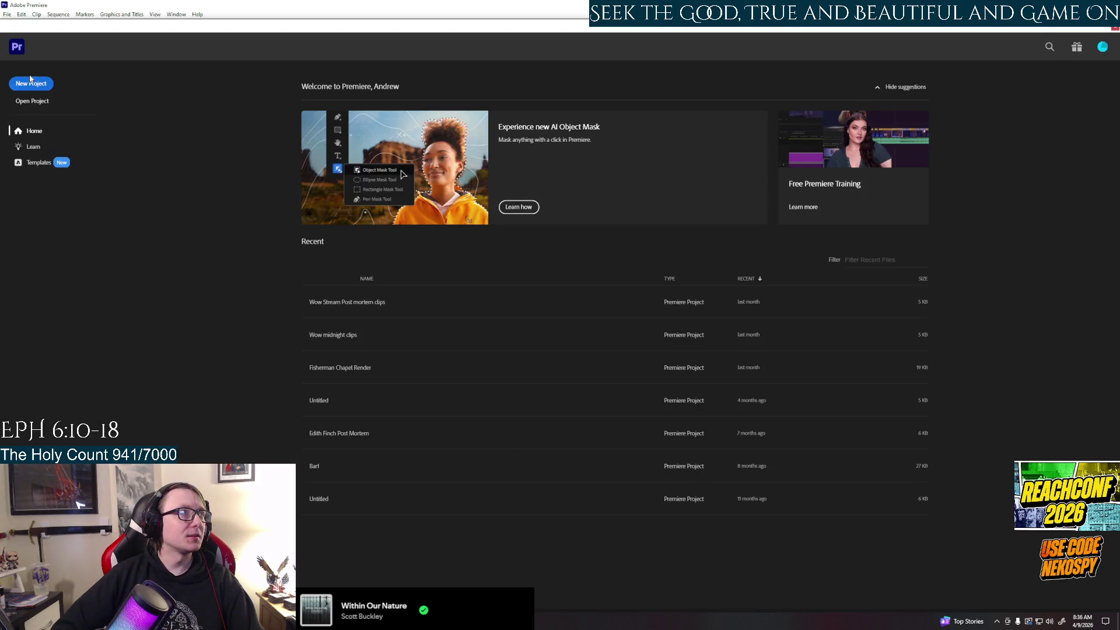
click(45, 85)
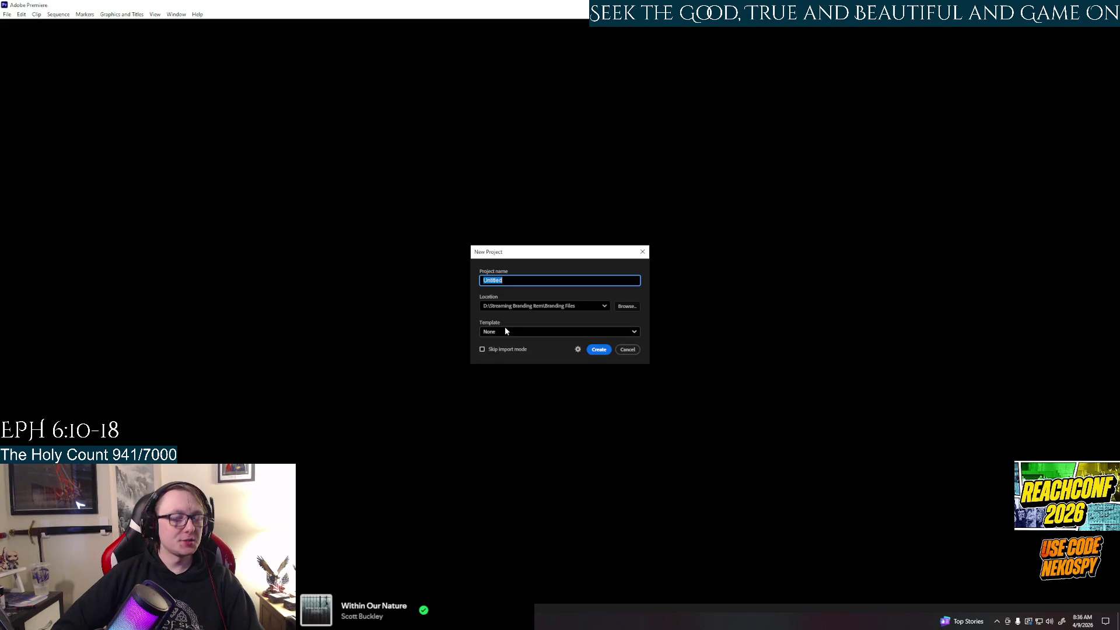
text(Mech Turntab)
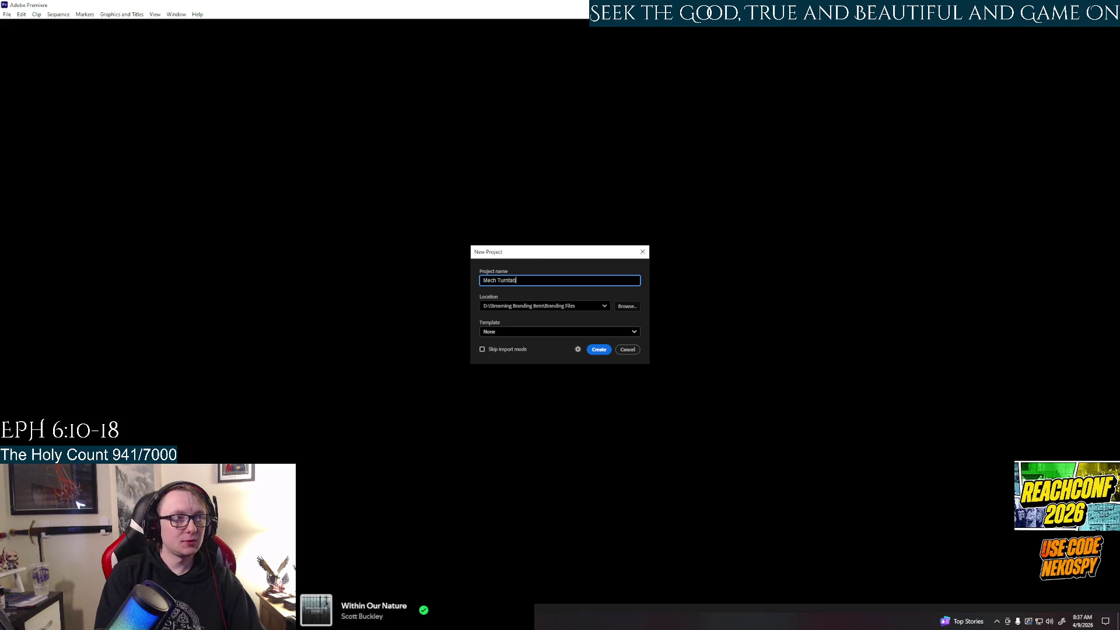
text(le)
click(635, 309)
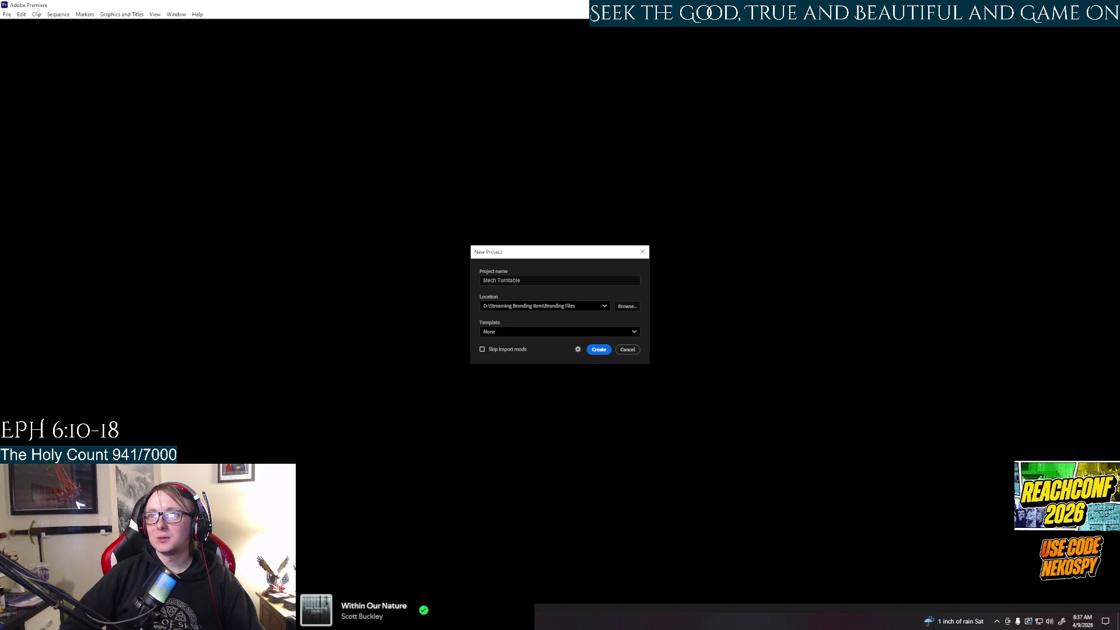
click(599, 350)
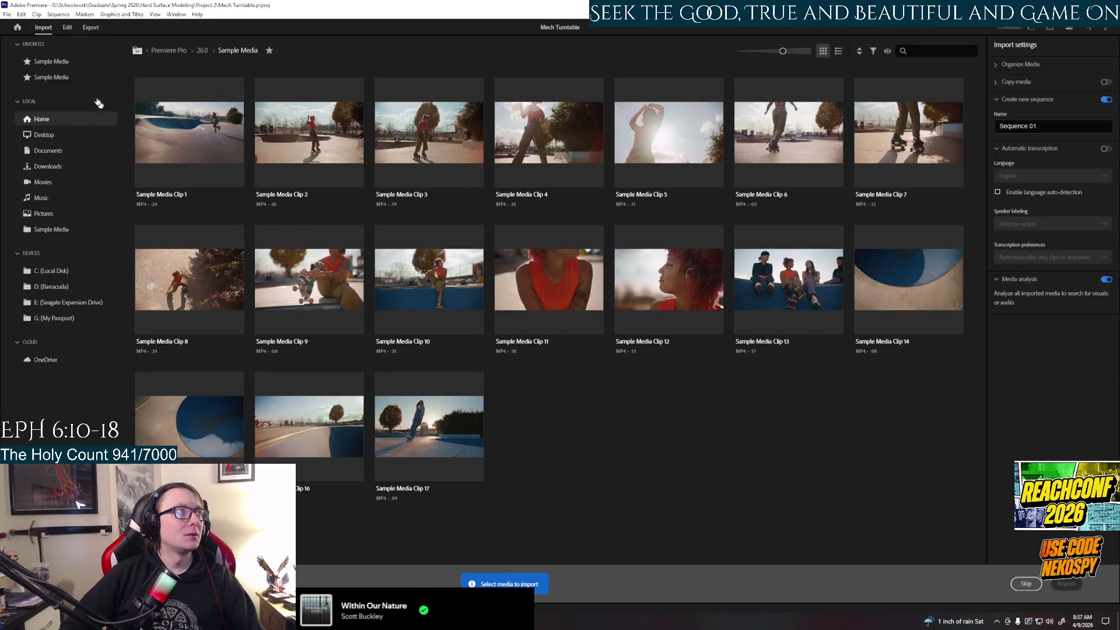
Step: In the Edit workspace, import the Mech_Turntable\Saved\VideoCaptures PNG frames as one image sequence
click(64, 28)
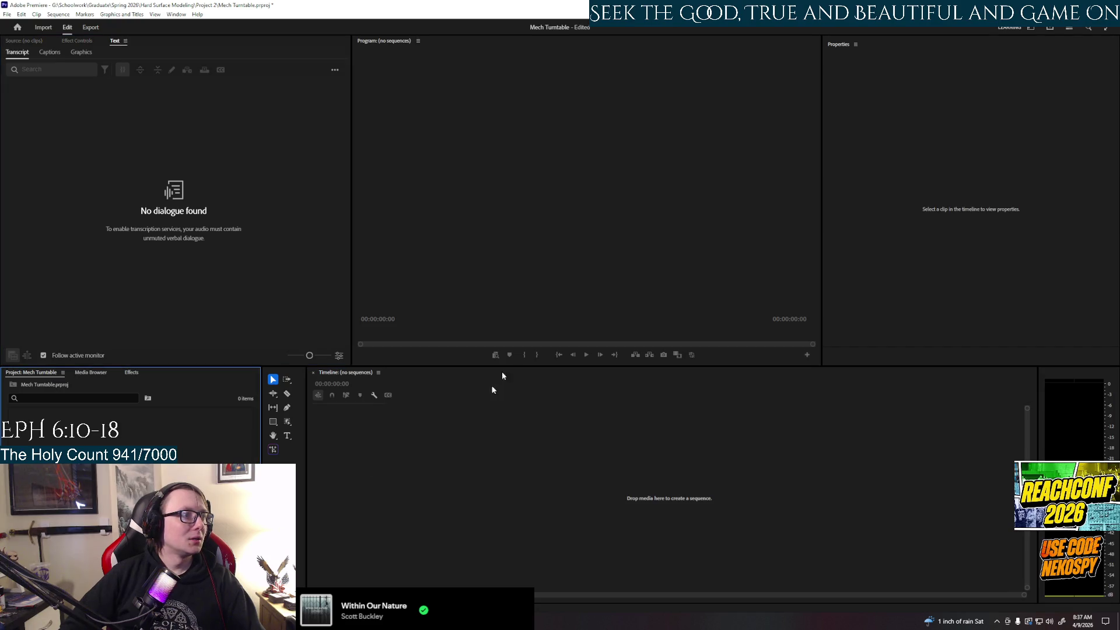
key(ctrl+i)
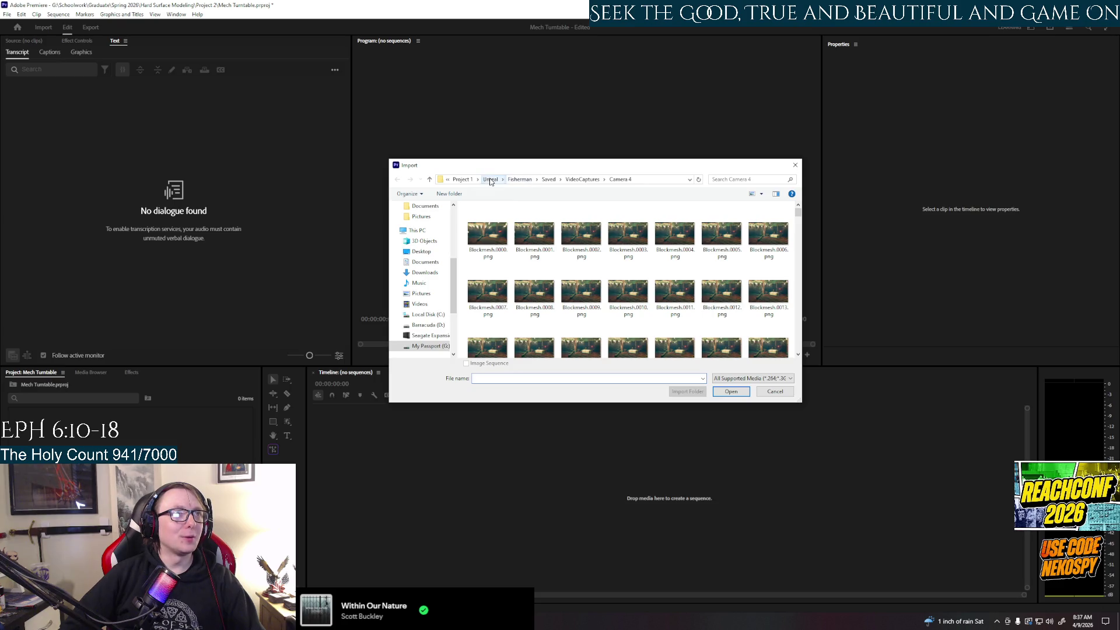
click(490, 180)
click(570, 180)
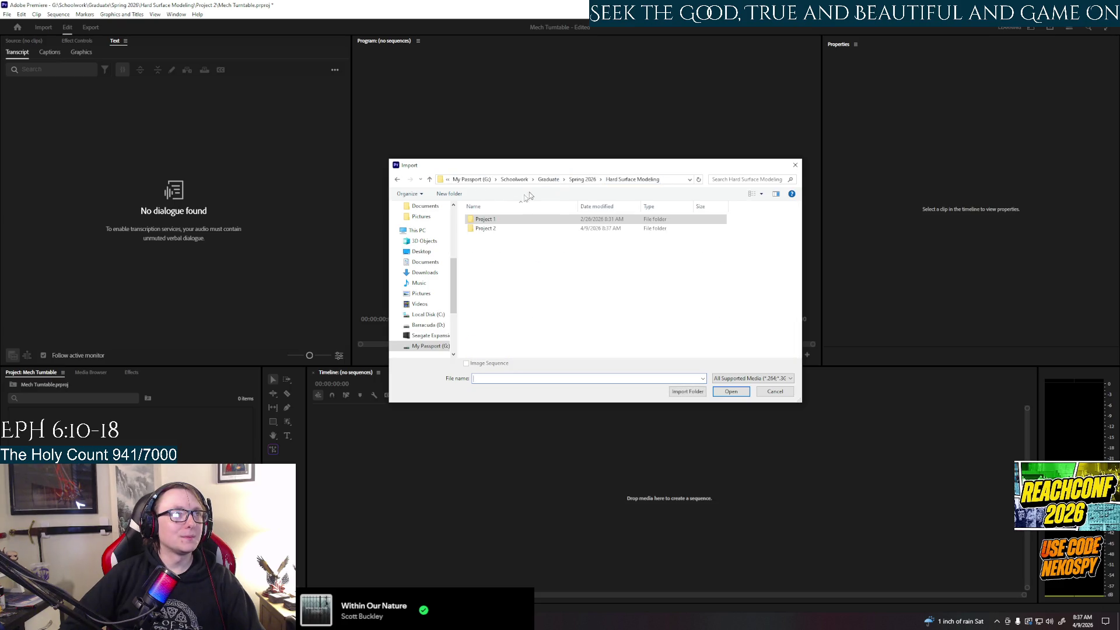
double_click(496, 237)
double_click(490, 246)
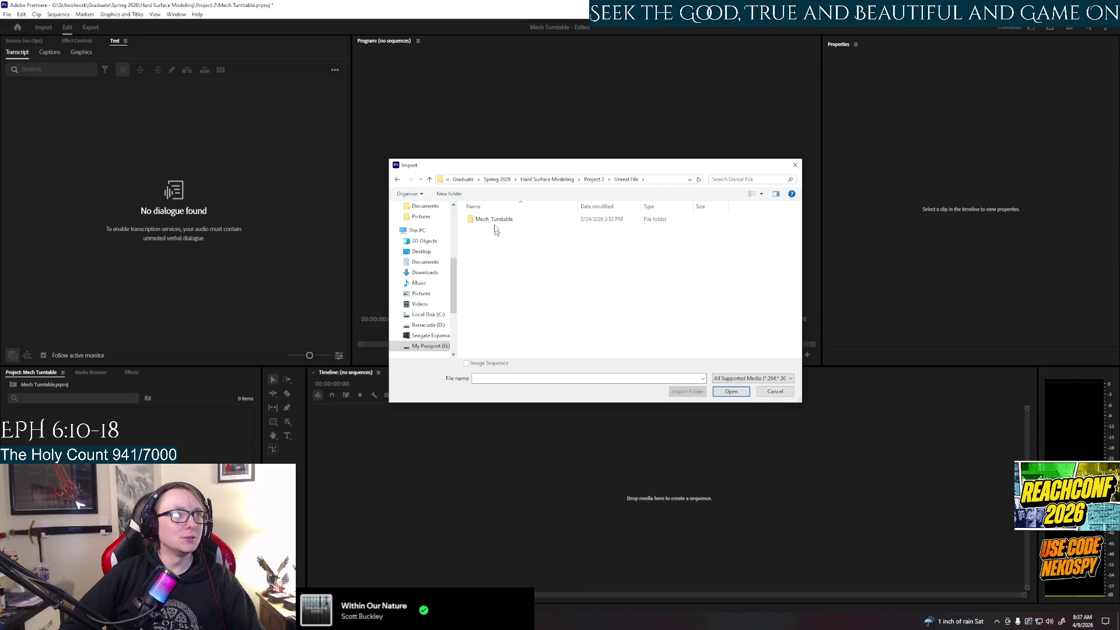
double_click(493, 219)
double_click(484, 257)
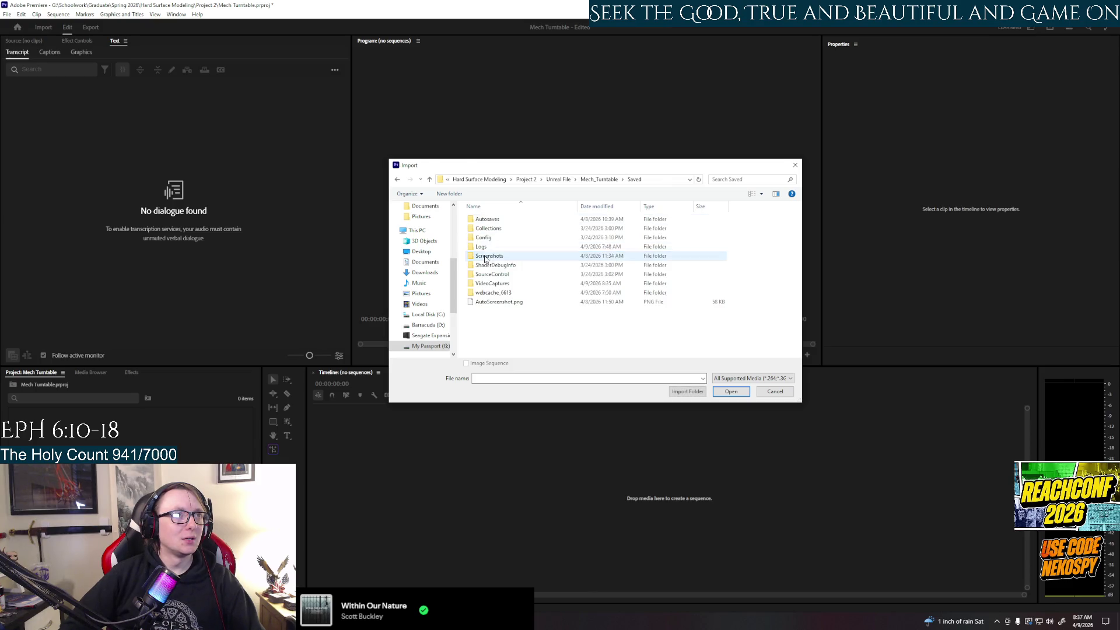
double_click(491, 284)
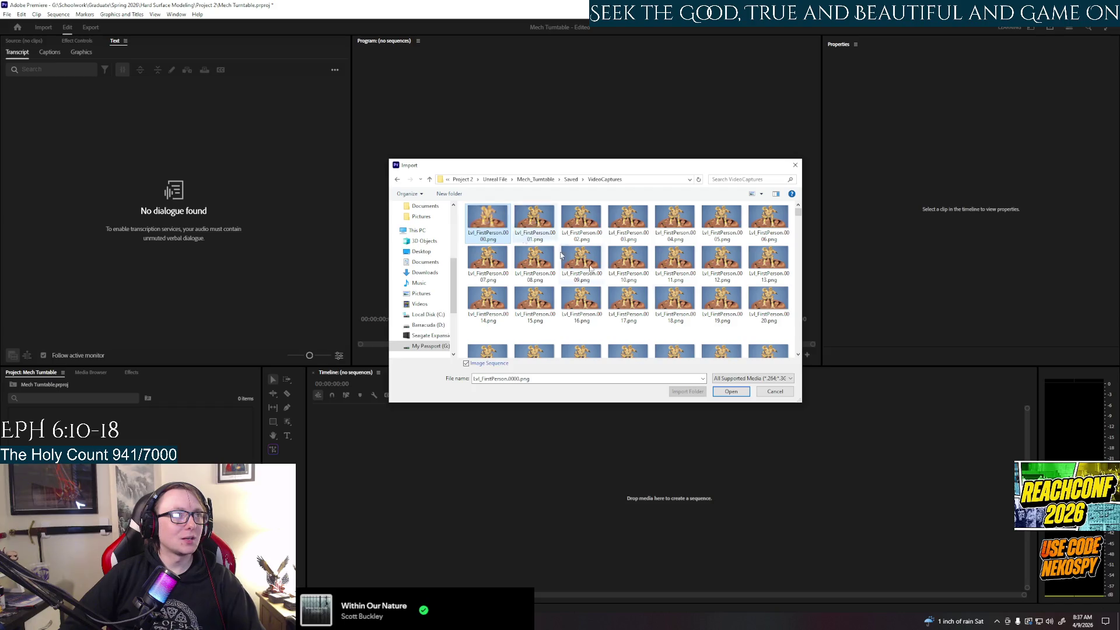
click(729, 391)
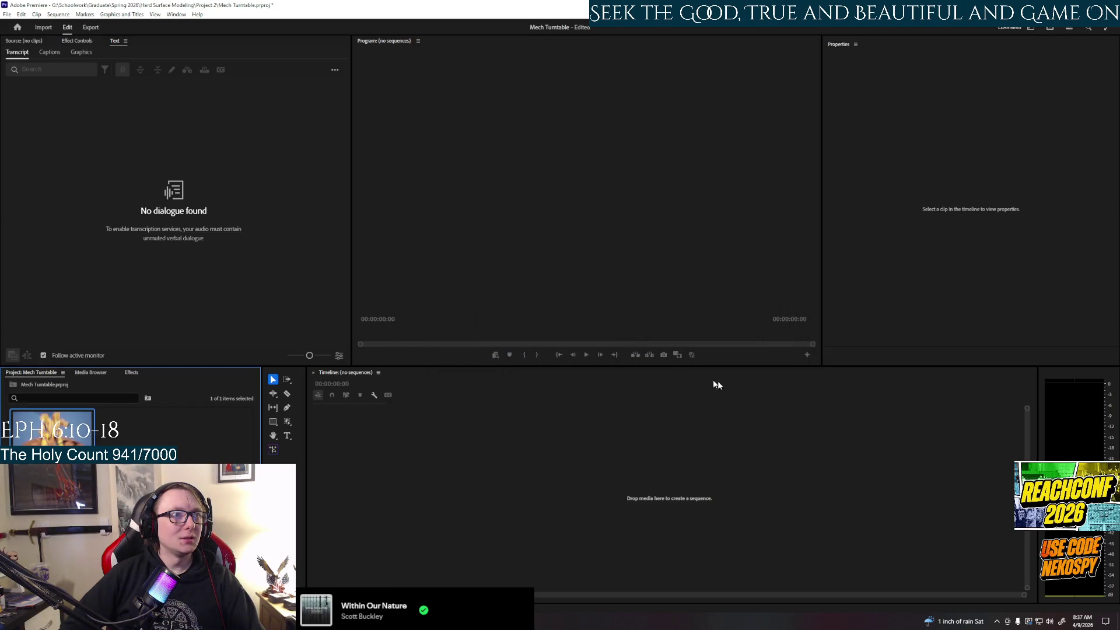
Step: Interpret the image sequence clip at 24 fps instead of 29.97, so it runs 00:00:20:01
right_click(31, 437)
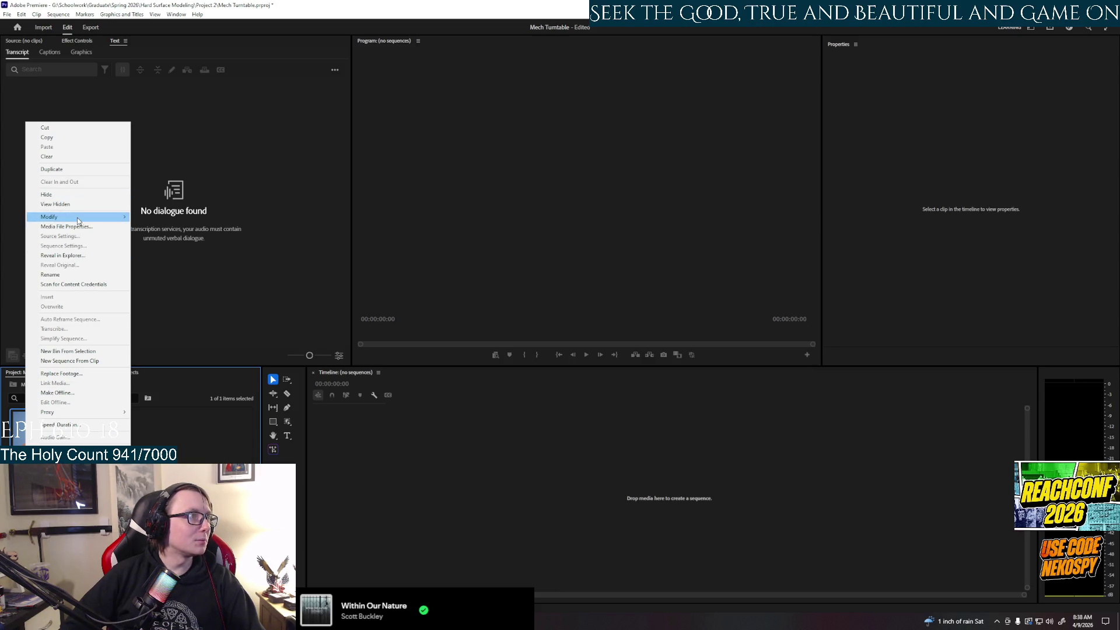
mouse_move(81, 217)
click(175, 236)
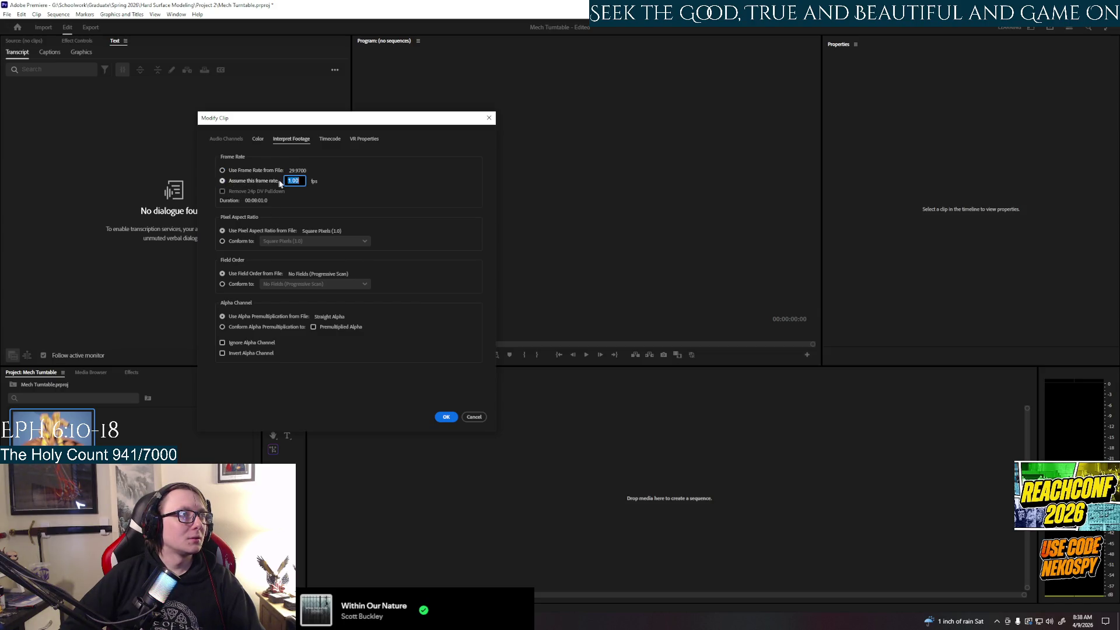
text(24)
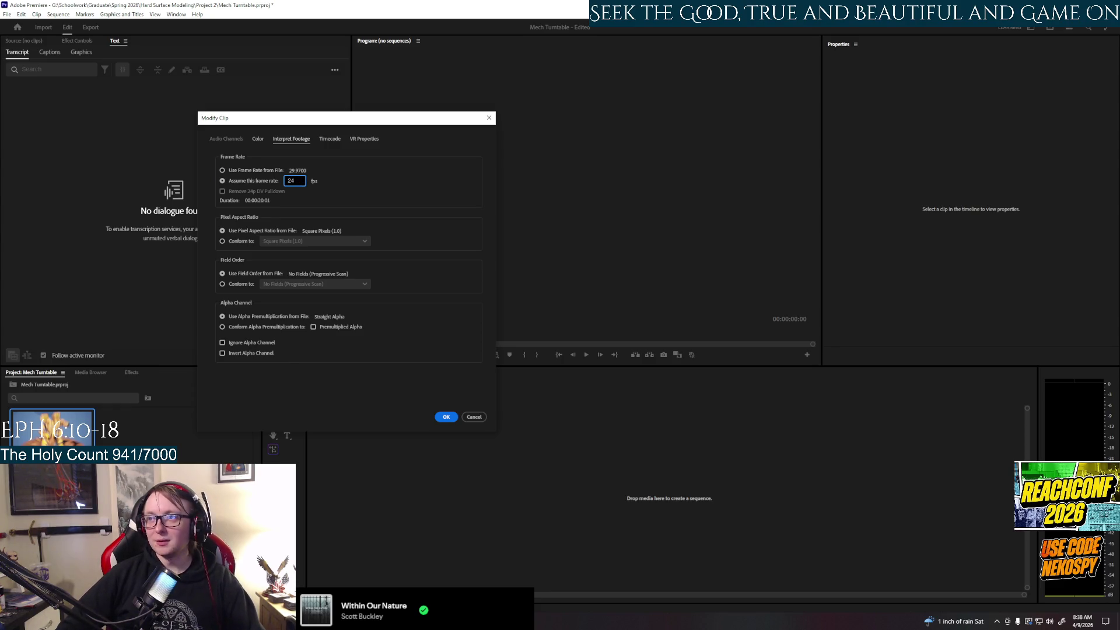
click(352, 199)
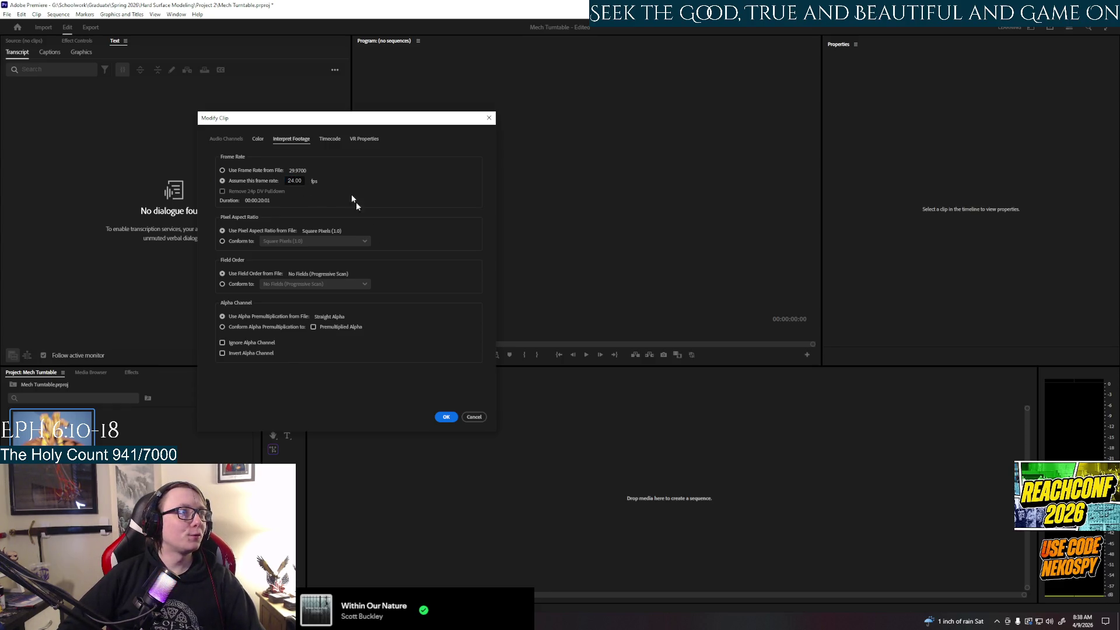
click(445, 417)
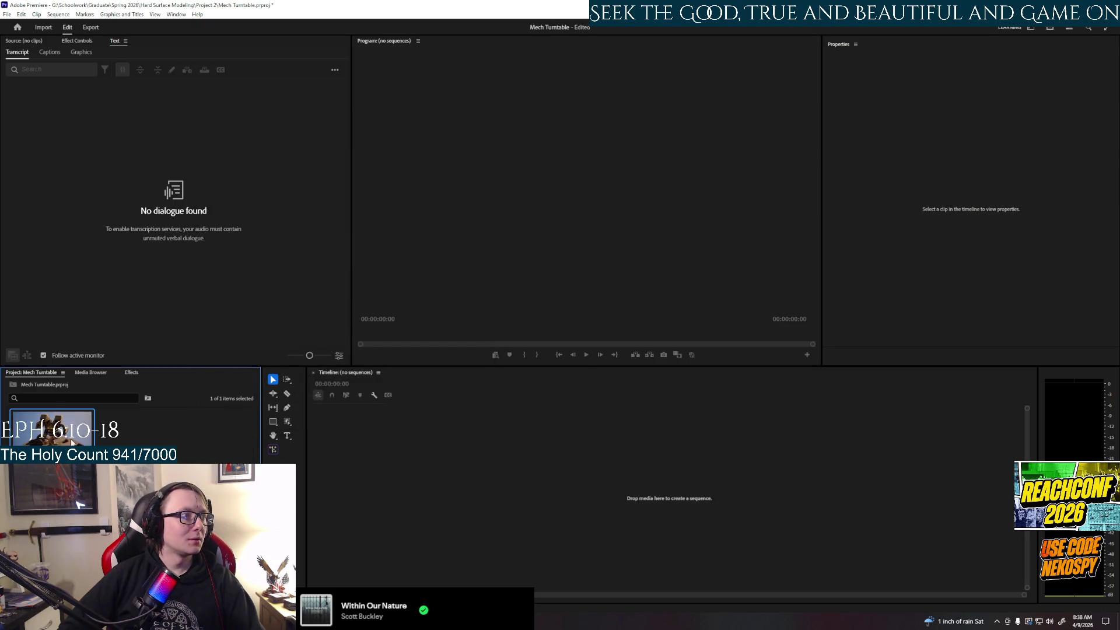
Step: Drop the clip onto the Timeline to make the Lvl_FirstPerson0000 sequence and play it back
drag(71, 444, 446, 430)
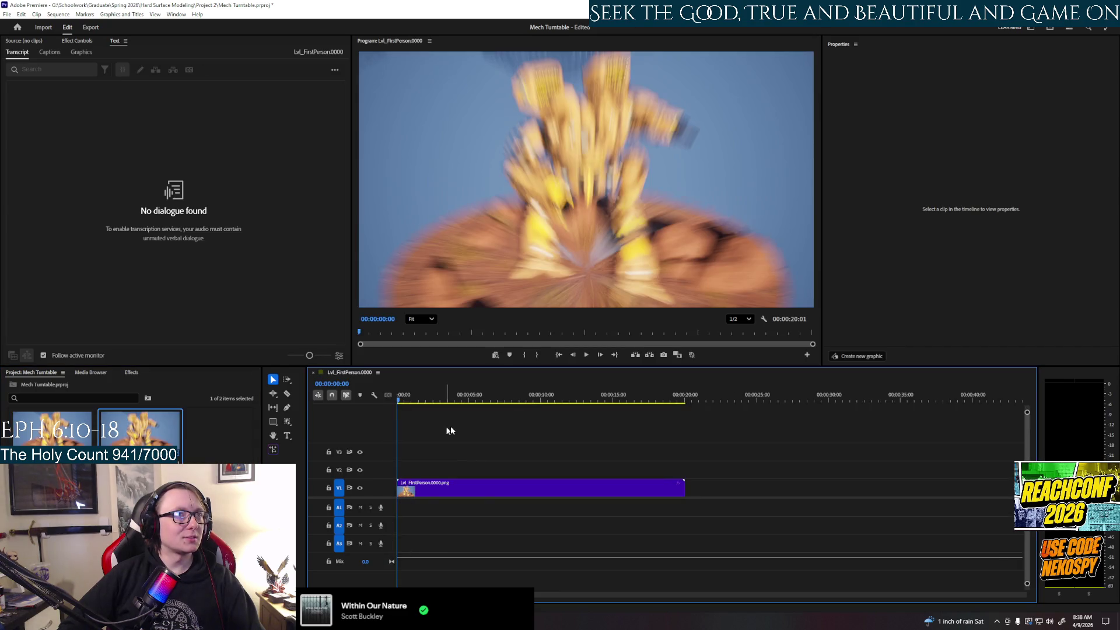
click(586, 355)
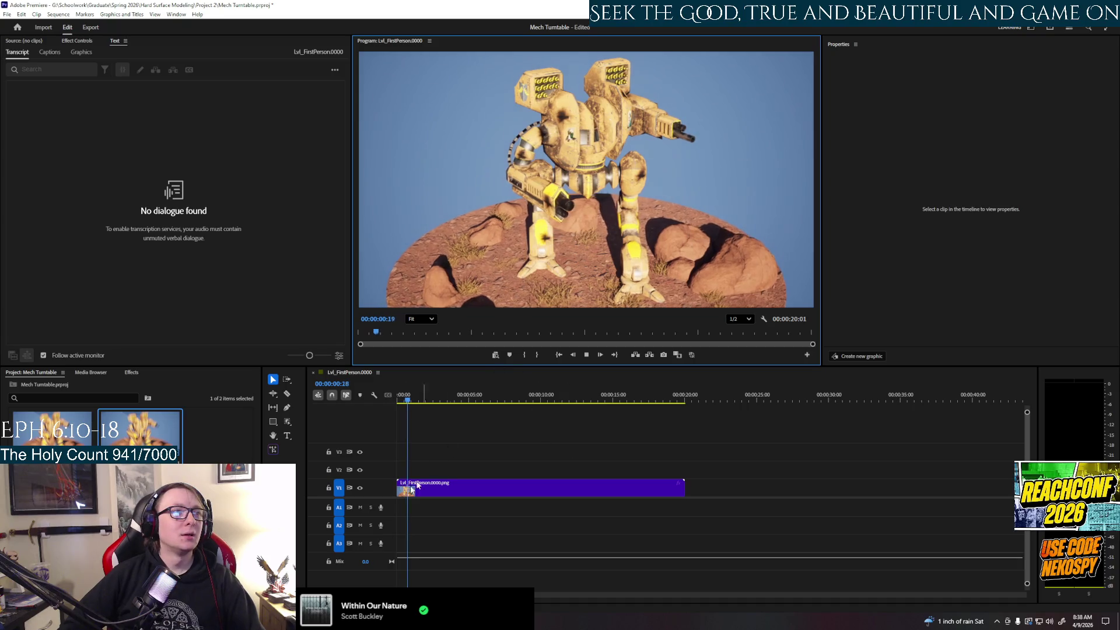
click(7, 14)
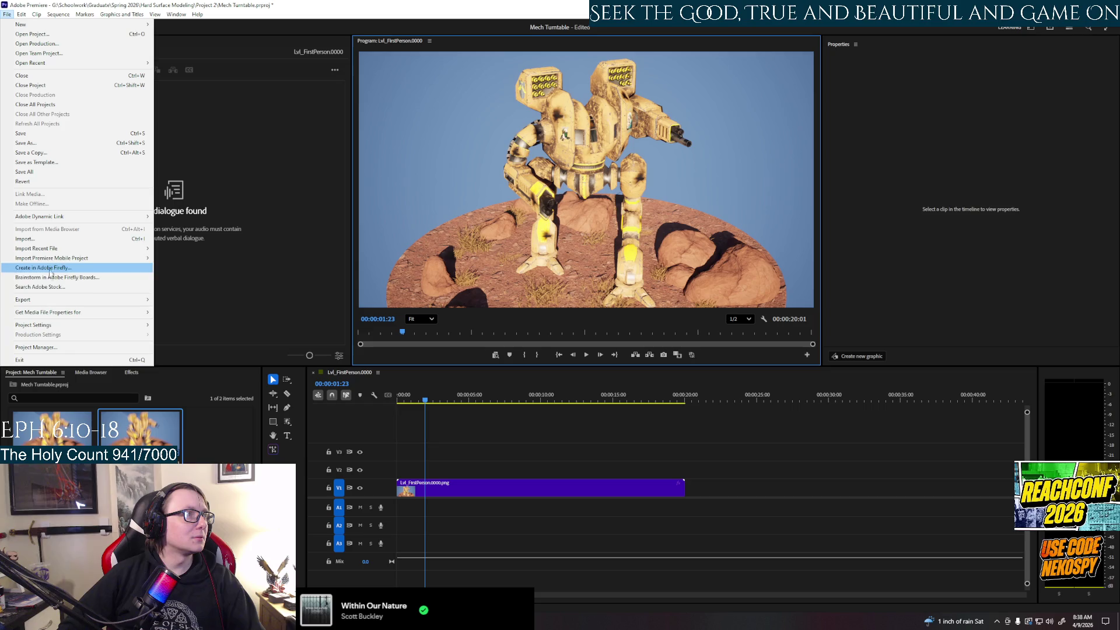
Step: Export the Lvl_FirstPerson0000 sequence as media, queuing it in Media Encoder as H.264
mouse_move(77, 302)
click(220, 309)
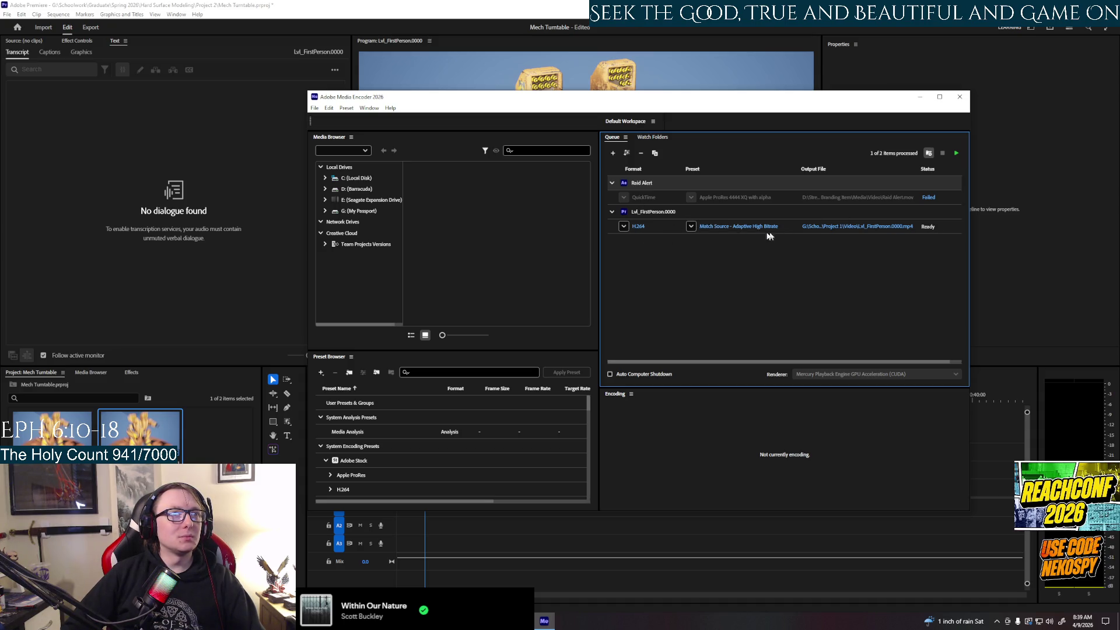
Step: Confirm the H.264 preset and direct the output to Project 2 as Mech_turntable.mp4
click(731, 226)
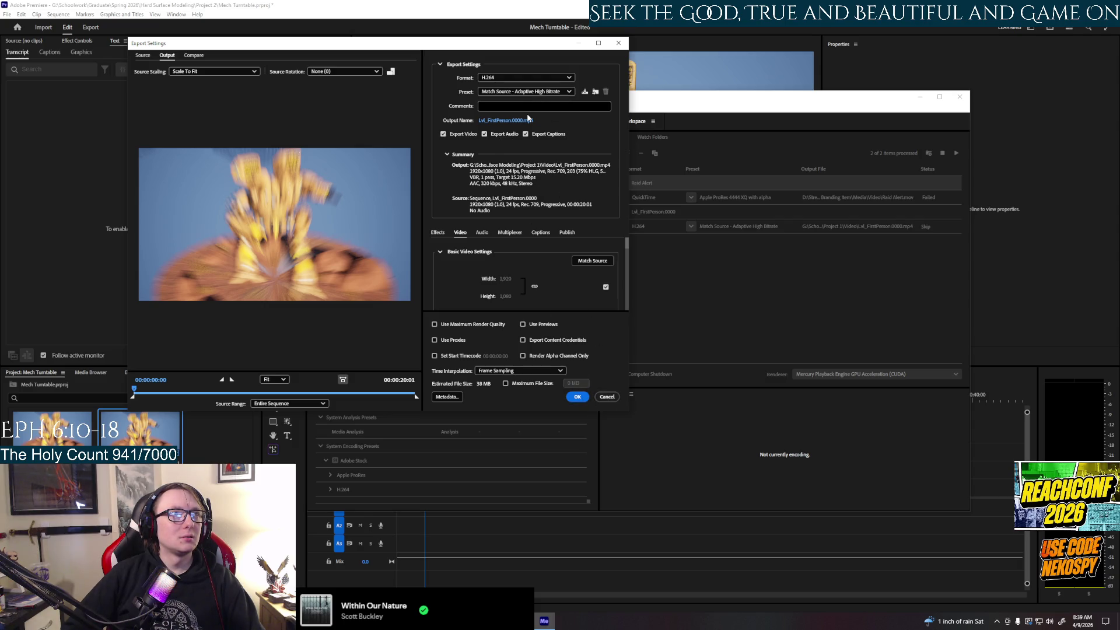
click(578, 397)
click(840, 227)
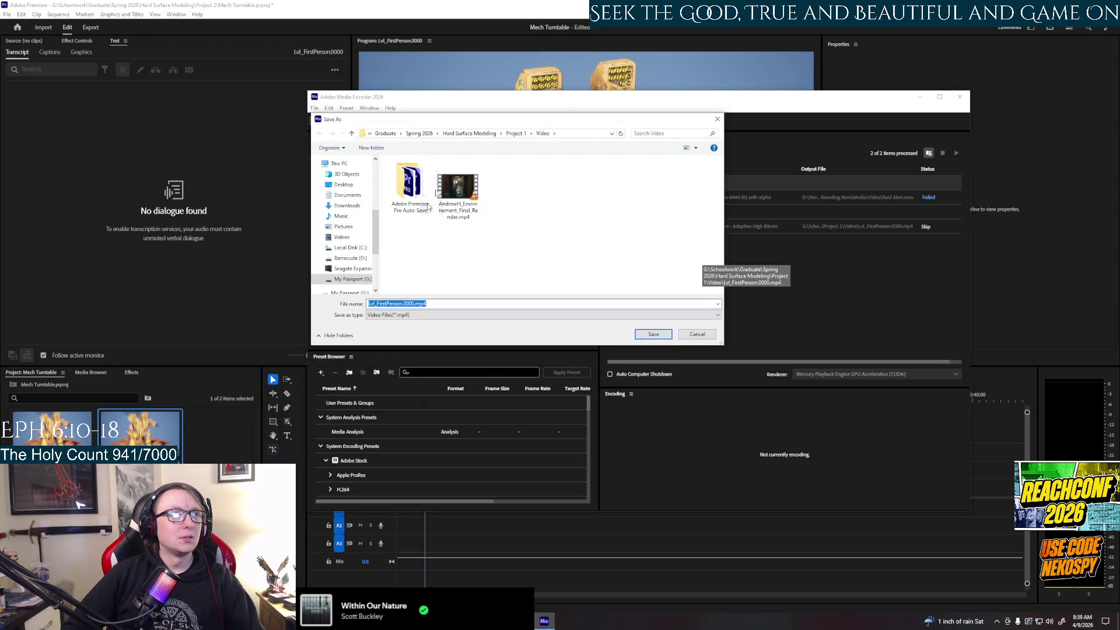
click(452, 134)
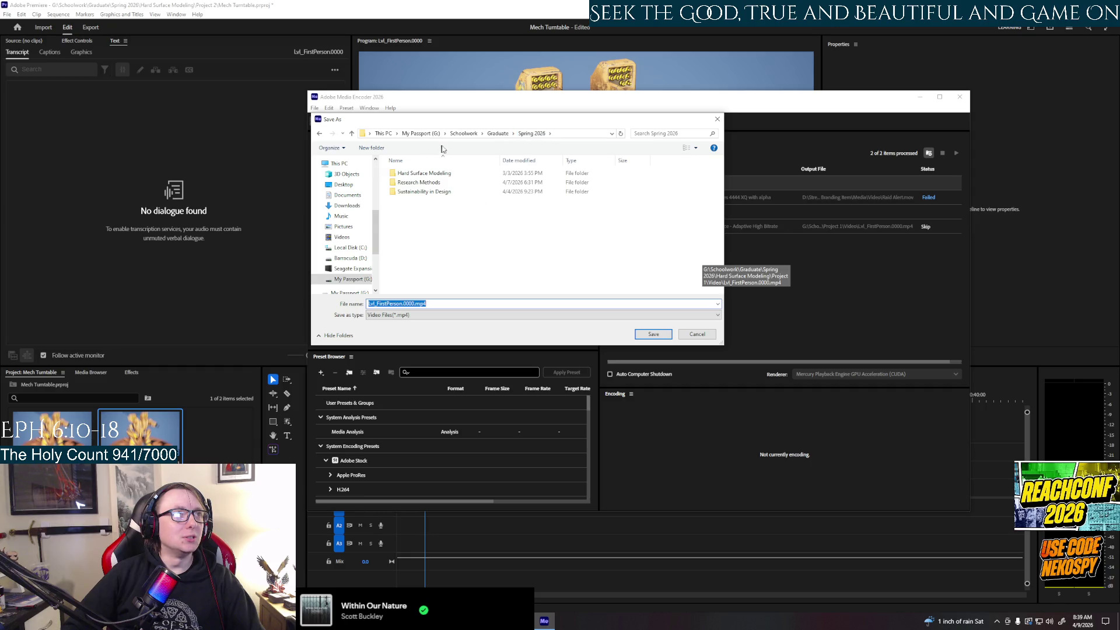
double_click(424, 173)
double_click(408, 182)
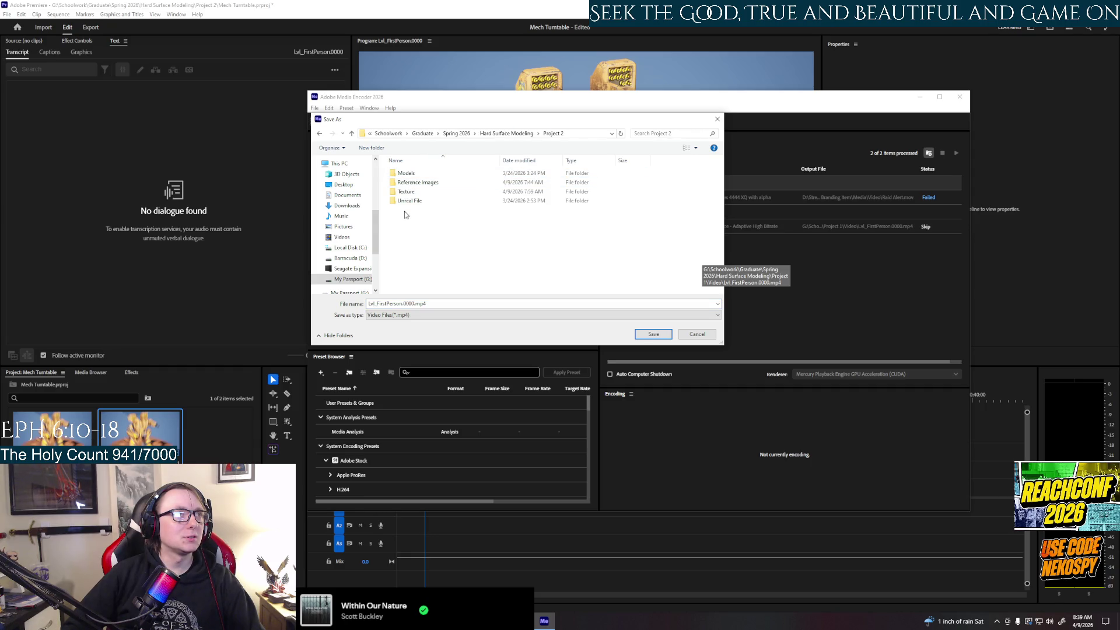
click(408, 303)
drag(414, 304, 368, 304)
text(Mech)
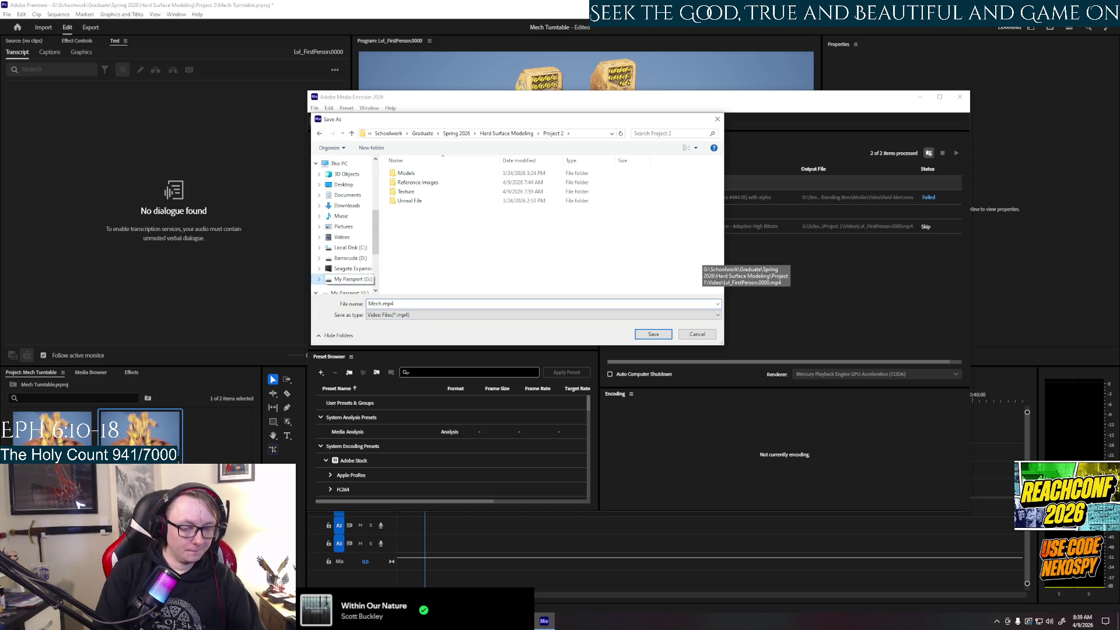
text(_turntab)
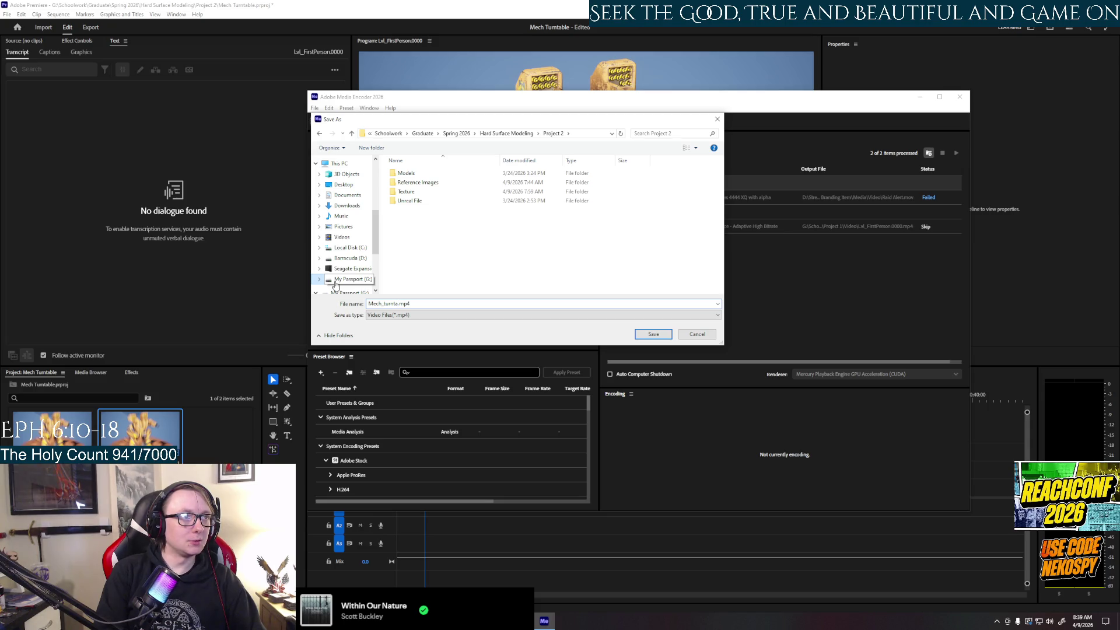
text(le)
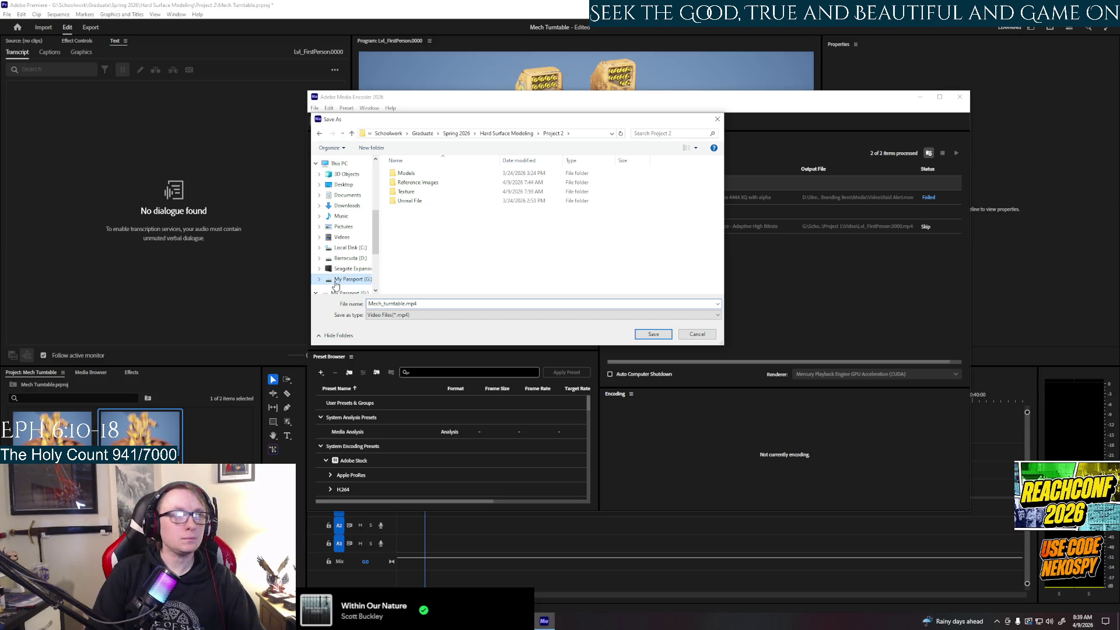
key(Return)
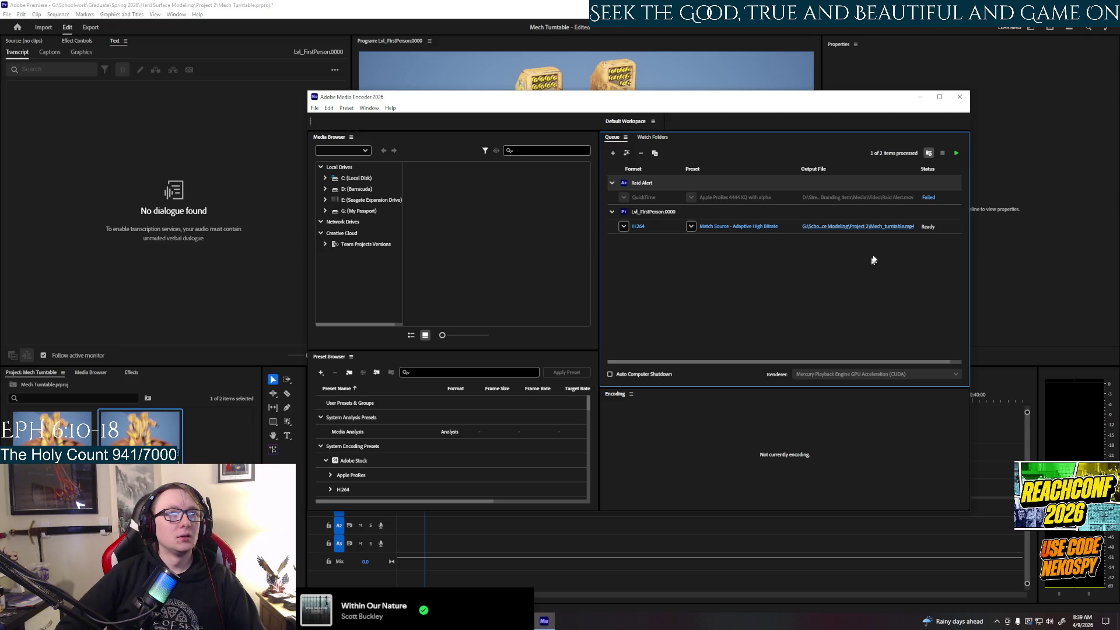
Step: Render Mech_turntable.mp4, close Media Encoder, save the Premiere project and hide Premiere
click(956, 153)
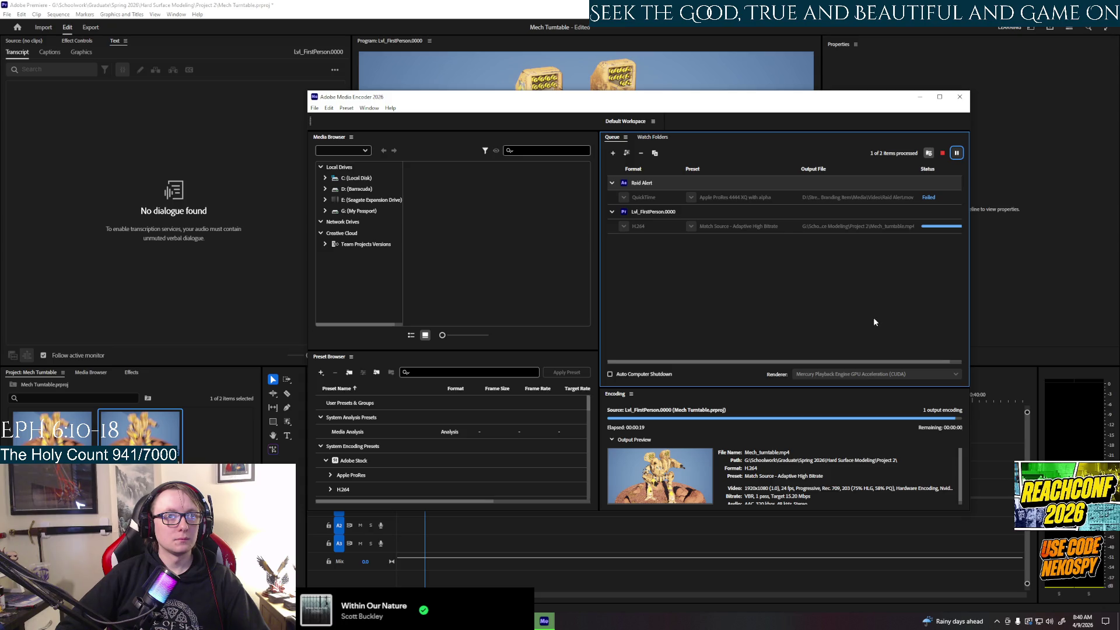
click(960, 97)
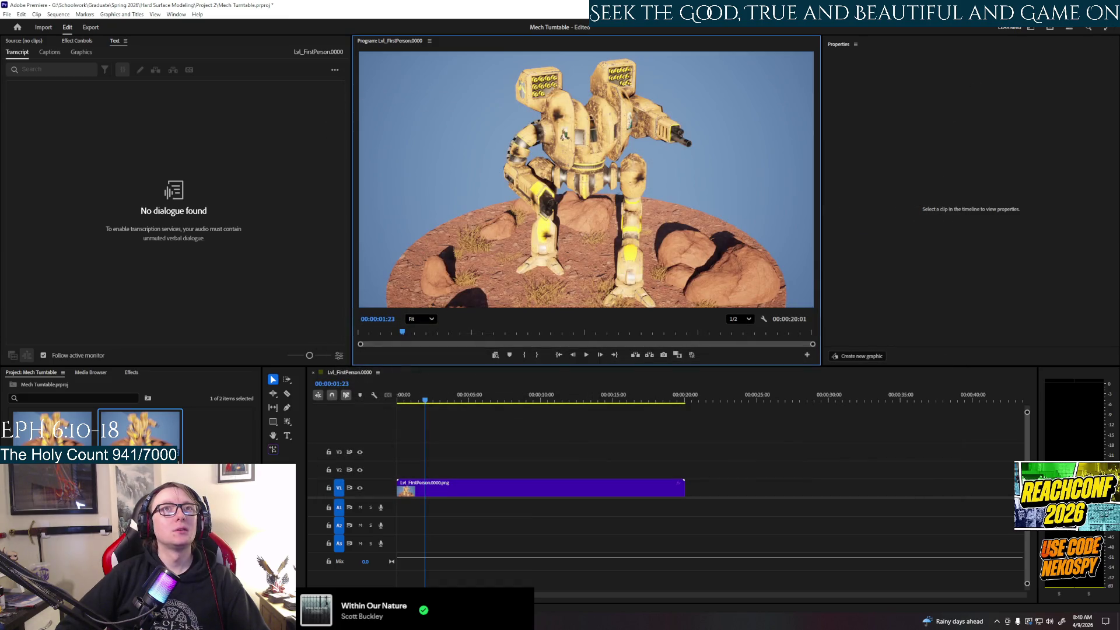
click(7, 14)
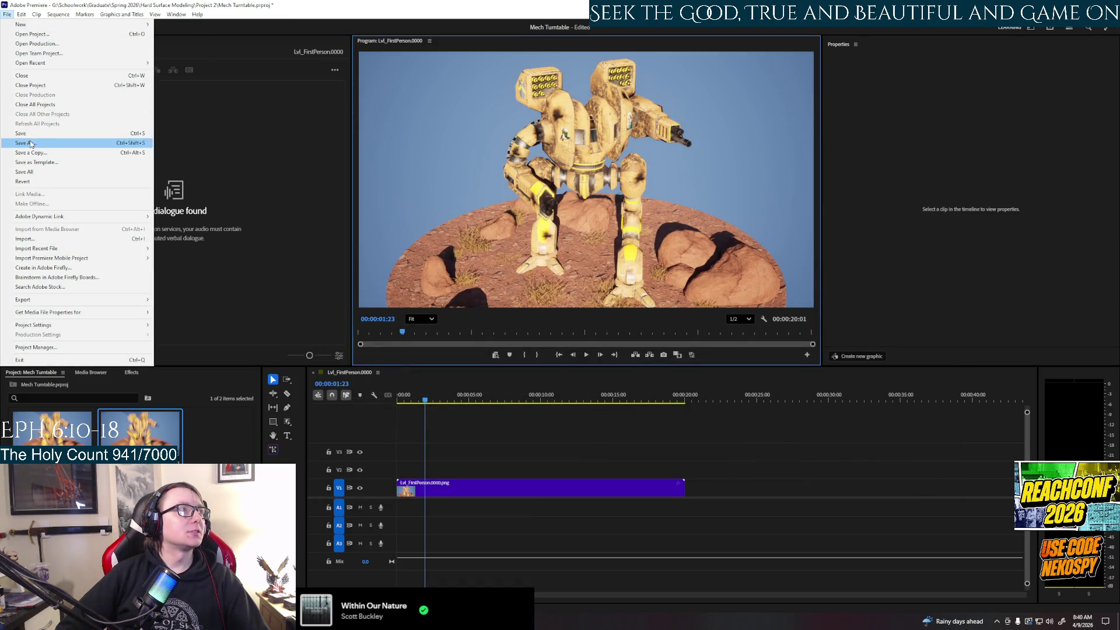
click(27, 134)
key(ctrl+q)
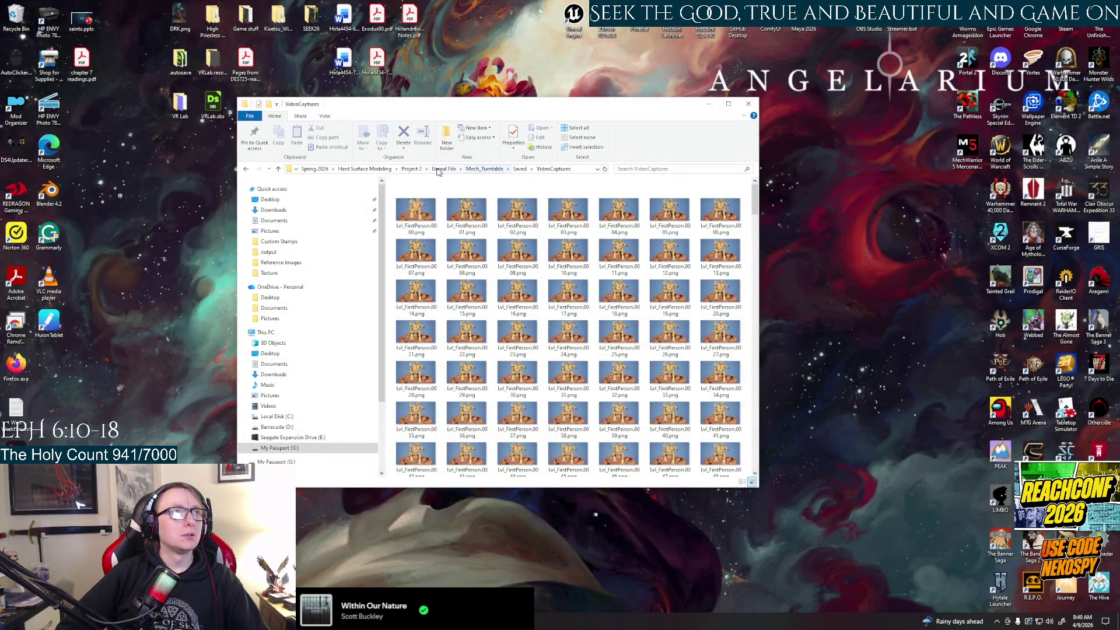
Step: Play Mech_turntable.mp4 from the Project 2 folder in VLC, dismissing the update prompt
click(410, 169)
click(426, 252)
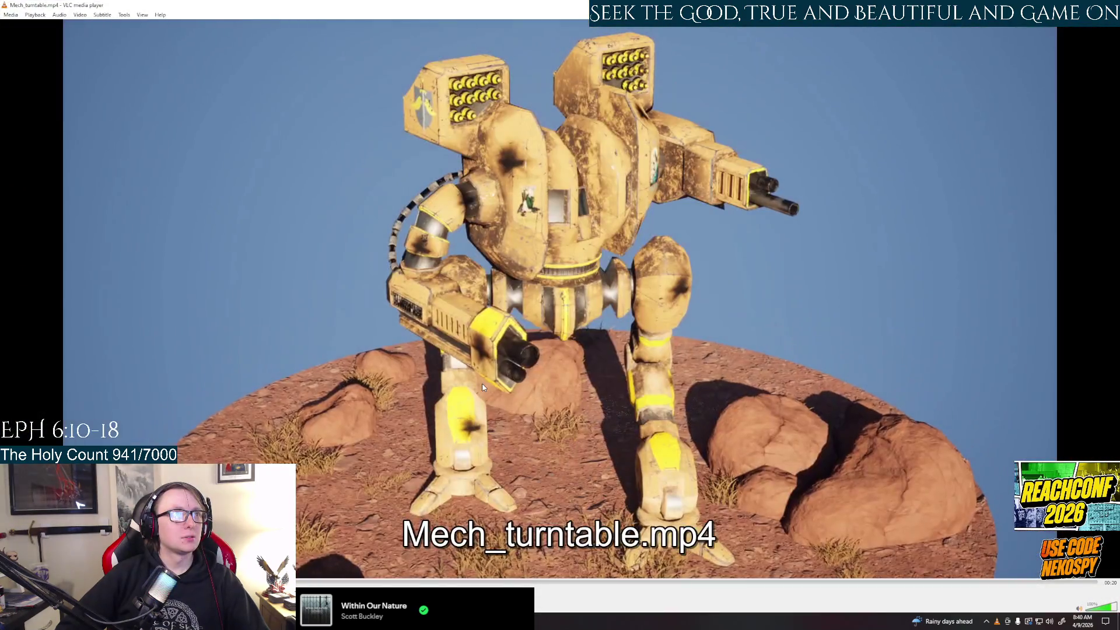
click(648, 372)
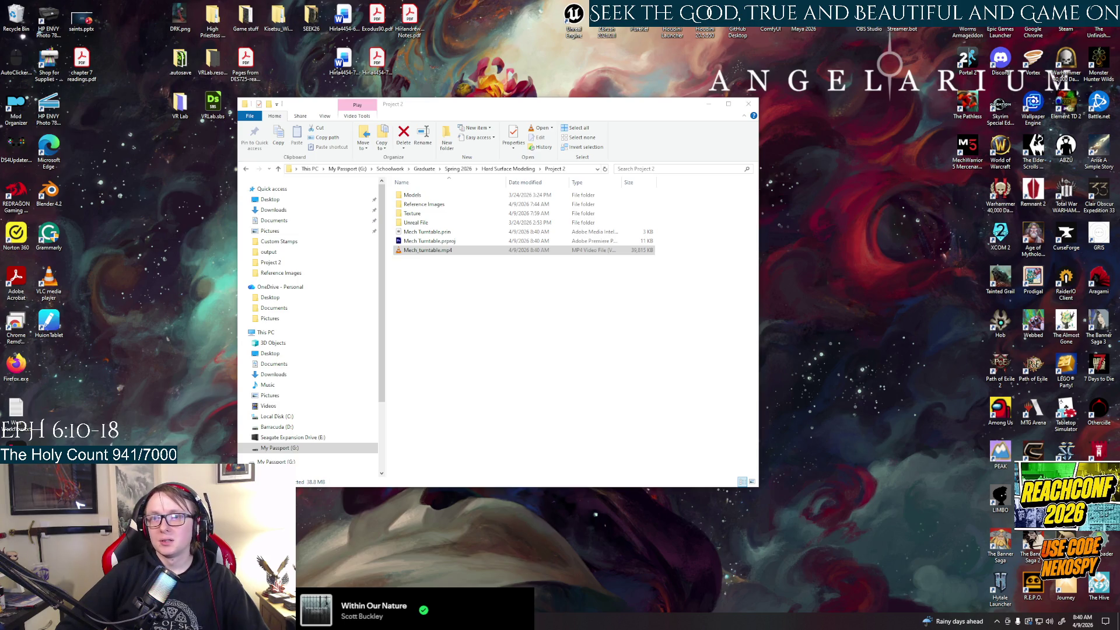
Step: Delete the stray screenshot from the Reference Images folder
double_click(425, 204)
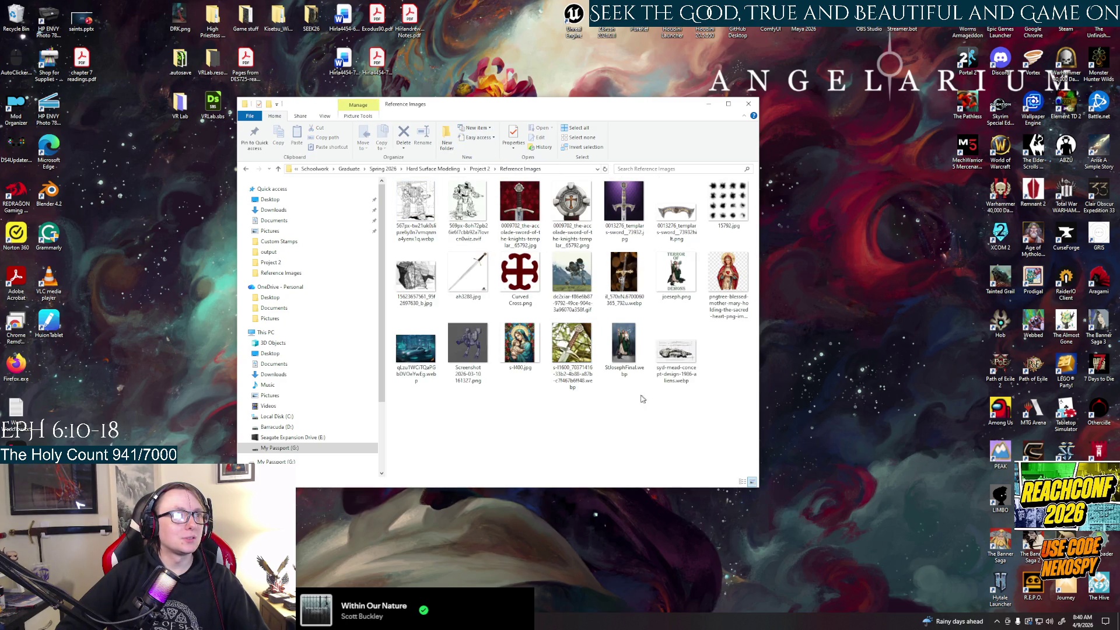
click(470, 359)
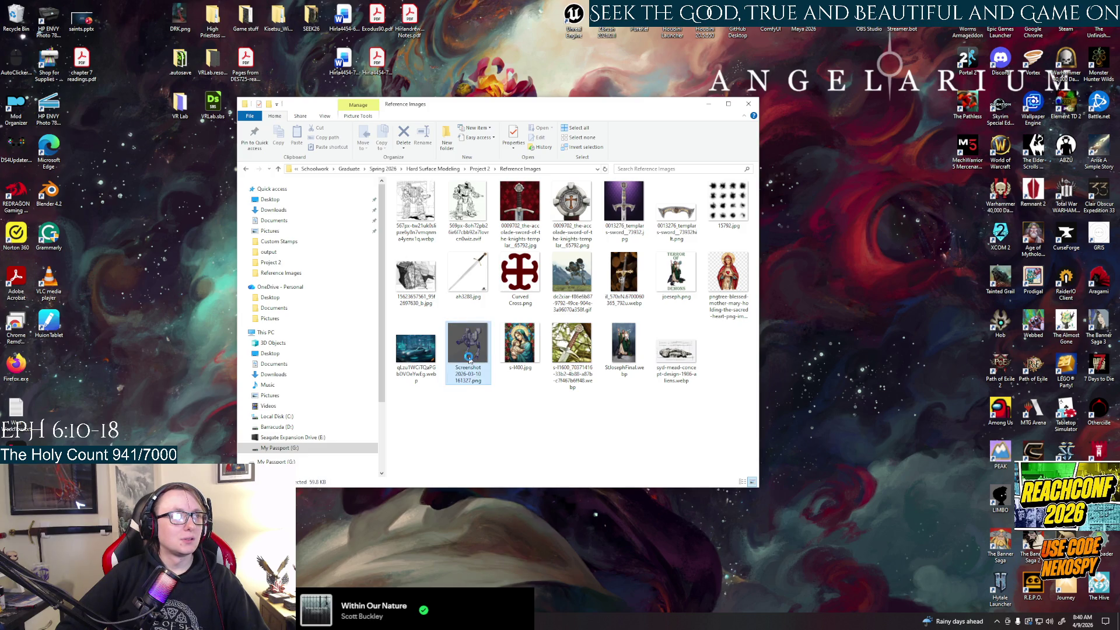
key(Delete)
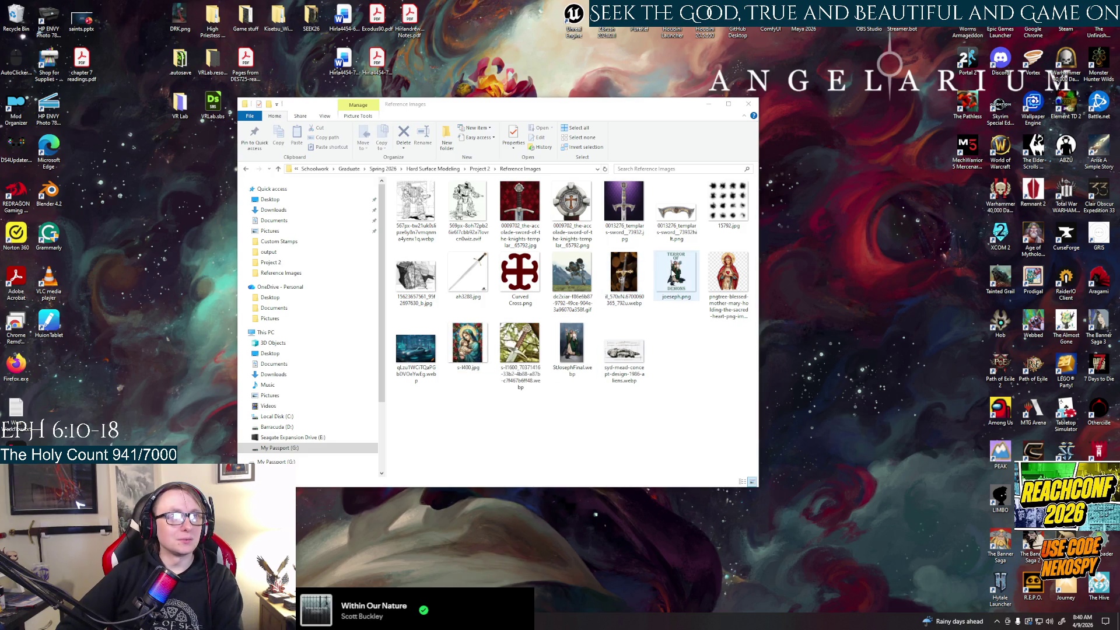
click(676, 274)
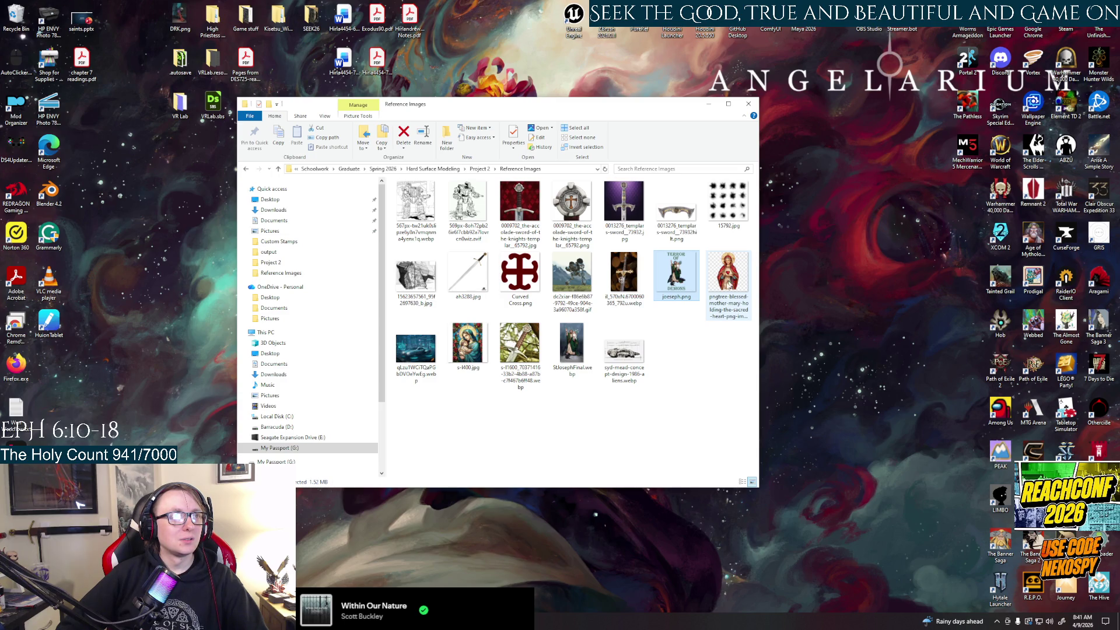
Step: Compress the Reference Images folder into Reference Images.zip in Project 2
click(480, 168)
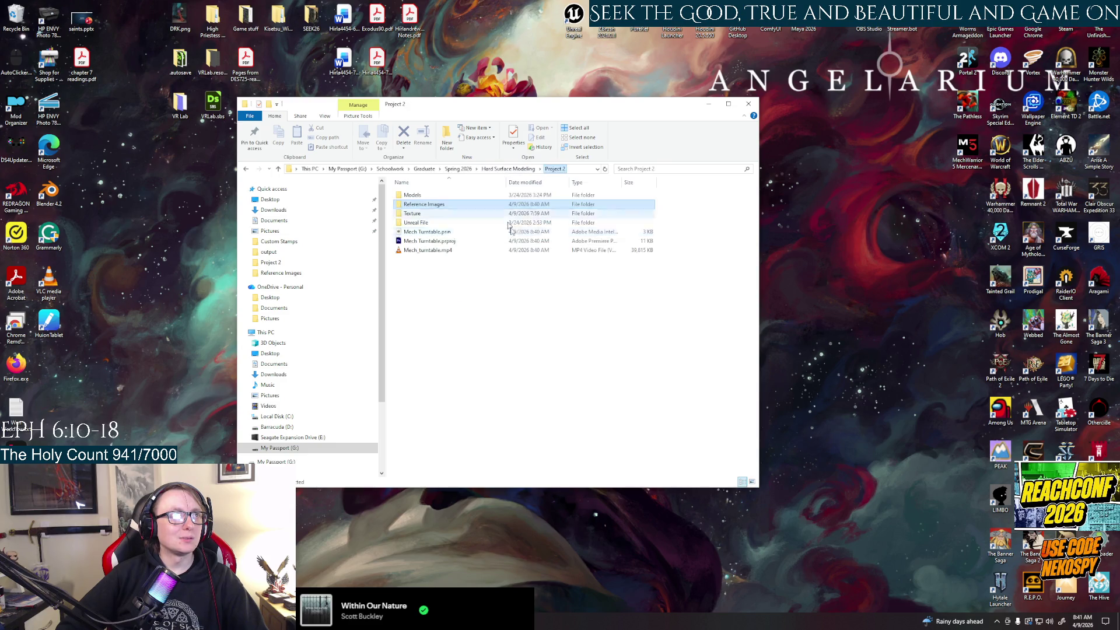
right_click(434, 204)
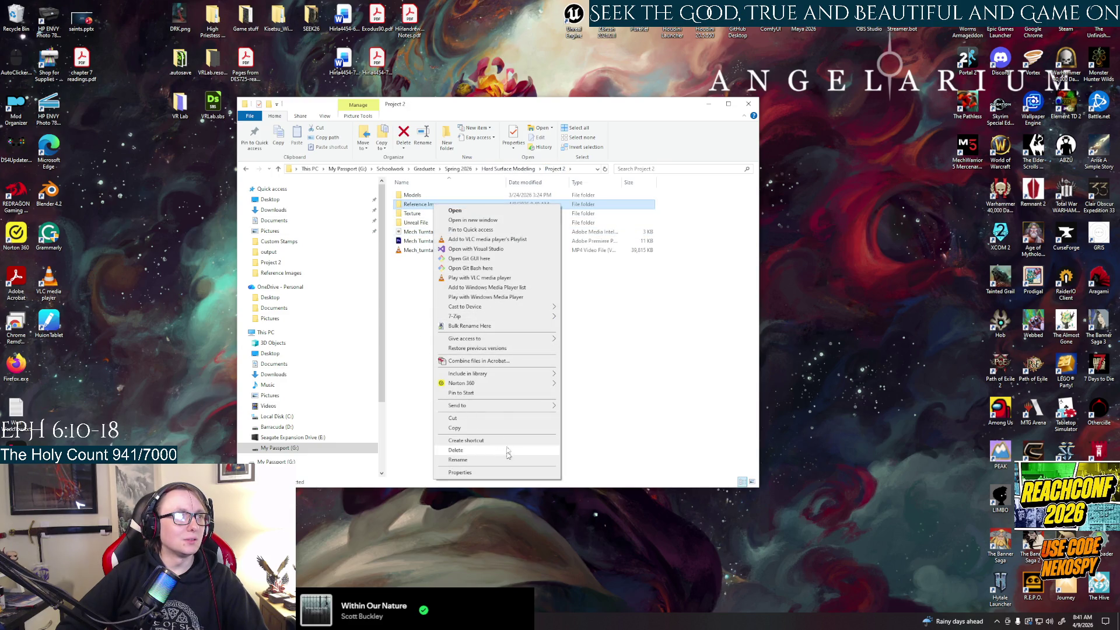
mouse_move(496, 406)
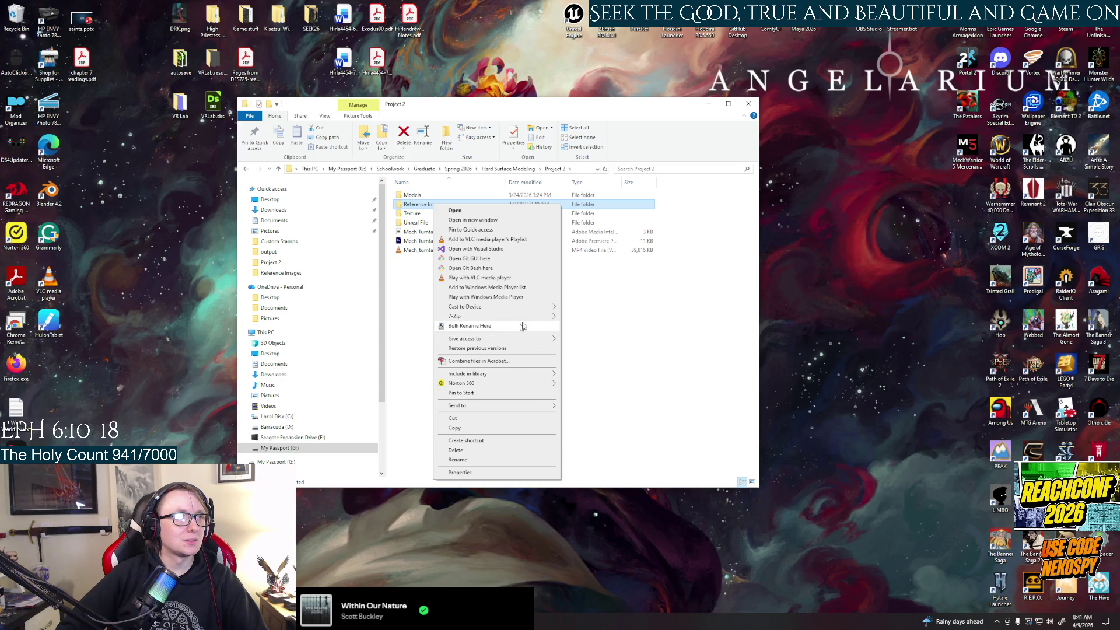
mouse_move(533, 321)
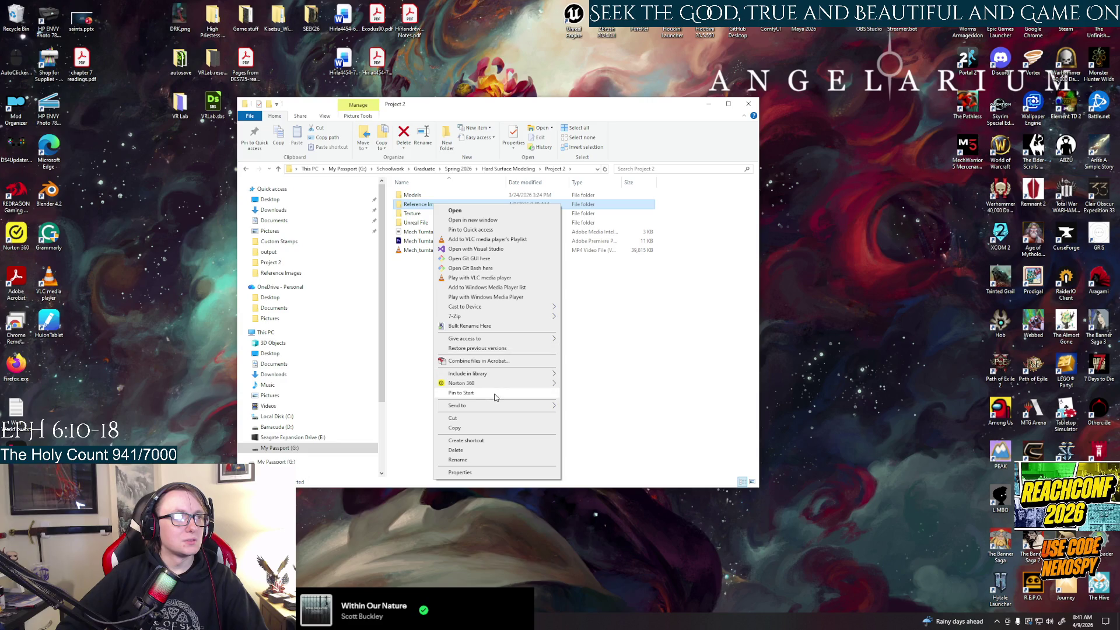
click(607, 419)
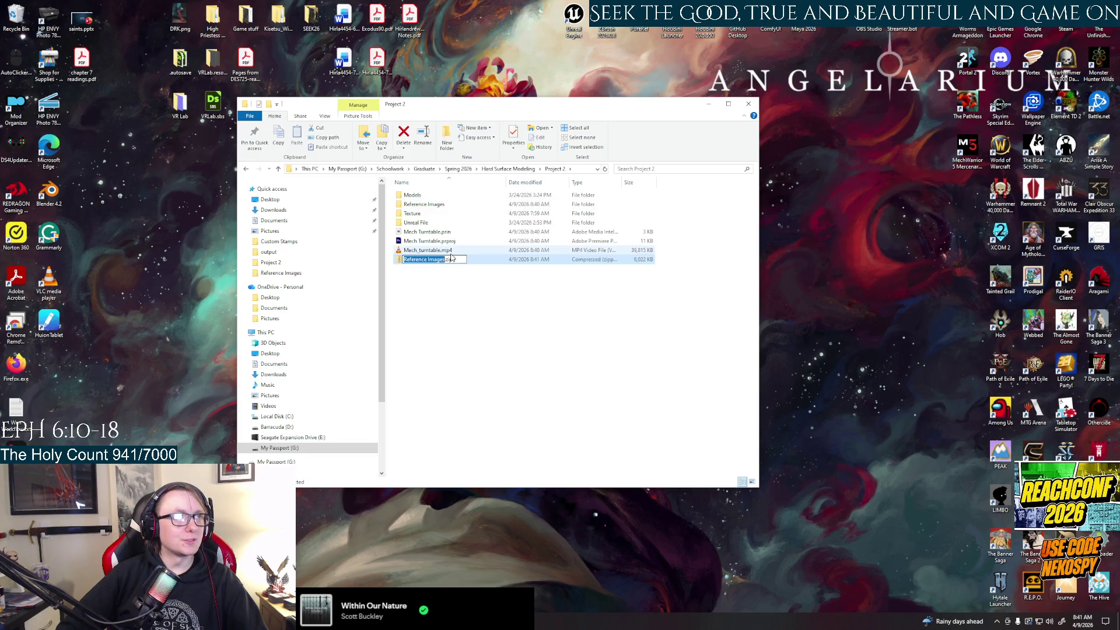
click(500, 349)
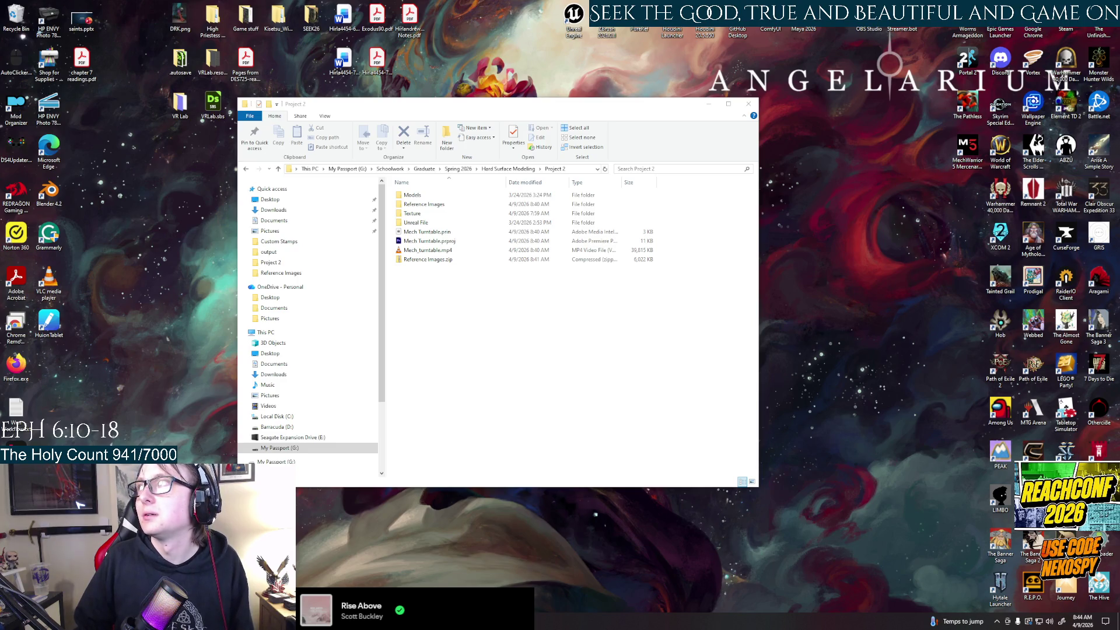
Step: Open Downloads in a second window and drag today's four photos into Reference Images.zip
double_click(429, 260)
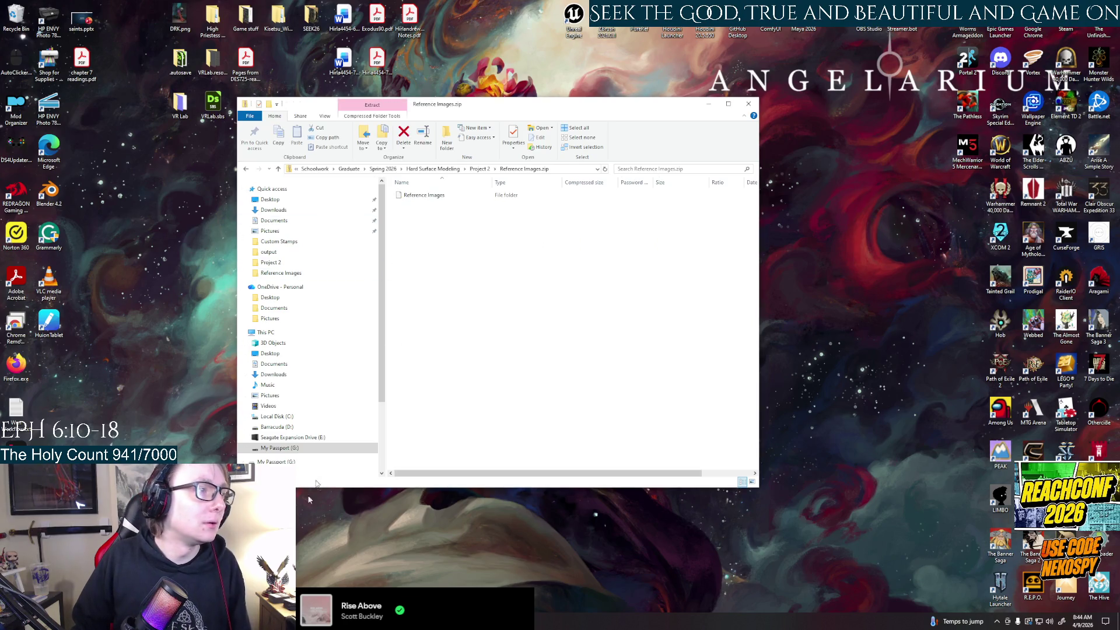
right_click(277, 212)
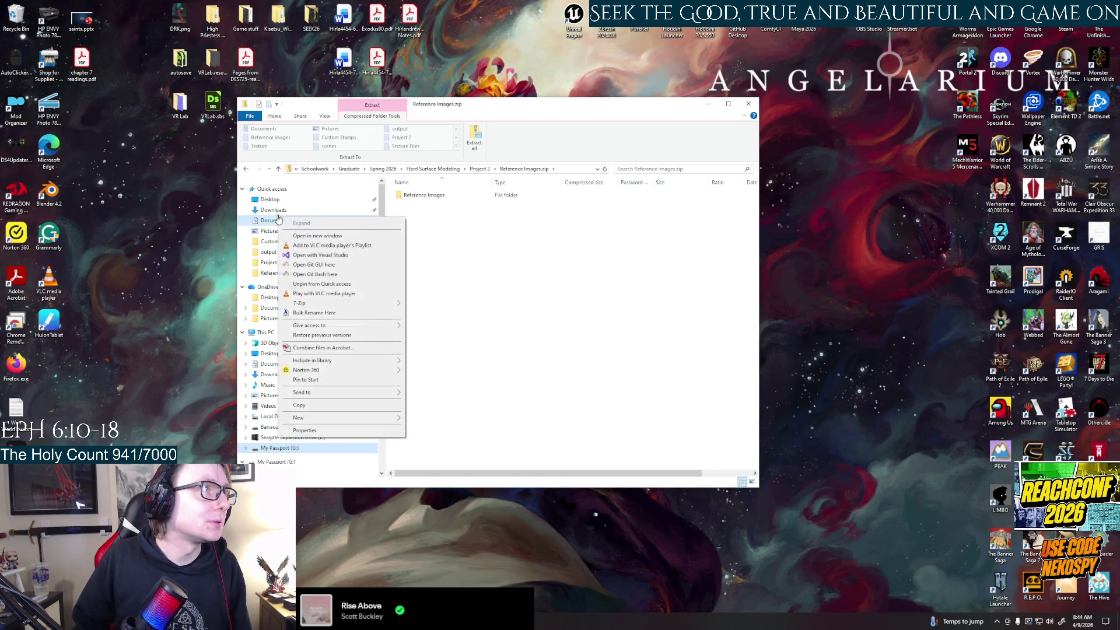
click(316, 230)
drag(517, 114, 789, 184)
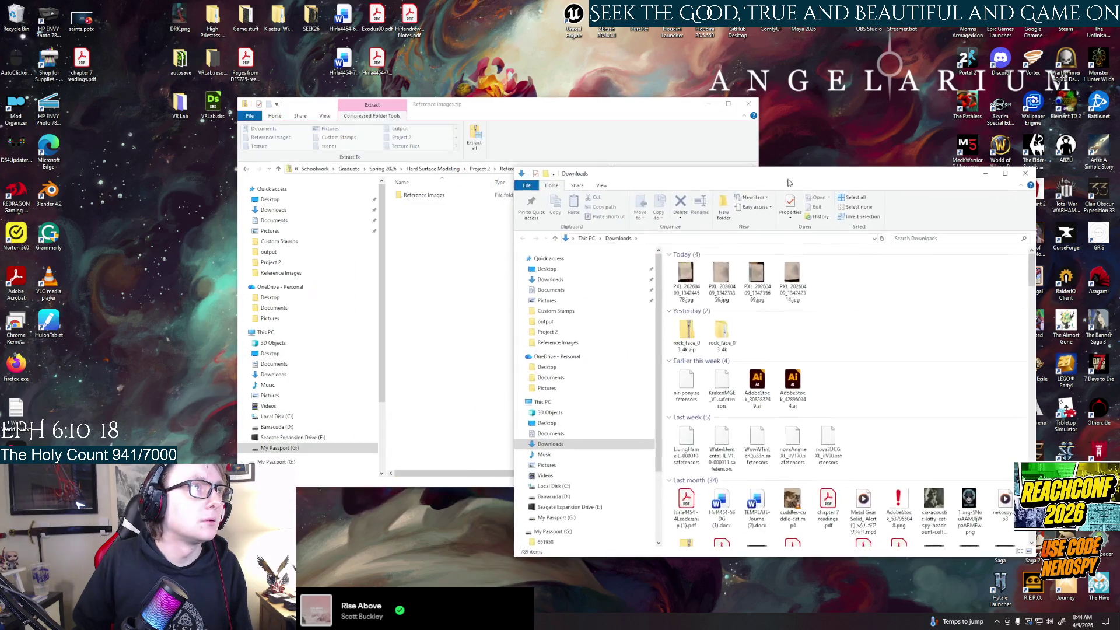
click(683, 255)
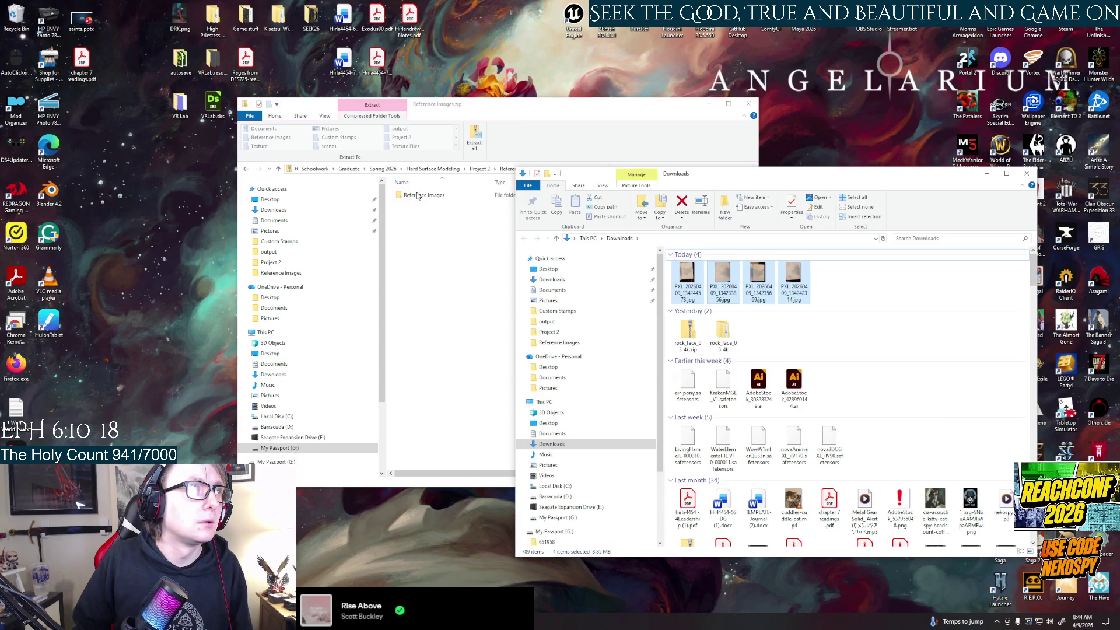
click(719, 298)
mouse_move(838, 282)
mouse_down()
mouse_move(670, 284)
mouse_move(403, 198)
mouse_up()
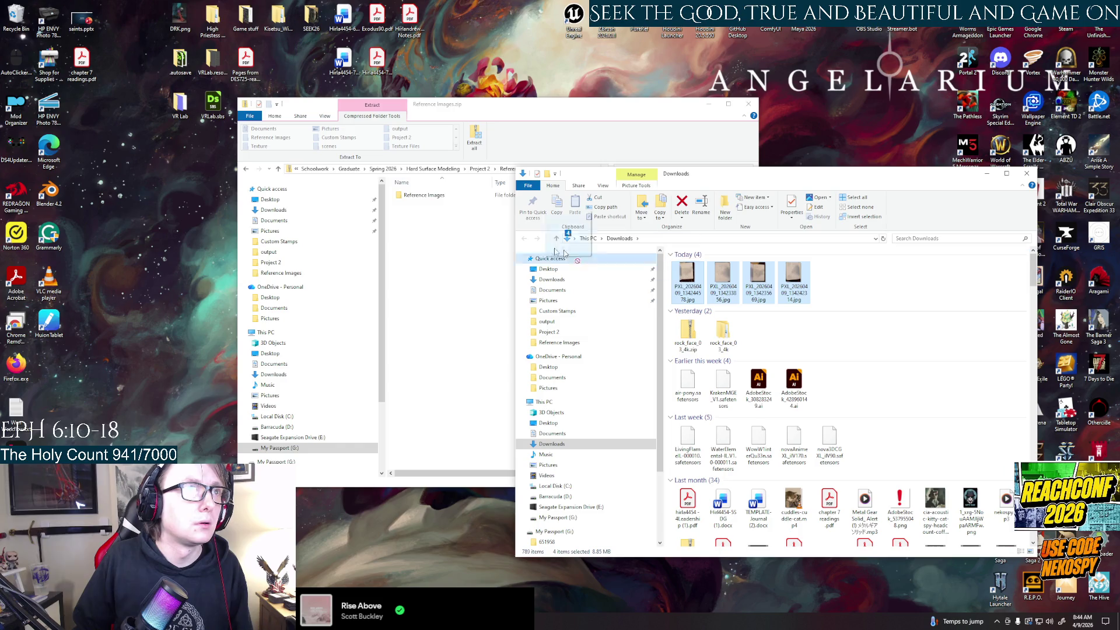
Step: Check the Reference Images folder inside the zip using extra large thumbnails
double_click(402, 196)
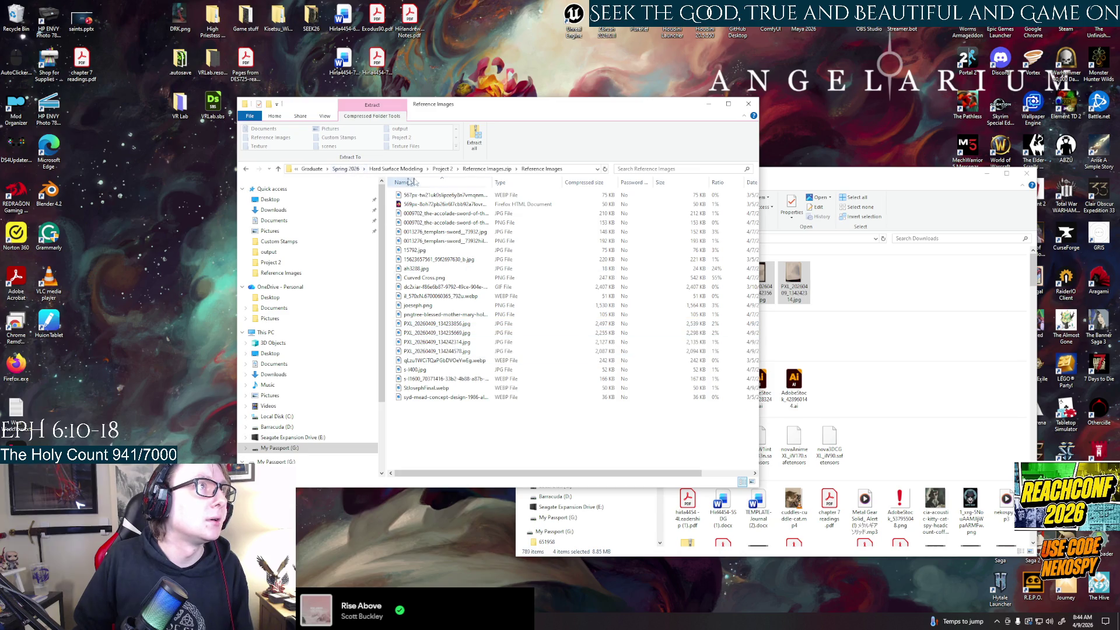
click(325, 116)
click(342, 128)
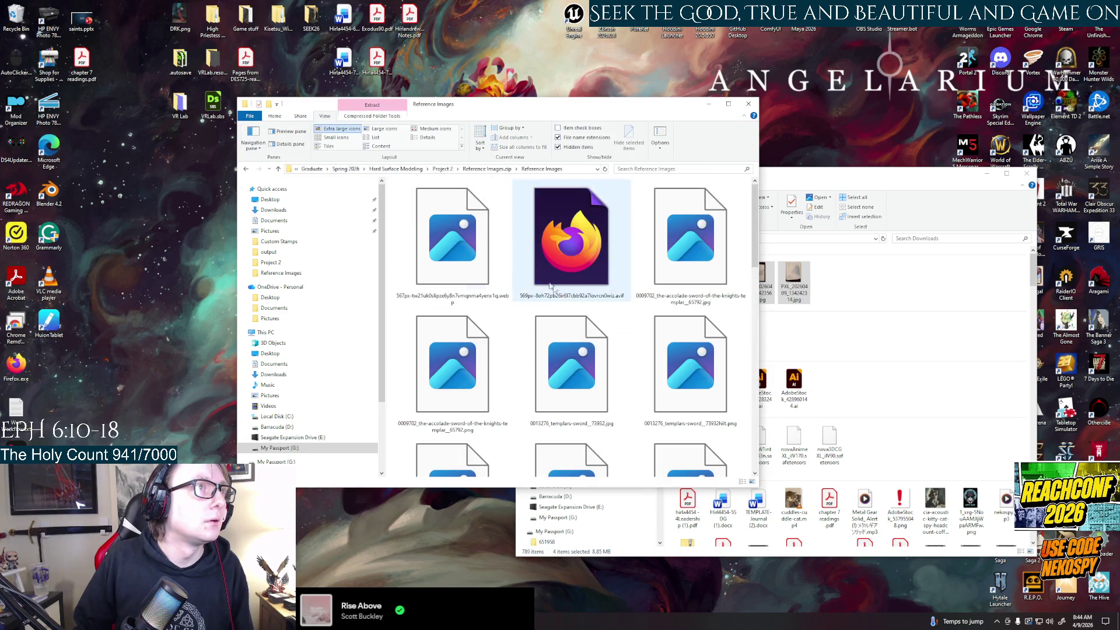
scroll(600, 332, down, 5)
scroll(600, 333, up, 3)
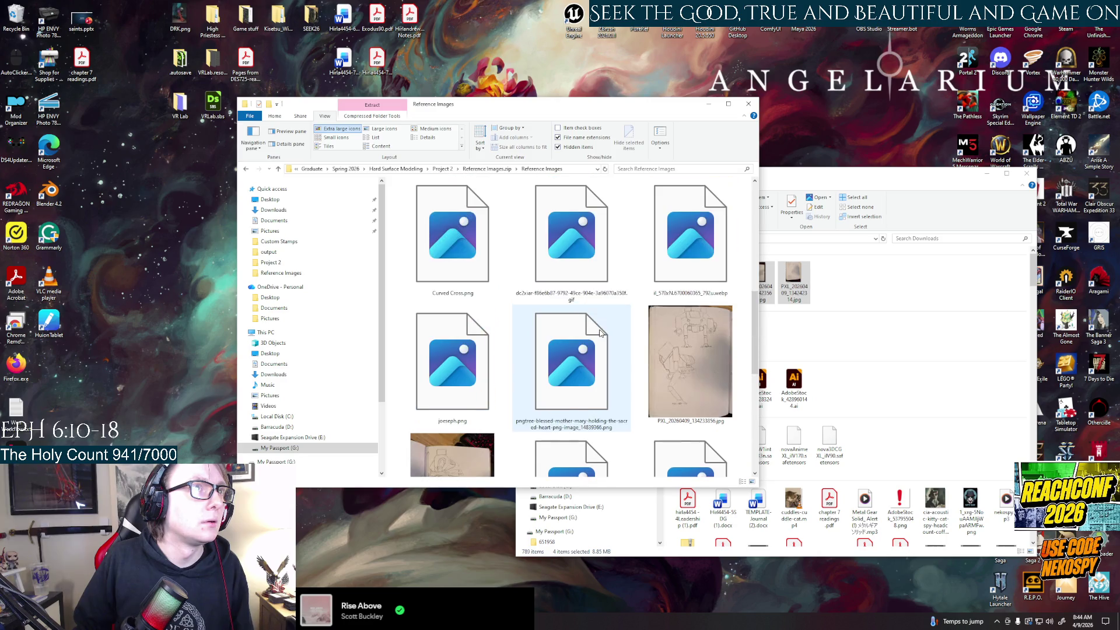
scroll(599, 333, up, 3)
Step: Close Downloads, open Hard Surface Modeling > Project 2, and return to Unreal Engine
click(346, 168)
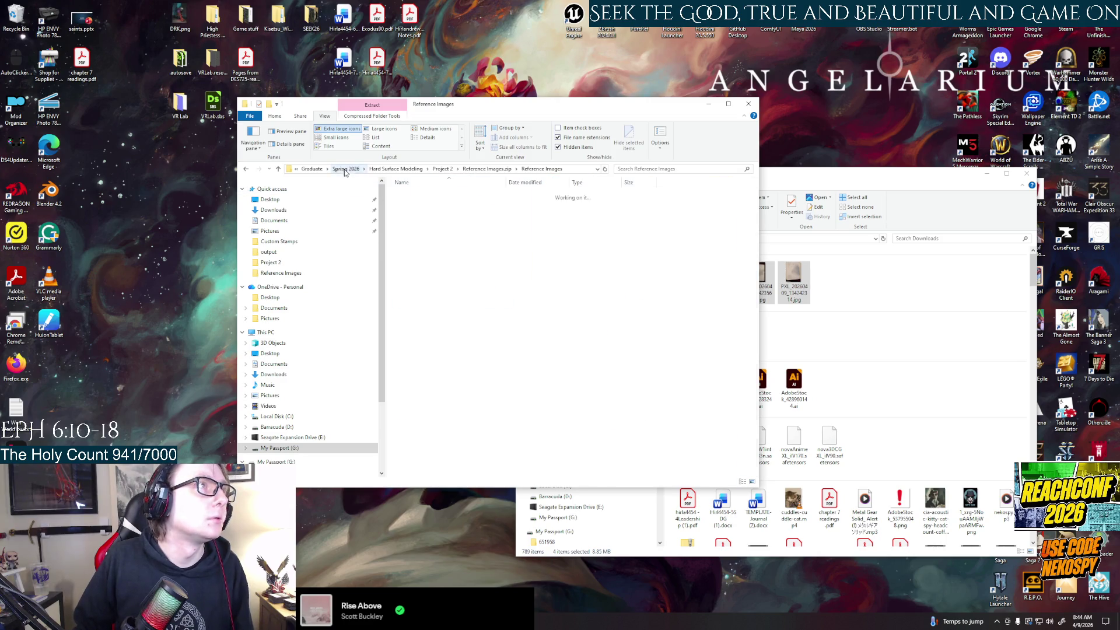
click(997, 207)
click(1027, 174)
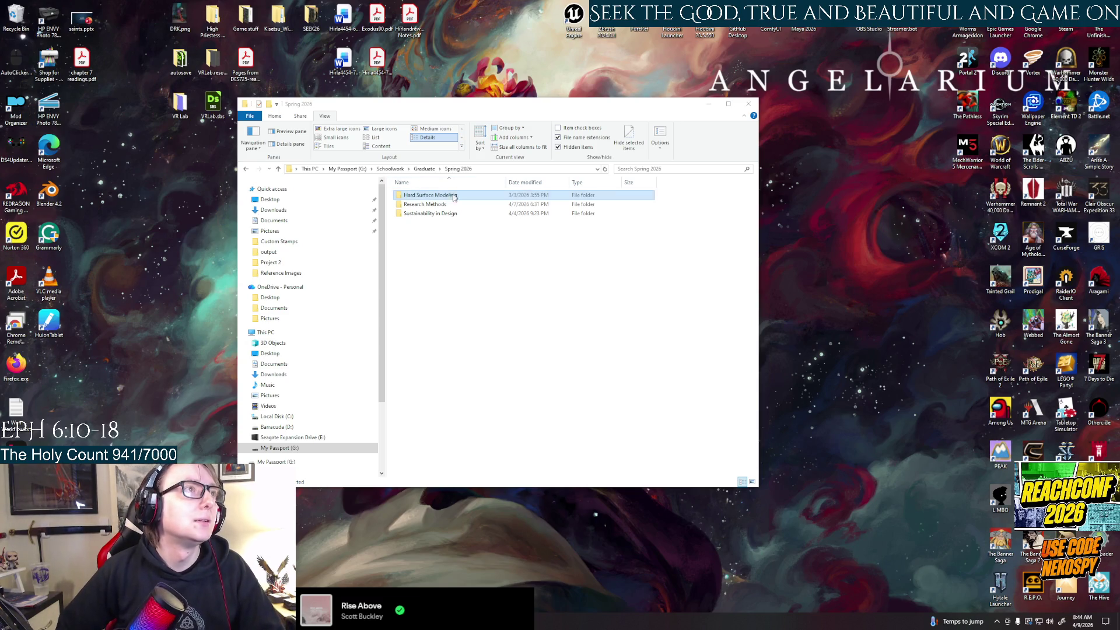
double_click(431, 194)
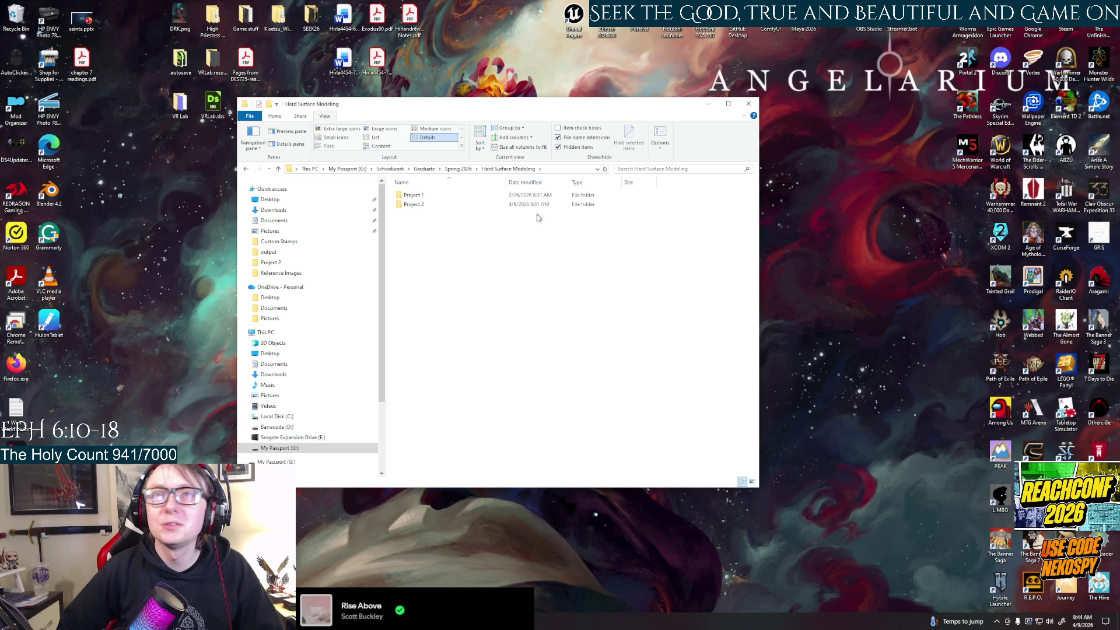
double_click(445, 204)
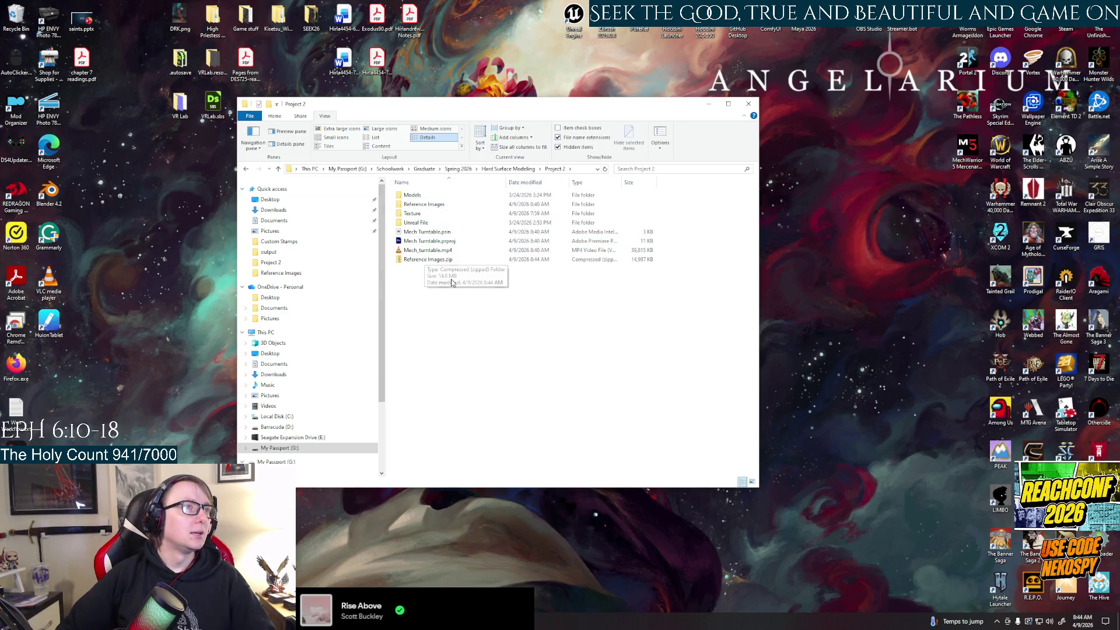
key(alt+Tab)
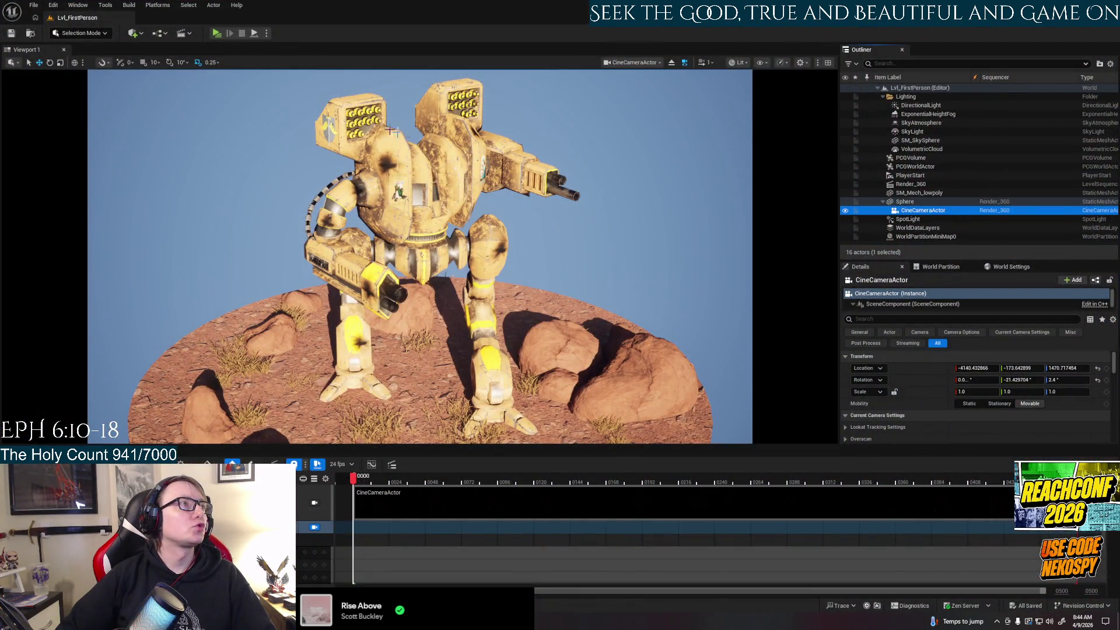
Step: Stop piloting the CineCameraActor to return to the free Perspective view
right_click(908, 212)
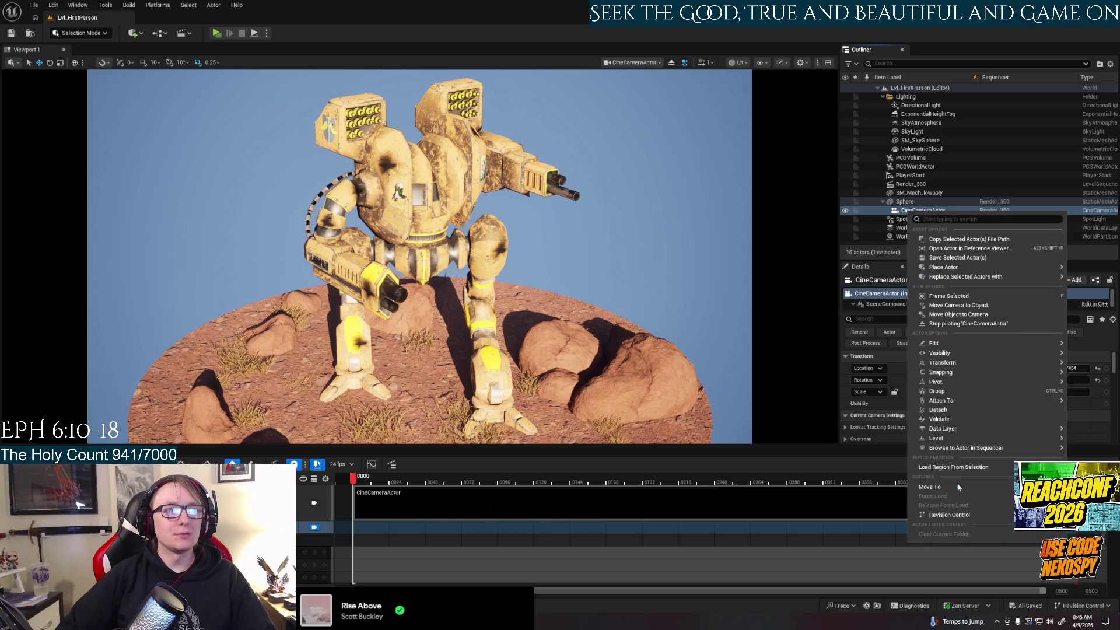
mouse_move(956, 438)
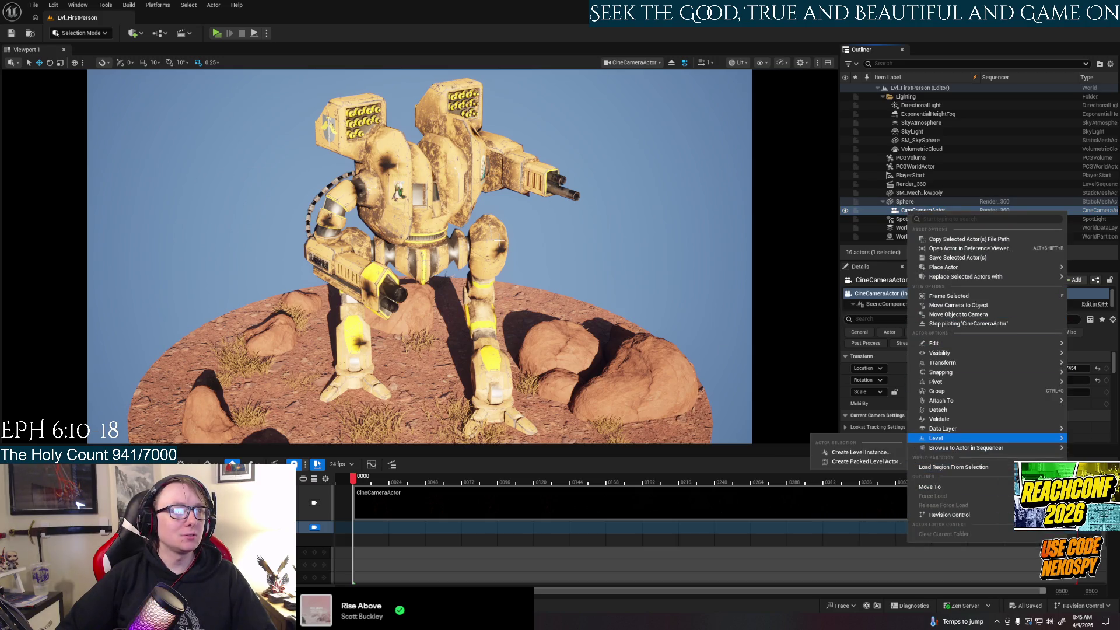
key(ctrl+space)
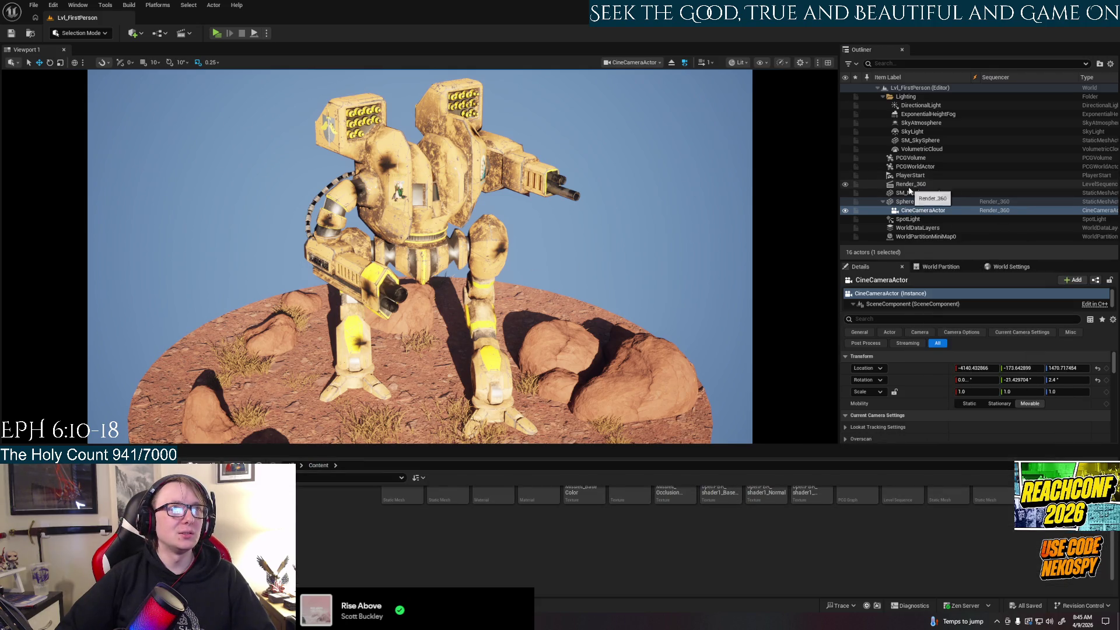
right_click(925, 211)
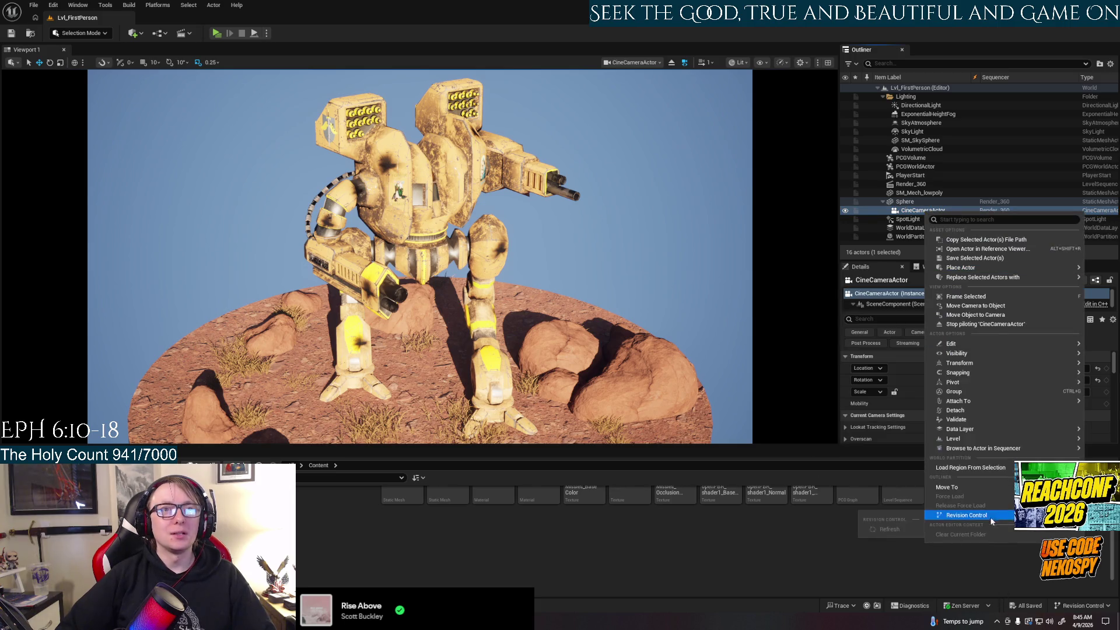
click(1017, 324)
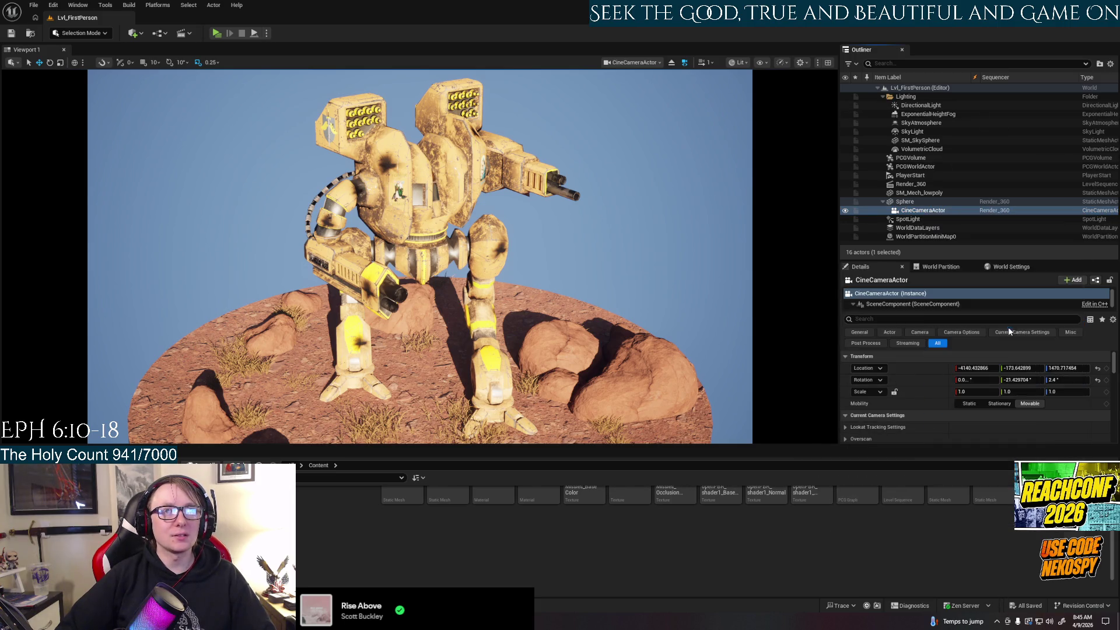
Step: Orbit to a low front shot of the mech on its rocky base with nothing selected
right_drag(536, 312, 535, 409)
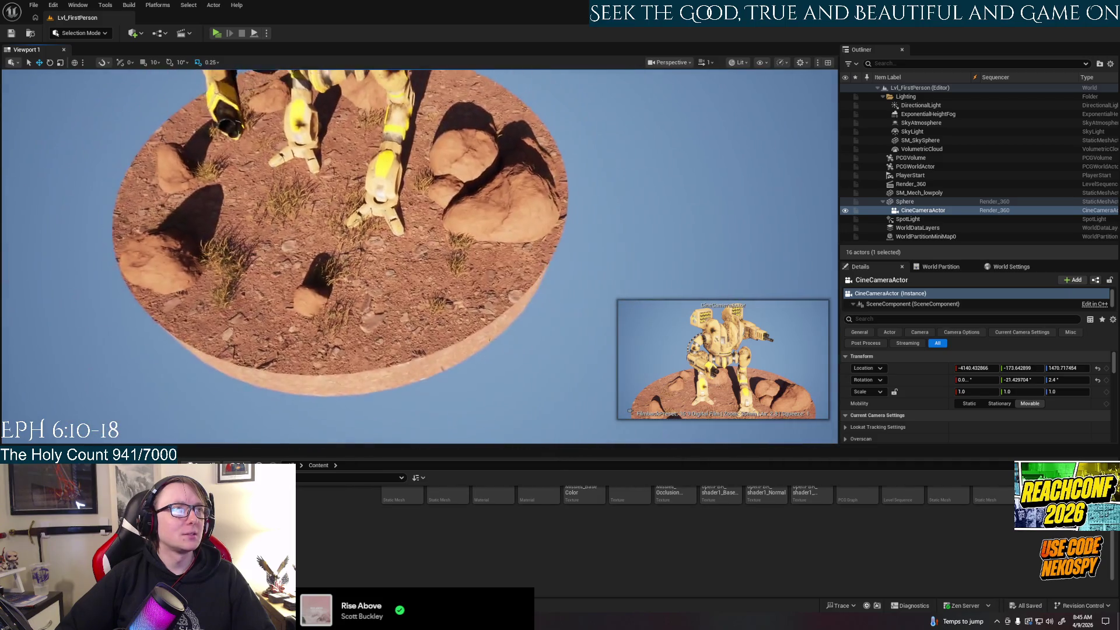
right_drag(536, 409, 536, 205)
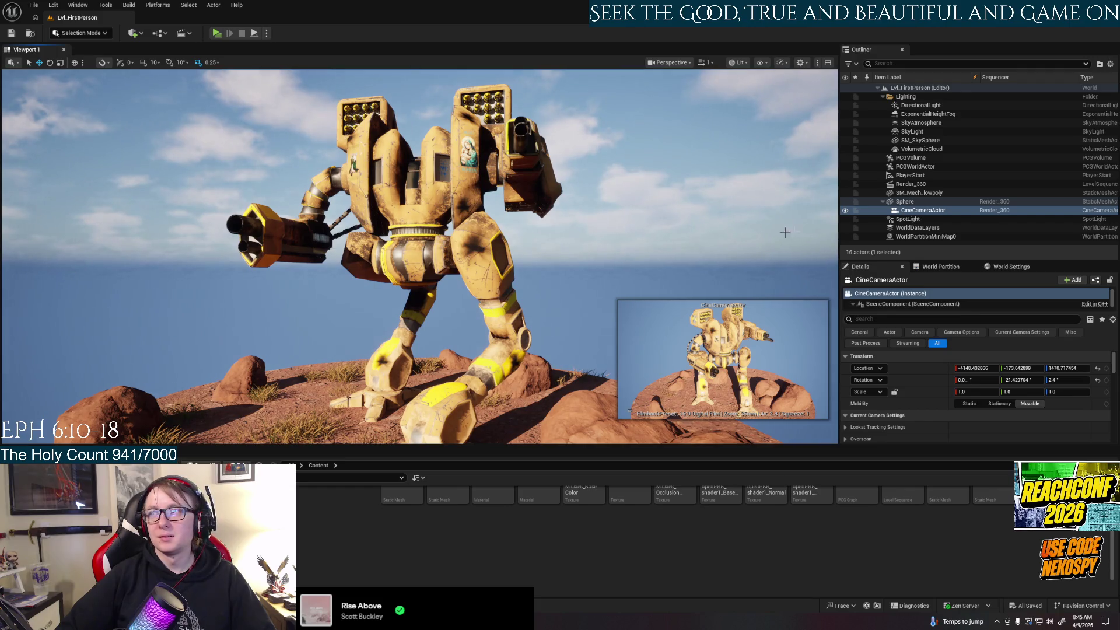
click(883, 201)
click(910, 175)
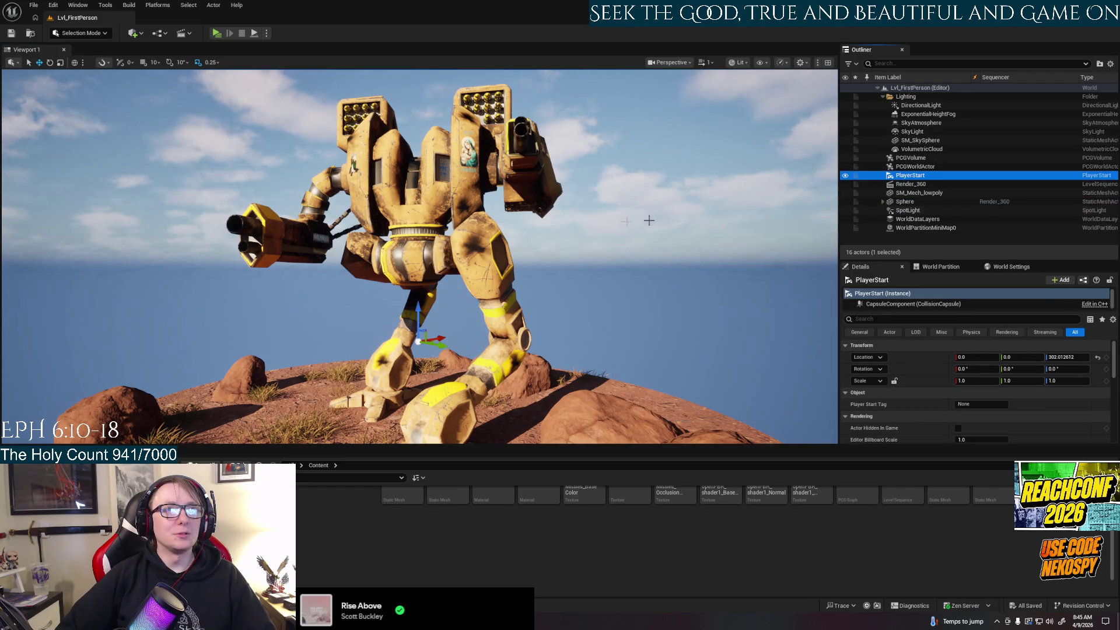
click(608, 273)
right_drag(608, 272, 525, 272)
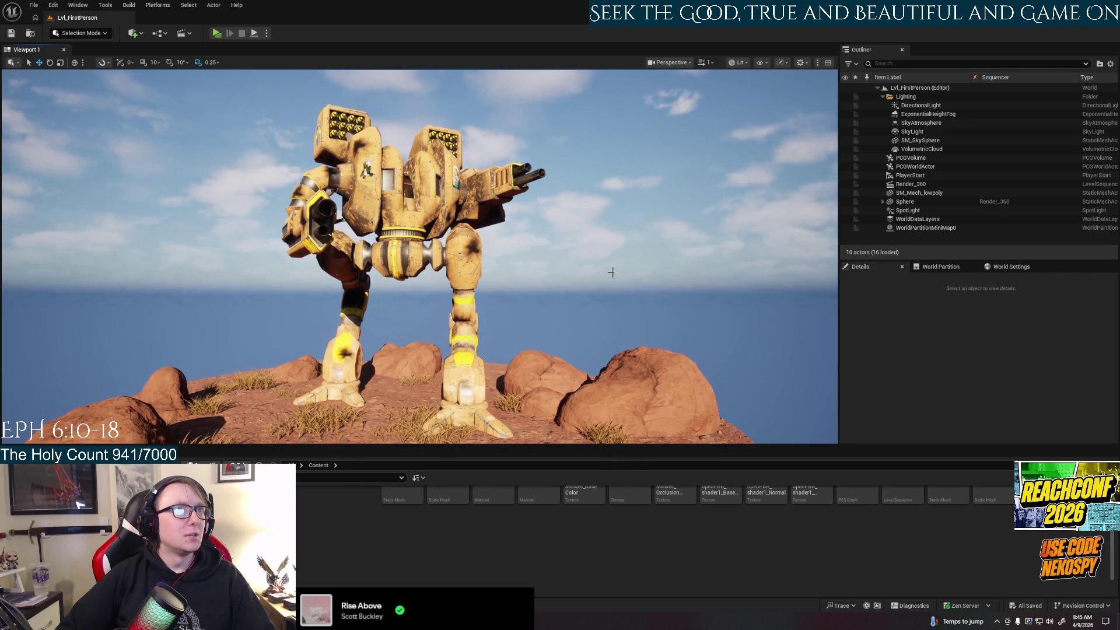
Step: Capture a High Resolution Screenshot at a 2.0 size multiplier and move the dialog aside
click(688, 61)
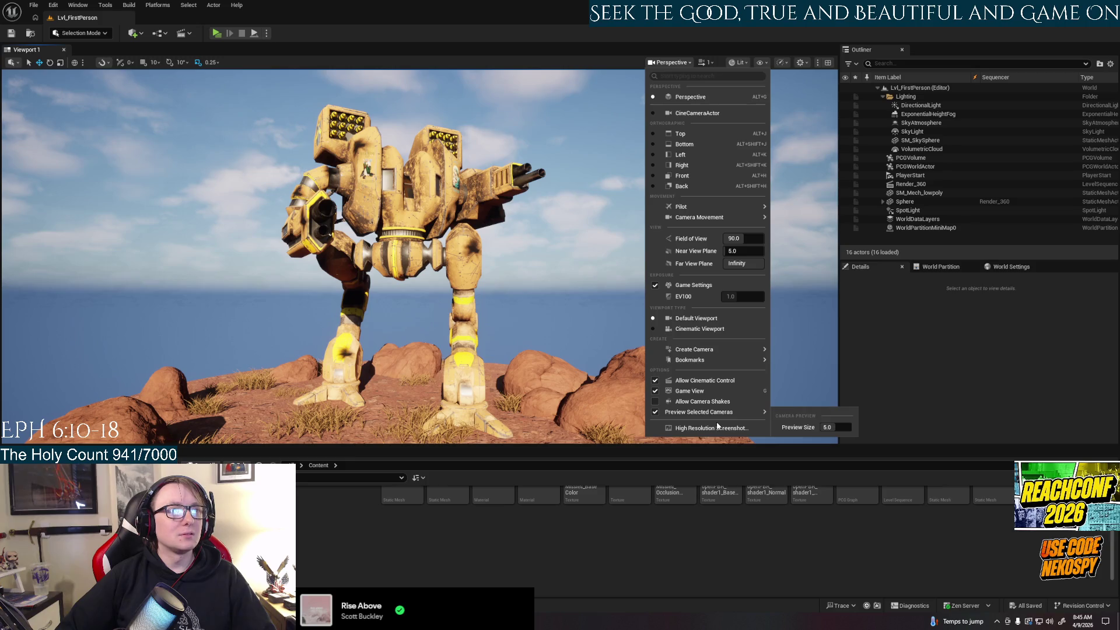
click(721, 423)
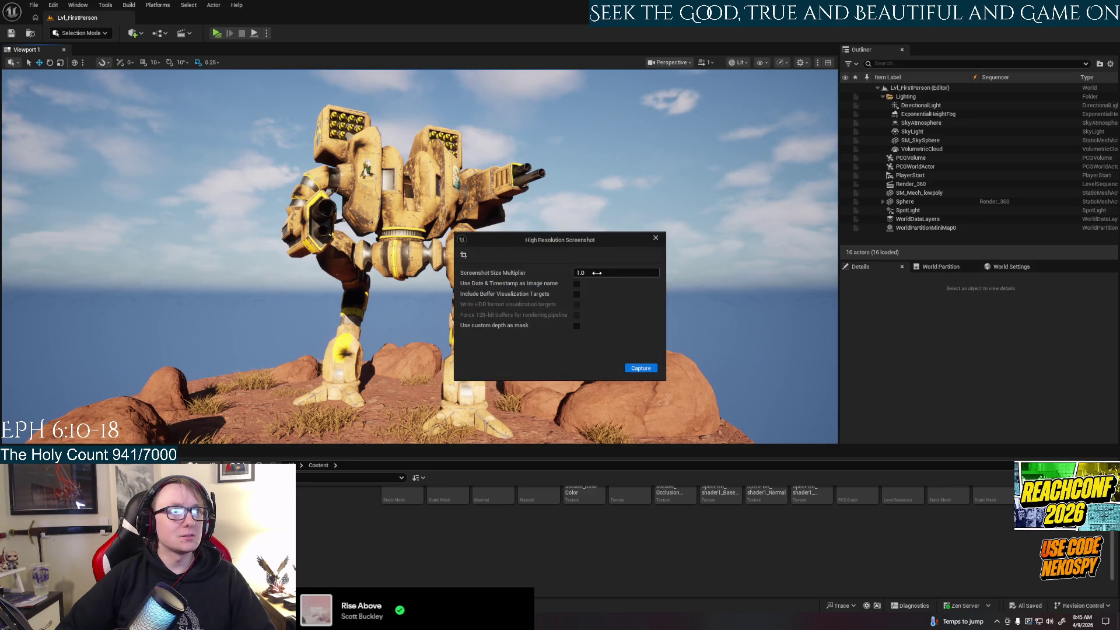
click(597, 273)
text(2)
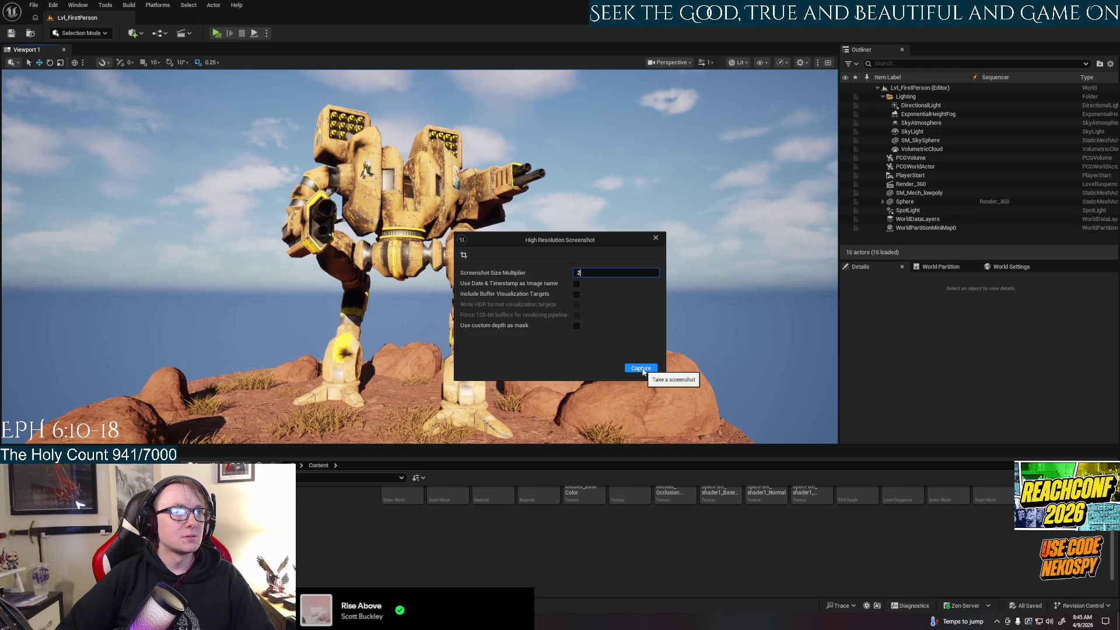
click(643, 370)
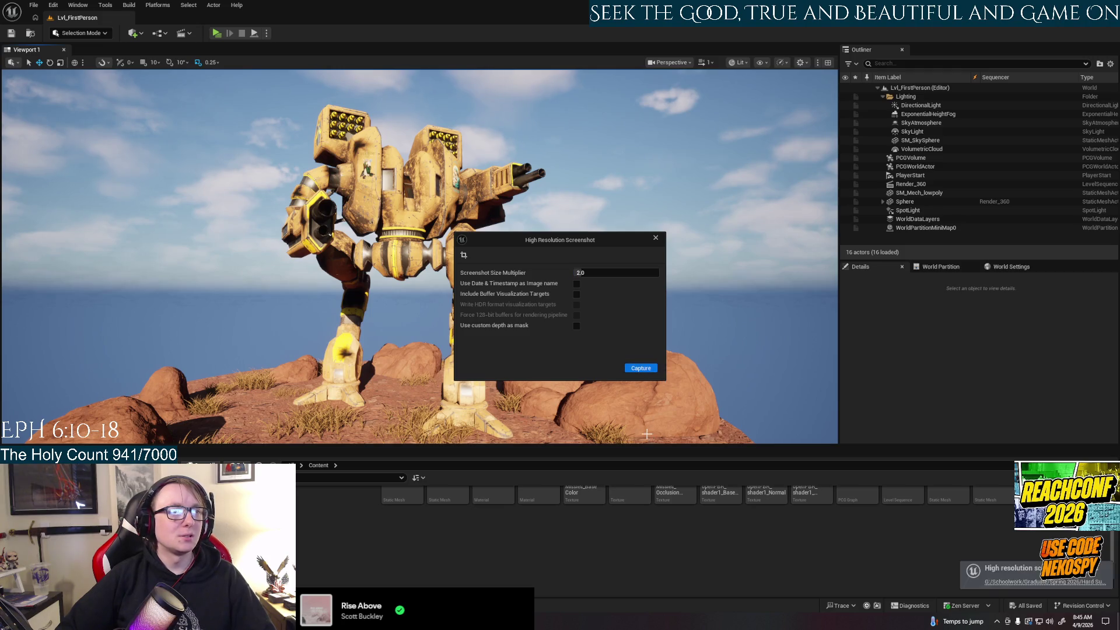
drag(612, 246, 1043, 248)
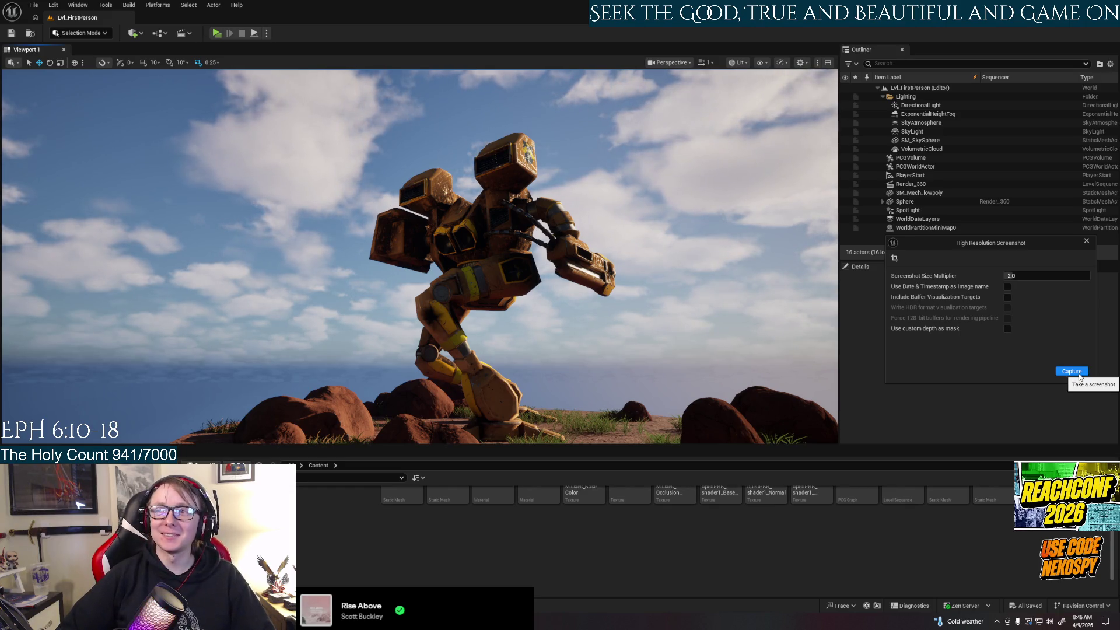
Step: Capture two more 2.0-multiplier screenshots, the second from a new viewport angle
click(1079, 377)
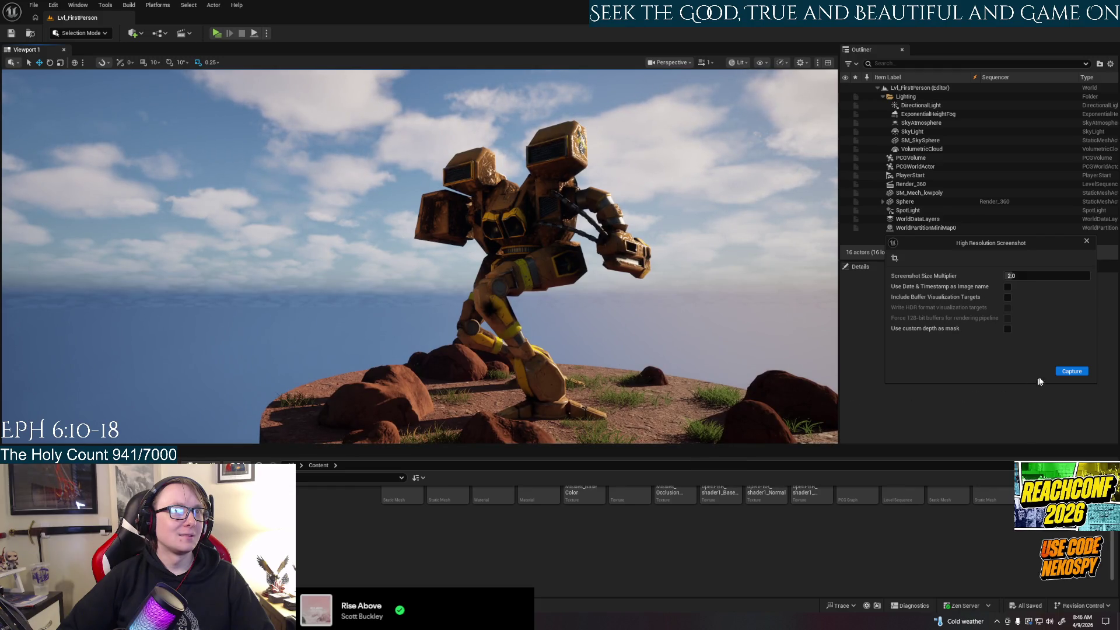
click(1077, 371)
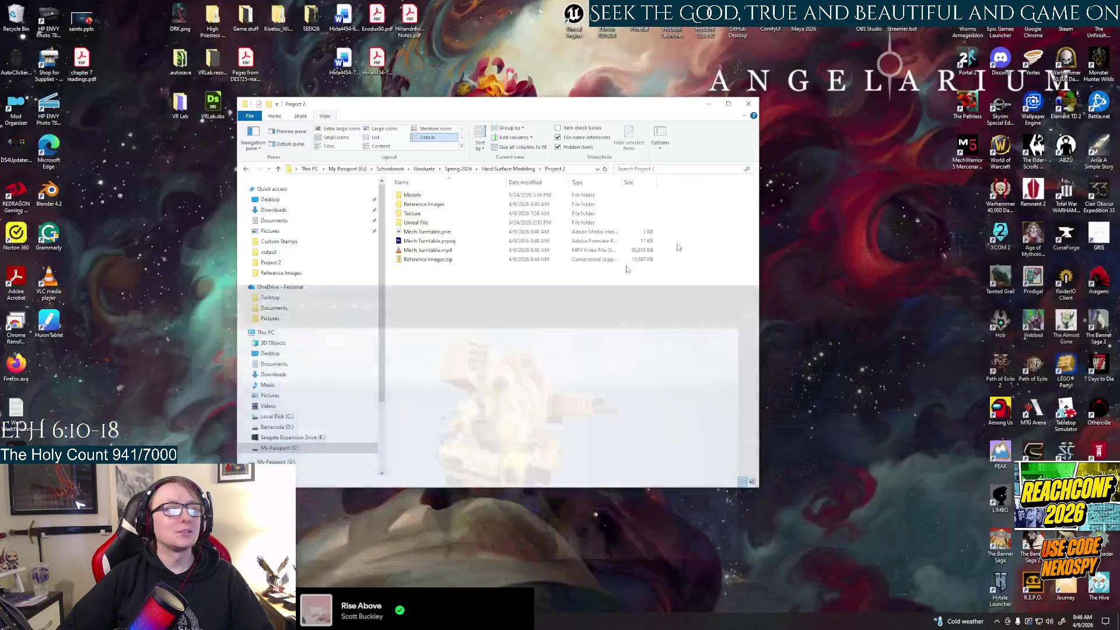
Step: In Mech_Turntable > Saved > Screenshots > WindowsEditor, select HighresScreenshot00003 and 00001
key(alt+Tab)
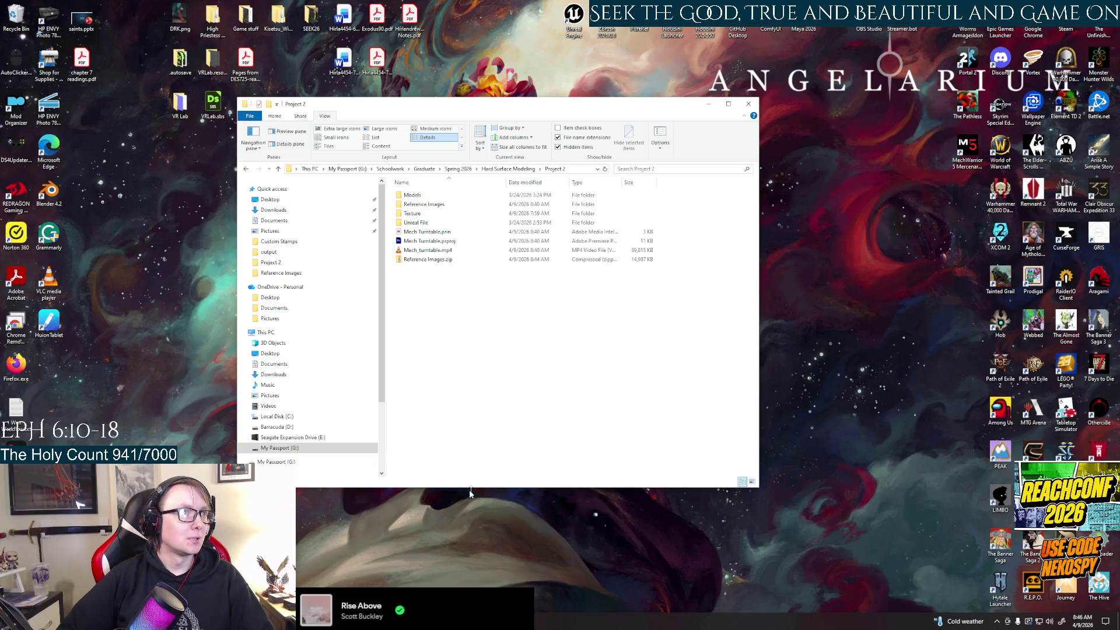
double_click(421, 223)
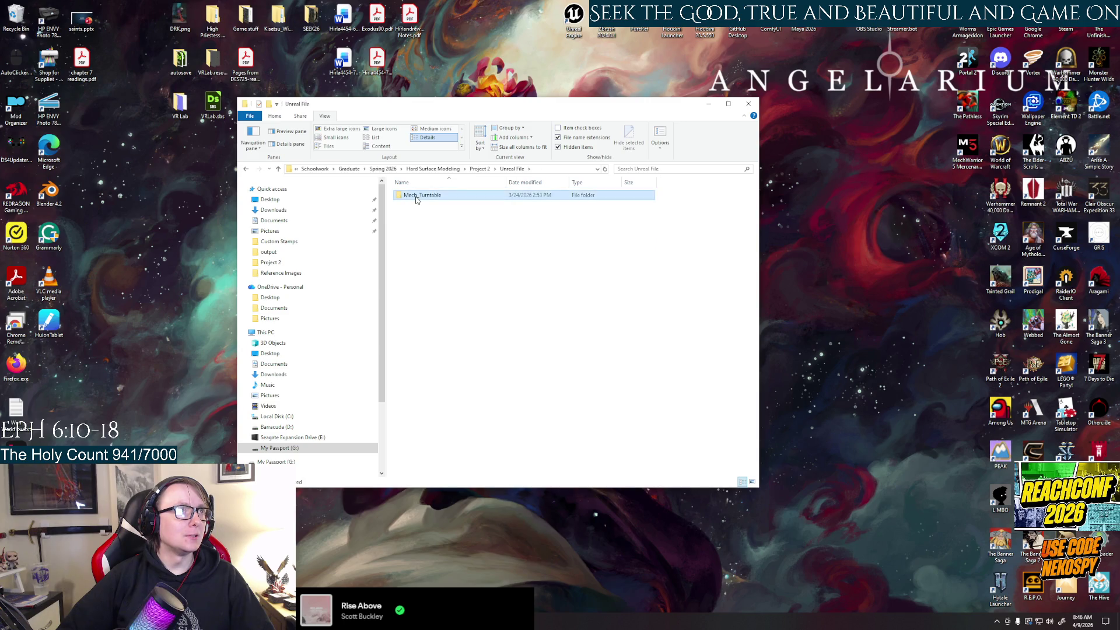
double_click(416, 200)
double_click(416, 233)
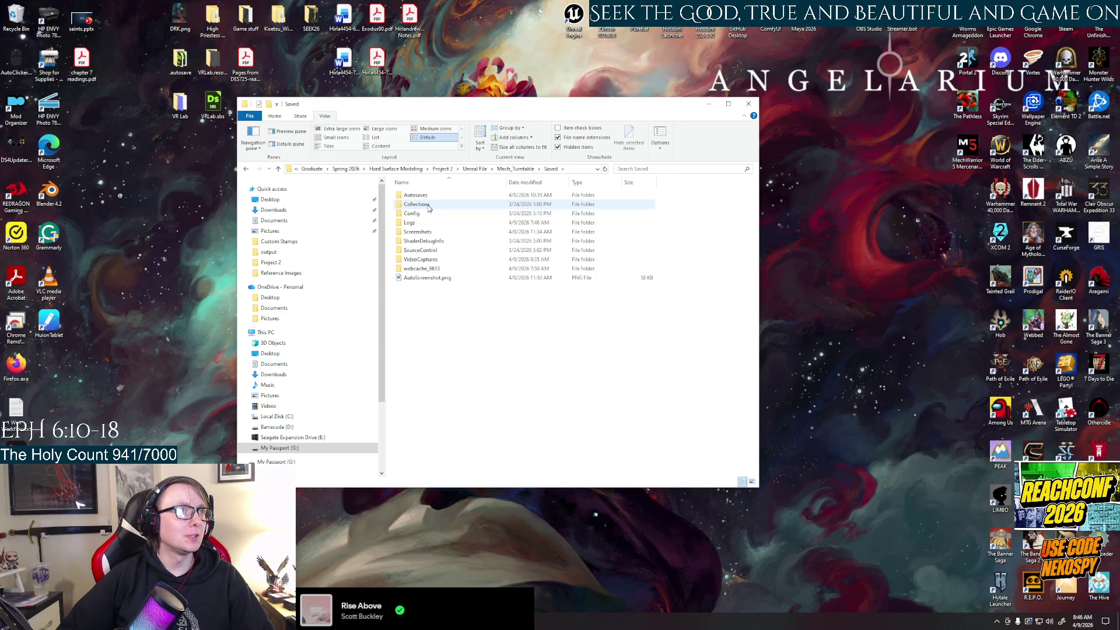
double_click(425, 233)
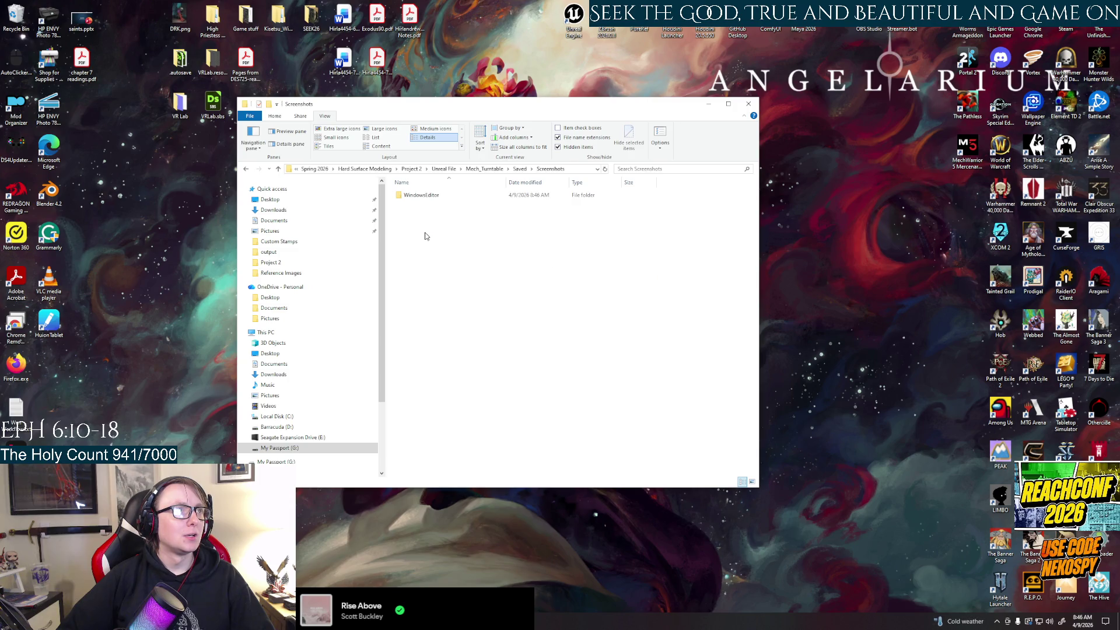
double_click(419, 196)
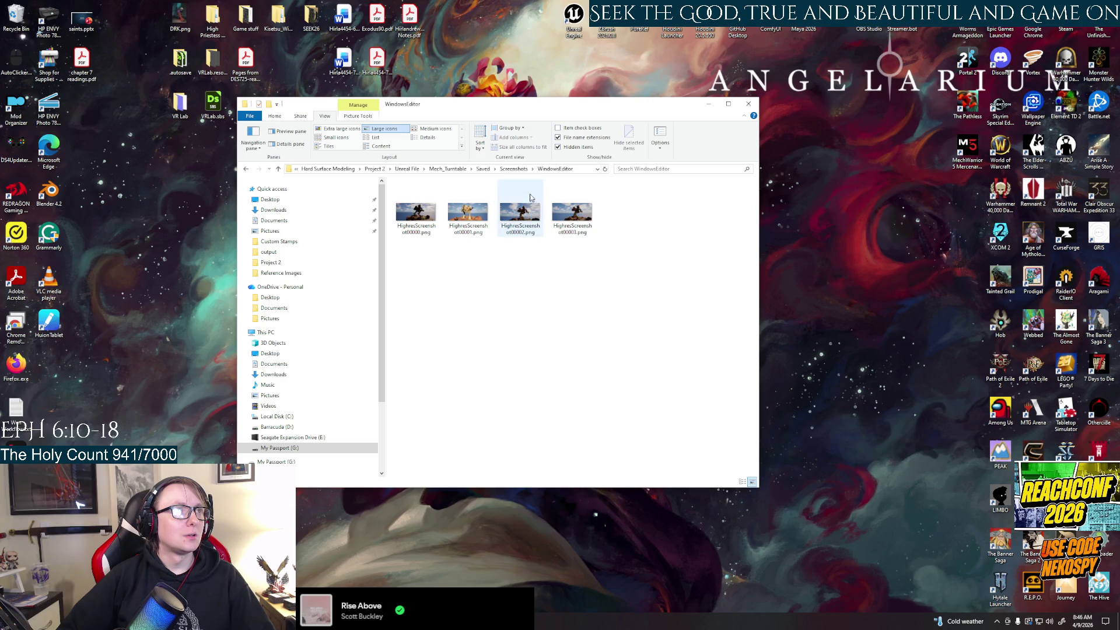
click(552, 227)
ctrl+click(476, 213)
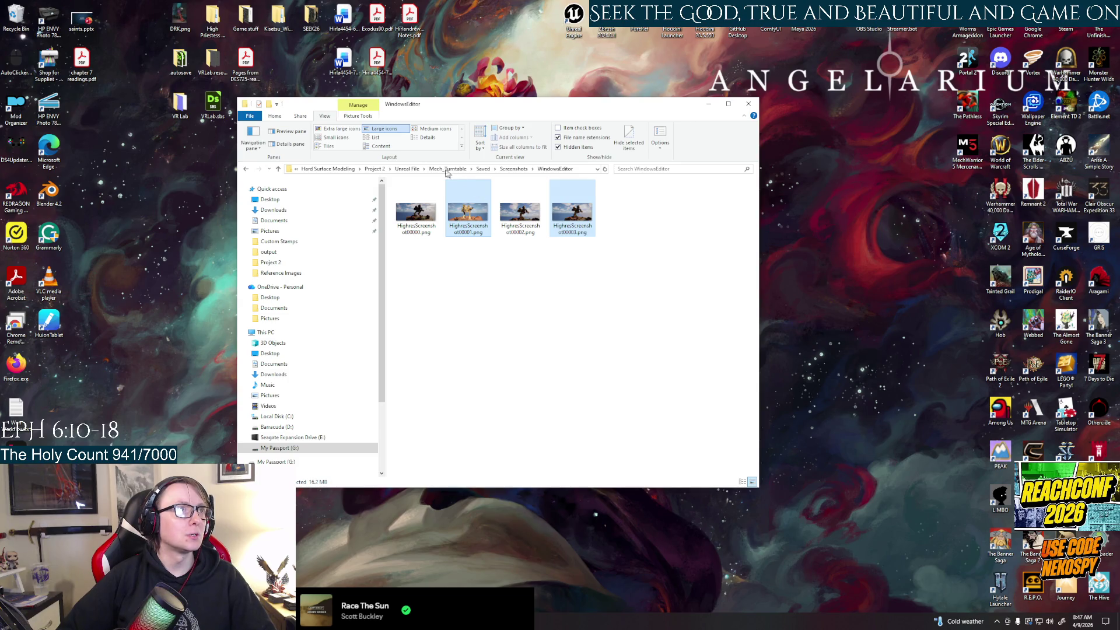
Step: Paste both screenshots into Project 2 and open HighresScreenshot00001.png
click(406, 168)
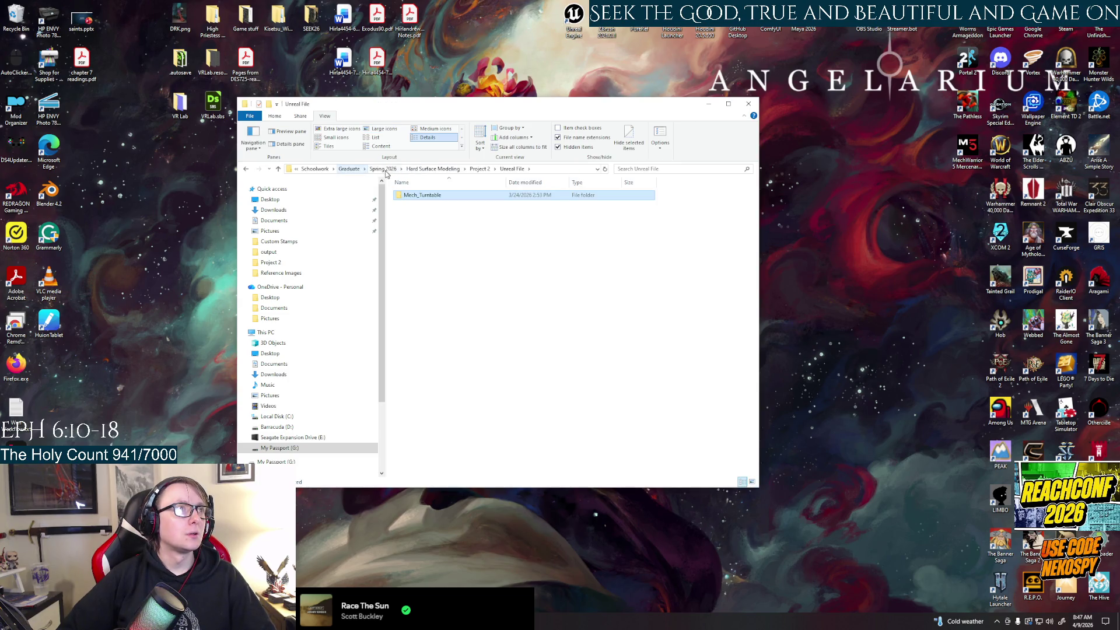
click(431, 169)
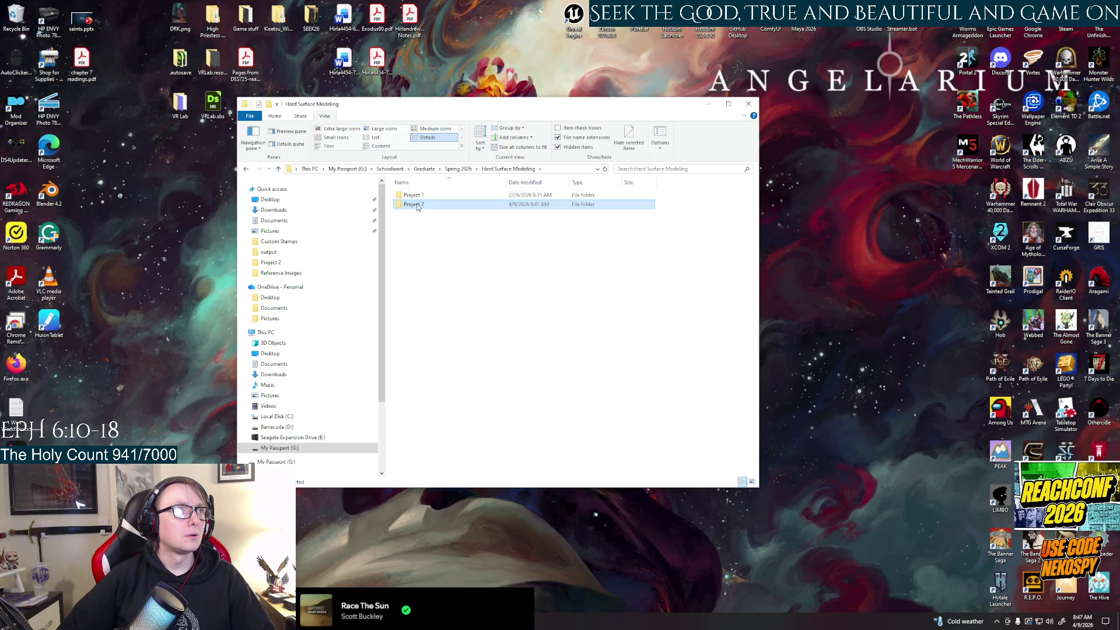
double_click(417, 206)
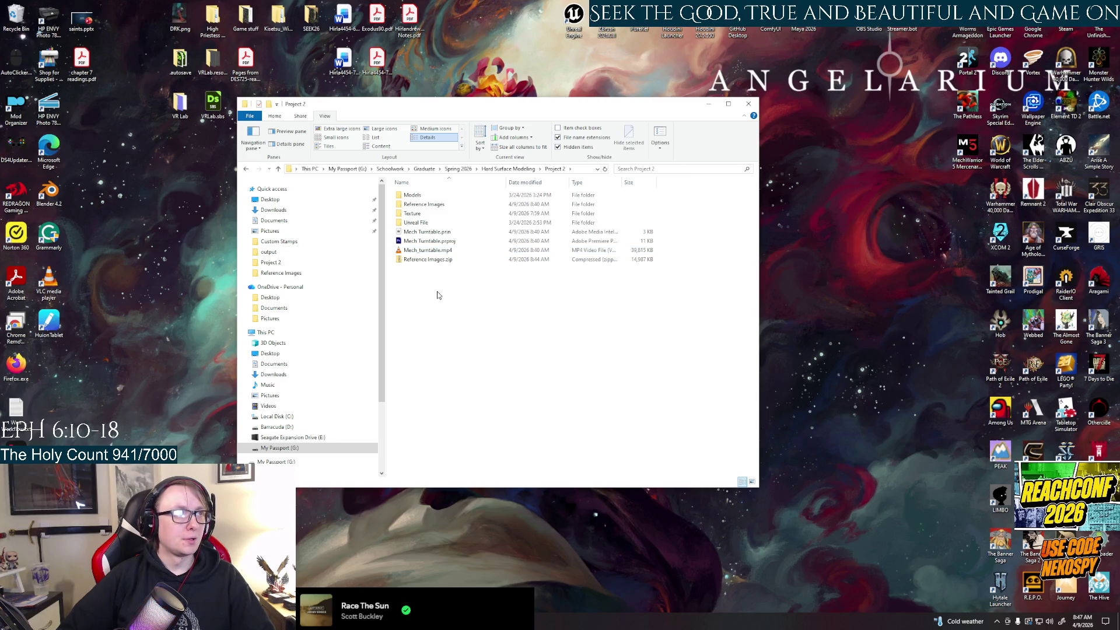
key(ctrl+v)
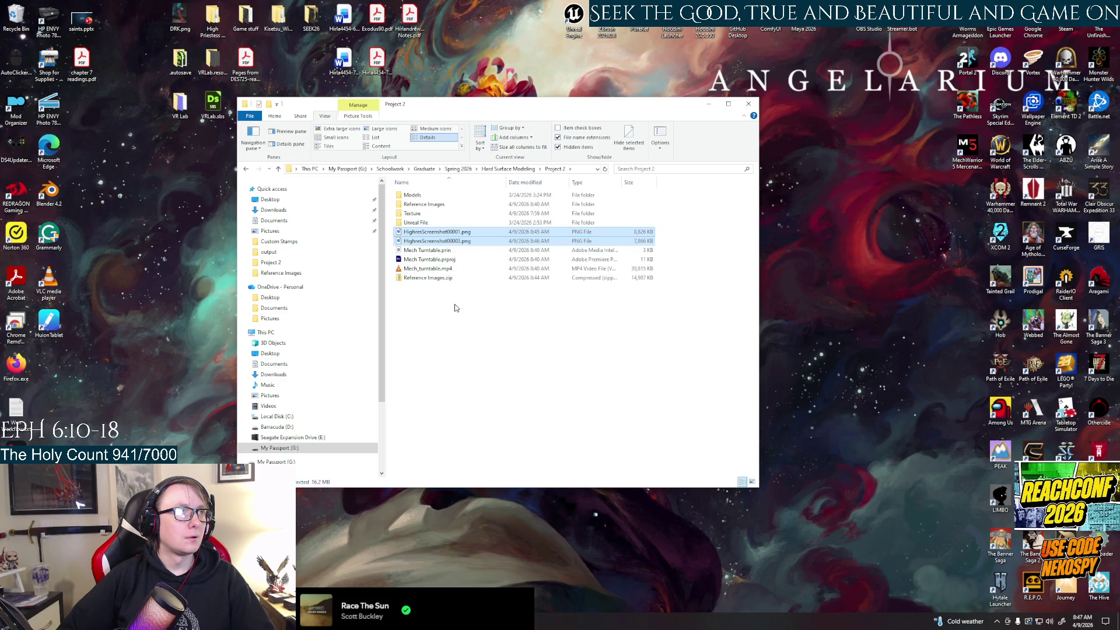
double_click(449, 233)
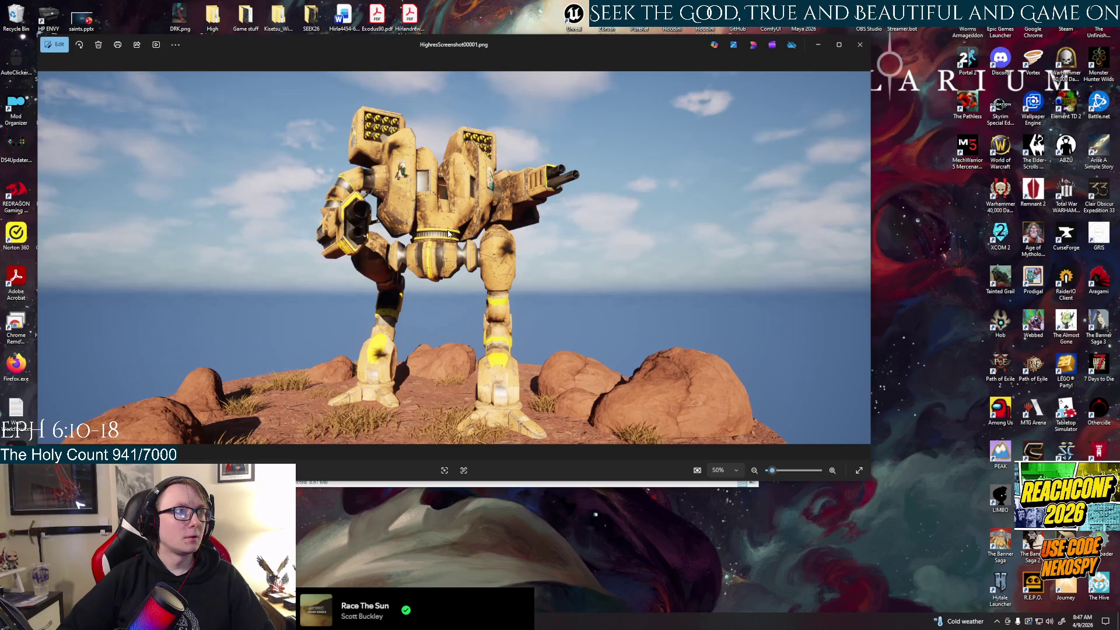
click(862, 258)
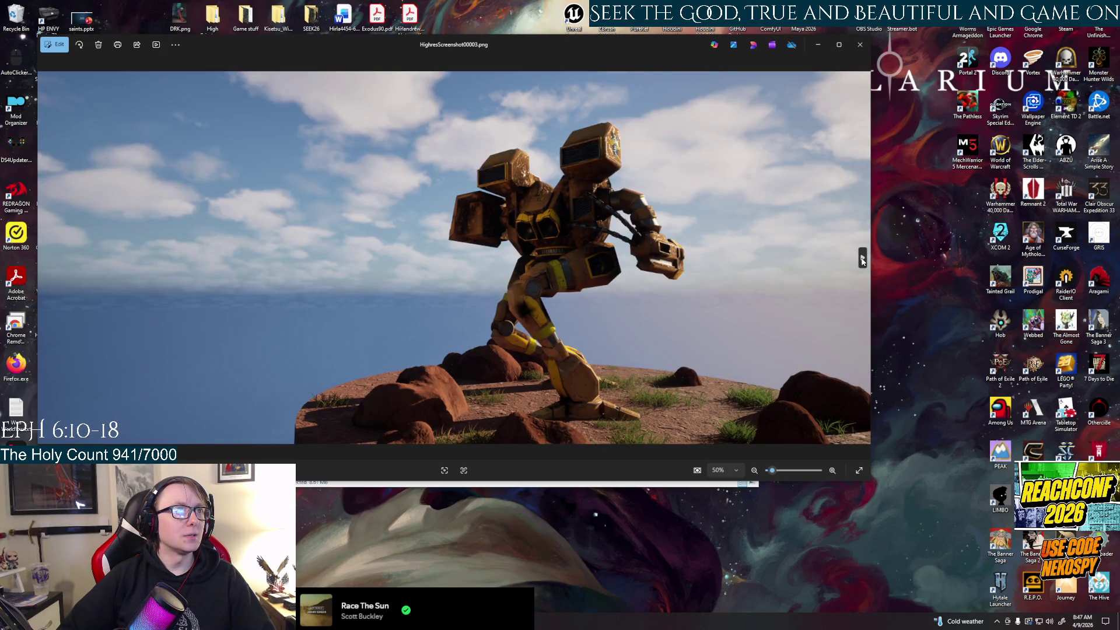
click(860, 45)
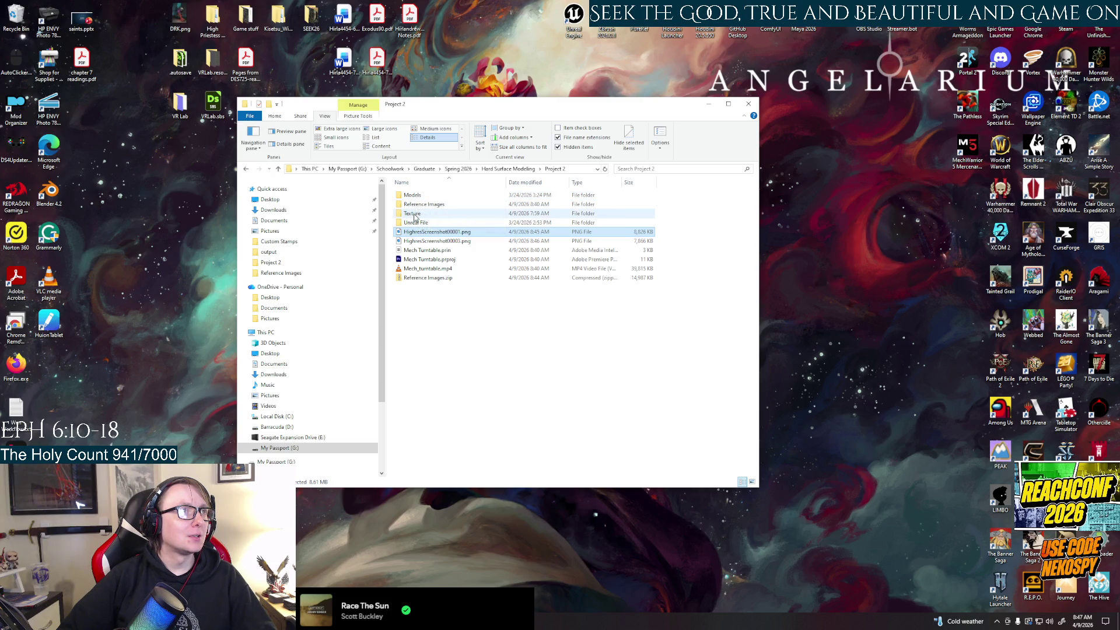
Step: Select all six maps in Texture > Exported Texture Maps
double_click(413, 214)
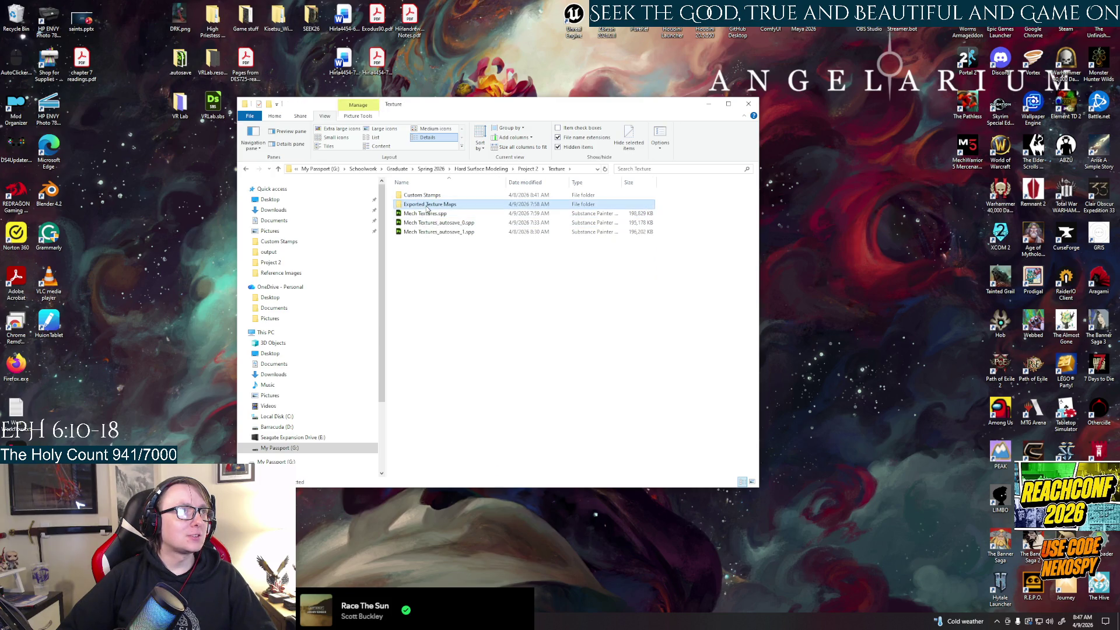
double_click(414, 194)
key(ctrl+a)
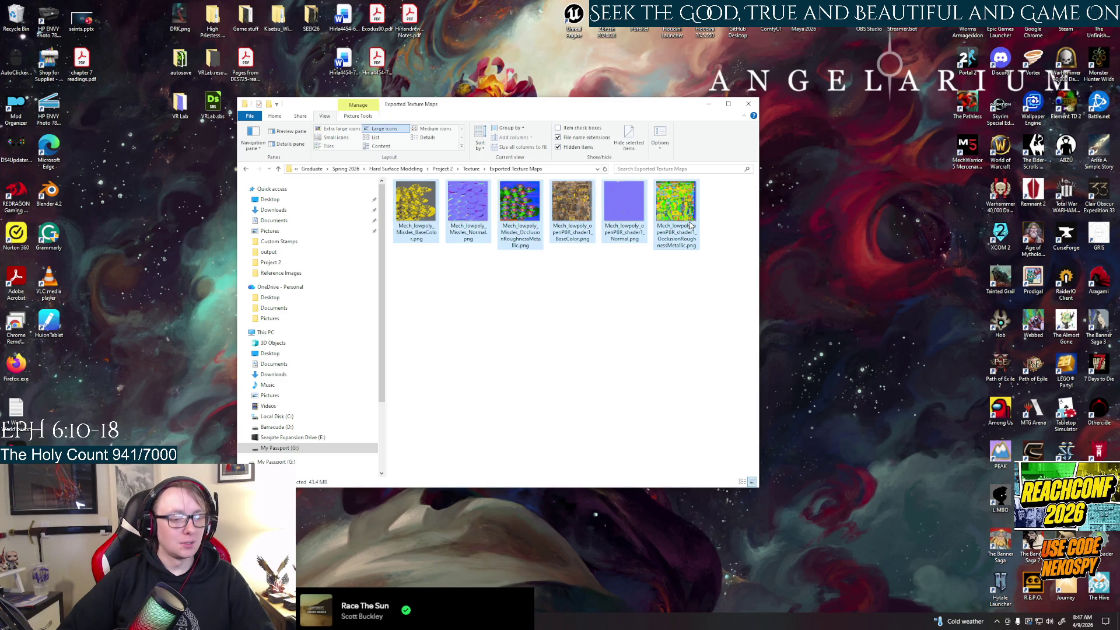
Step: Navigate from Project 2 to Models > Battle_mech > sourceimages
click(470, 169)
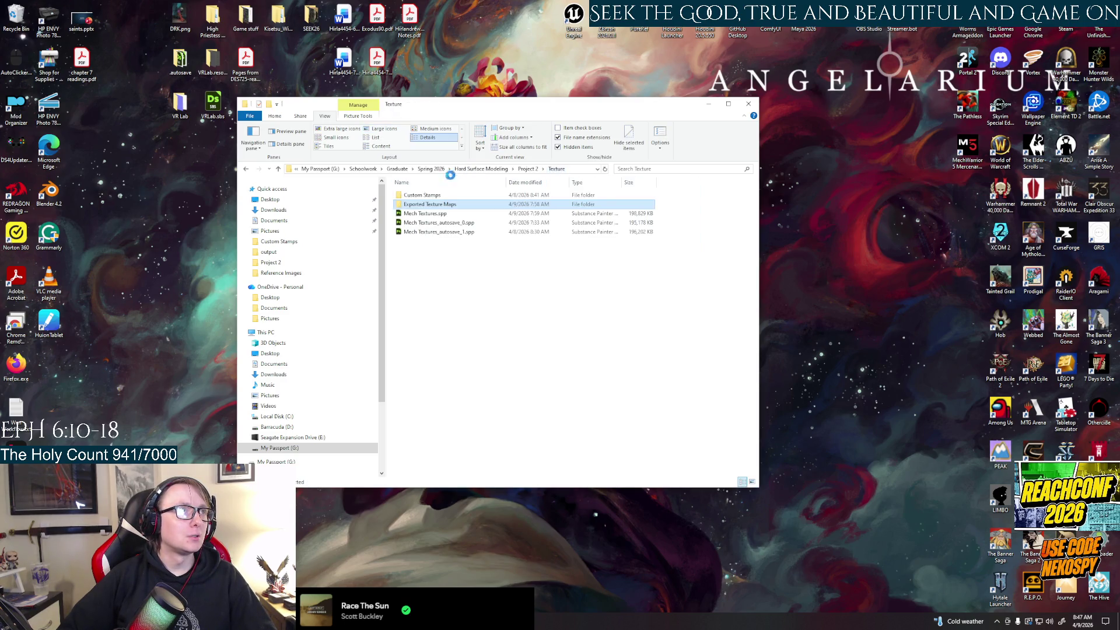
click(555, 169)
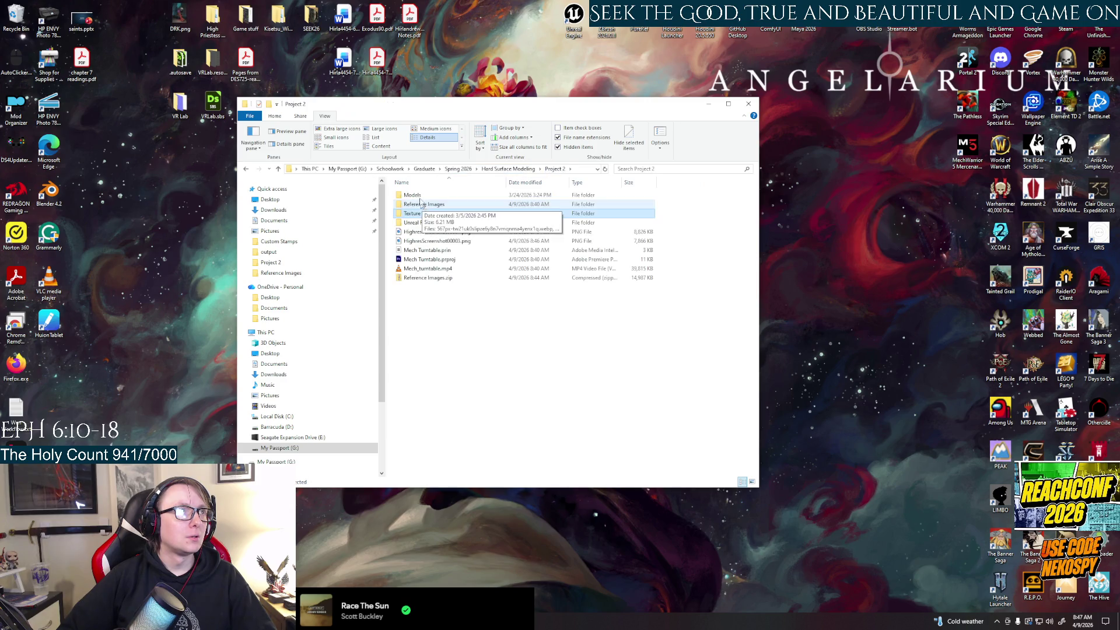
double_click(417, 196)
double_click(417, 197)
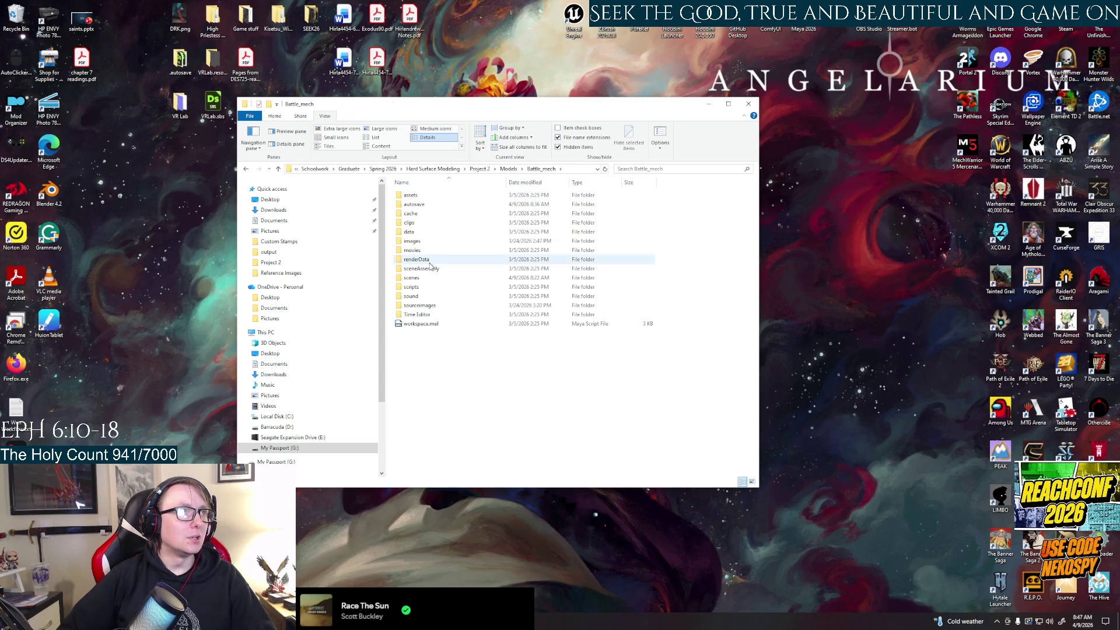
double_click(420, 306)
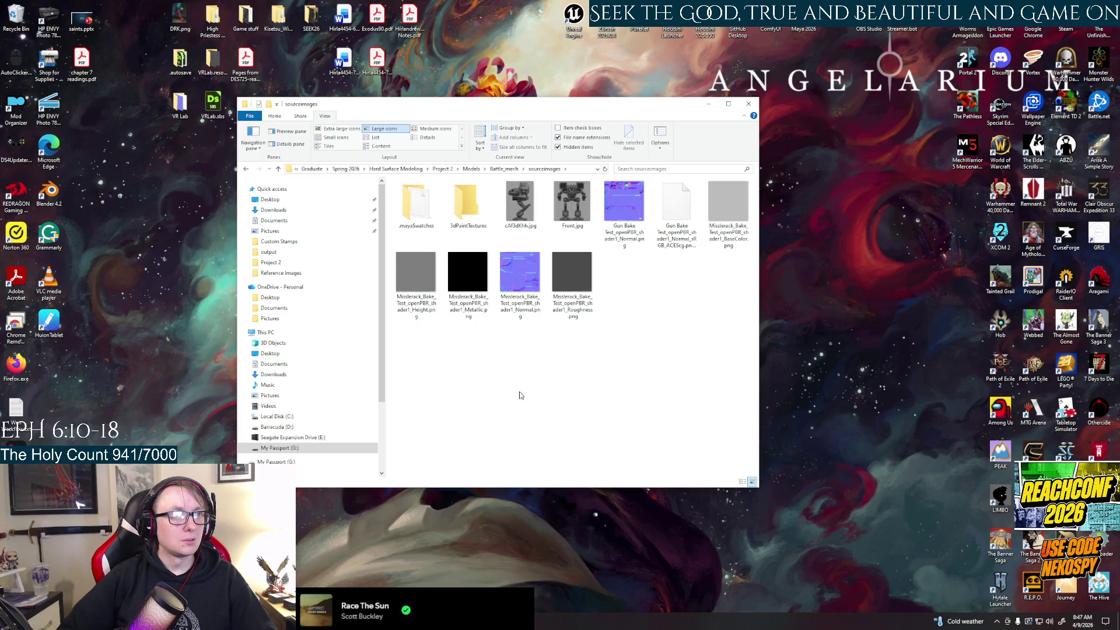
Step: Paste the six Mech_lowpoly maps, then delete both Gun Bake and all Misslerack BaseColor, Height, Roughness, Normal, Metallic textures
key(ctrl+v)
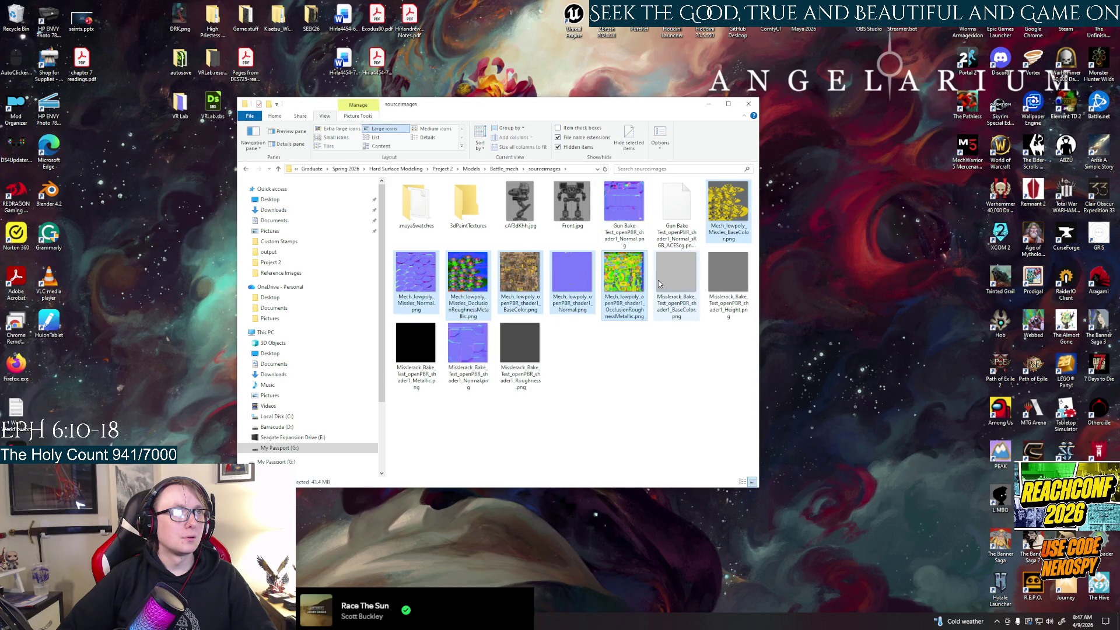
click(624, 201)
ctrl+click(677, 204)
ctrl+click(686, 285)
ctrl+click(728, 275)
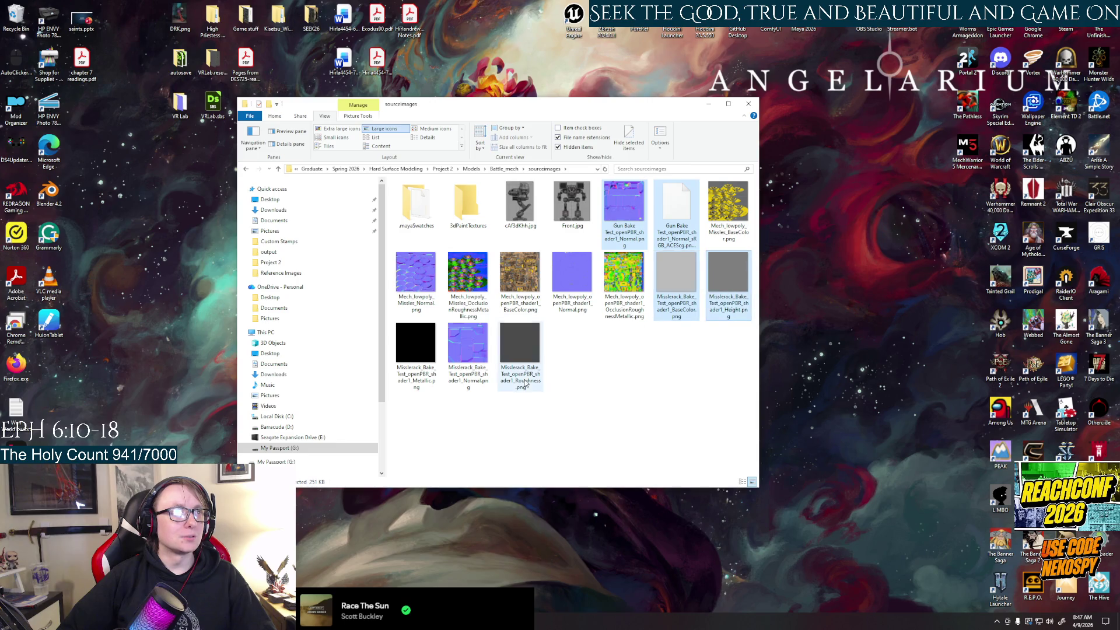
ctrl+click(520, 344)
ctrl+click(467, 344)
ctrl+click(411, 350)
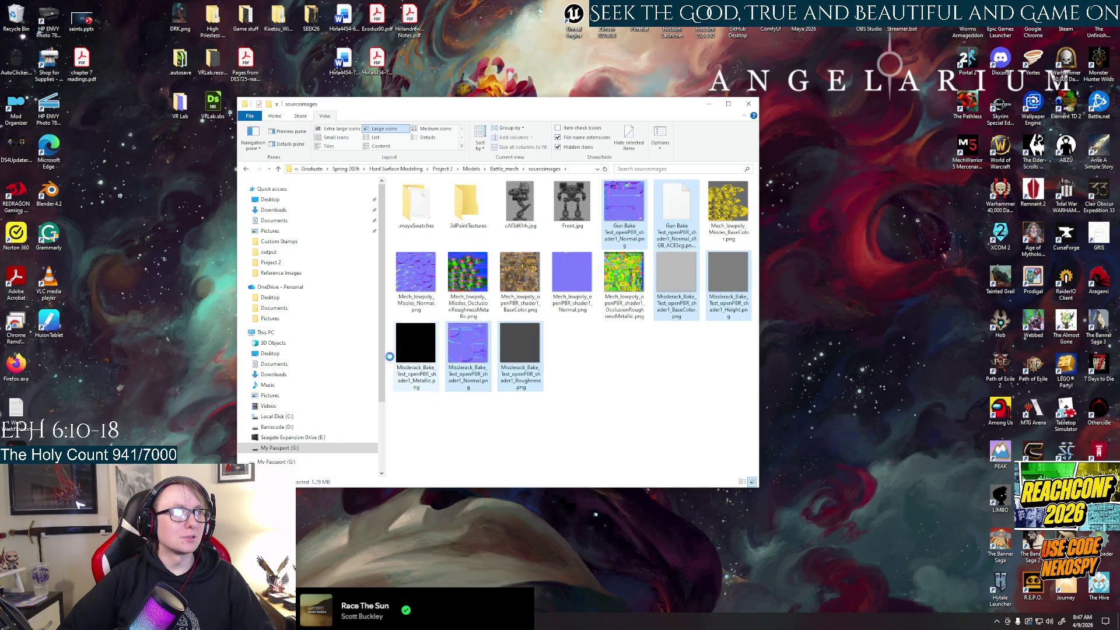
ctrl+click(418, 348)
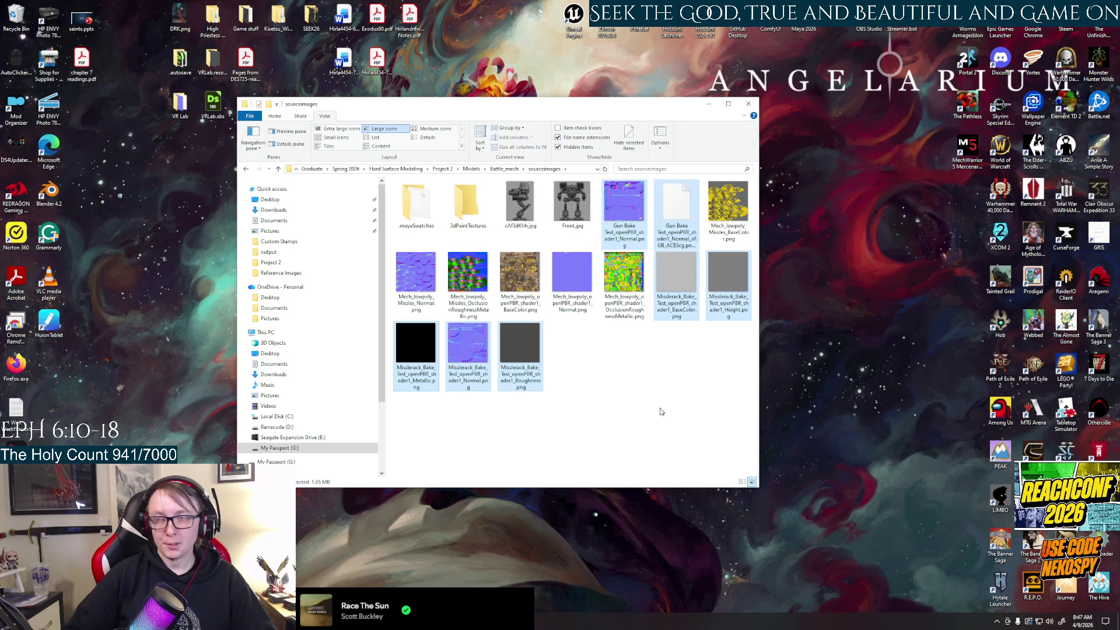
key(Delete)
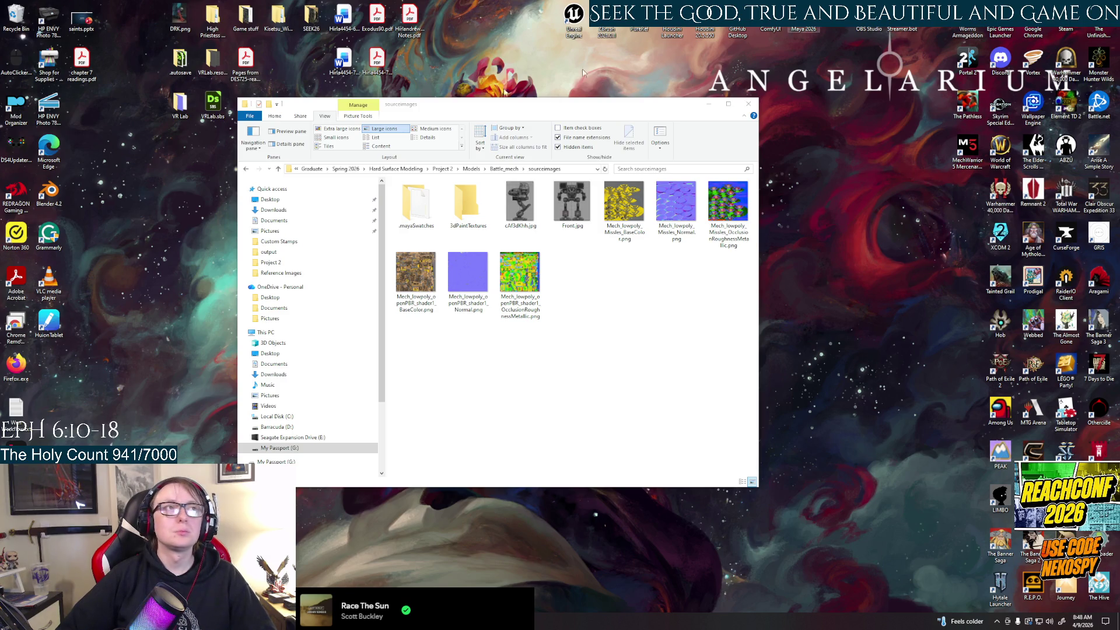
Step: Go up to the Models folder, then minimize File Explorer to reveal the desktop
click(472, 168)
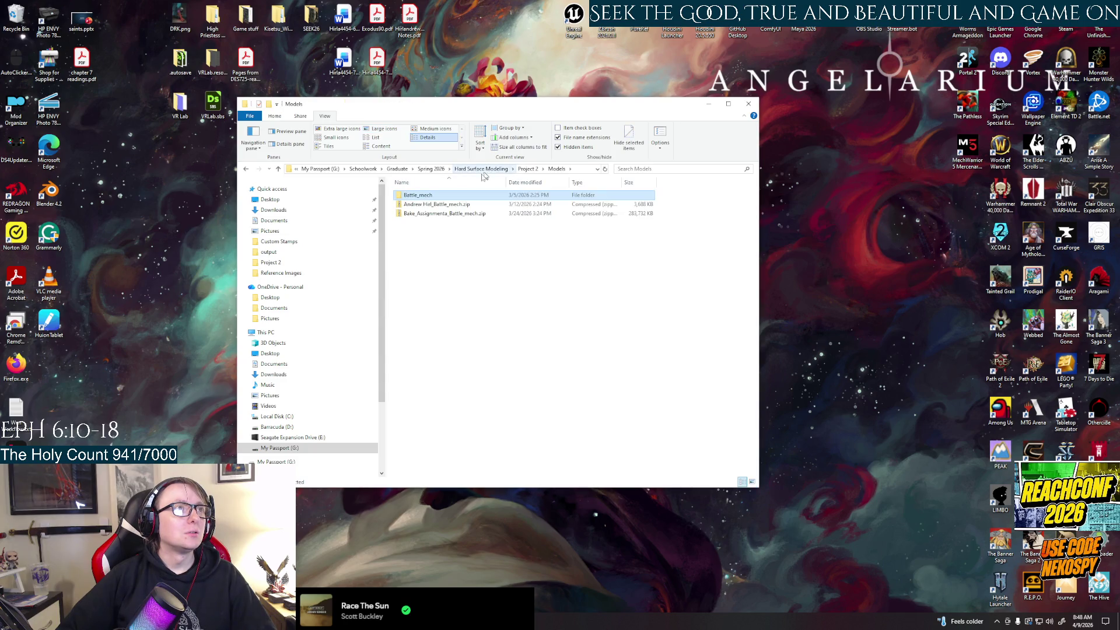
right_click(424, 198)
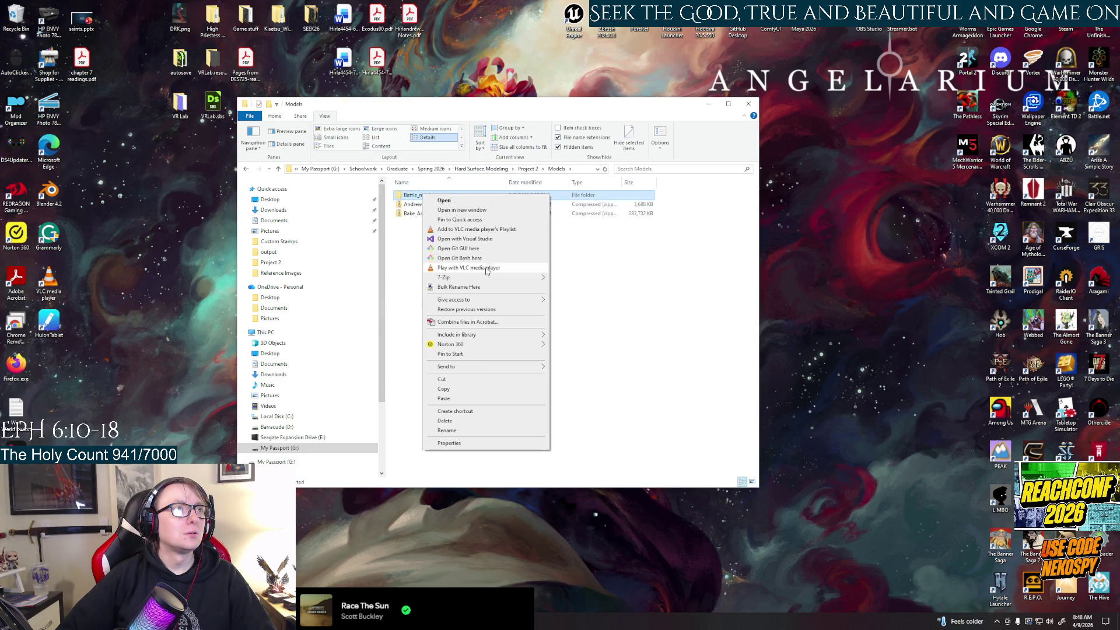
click(440, 211)
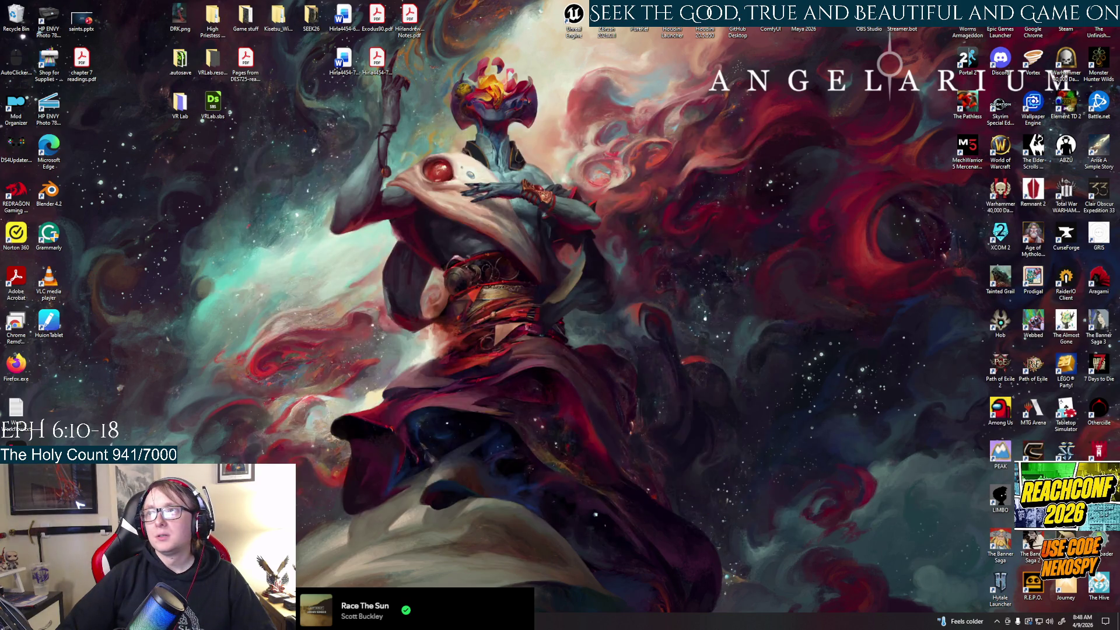